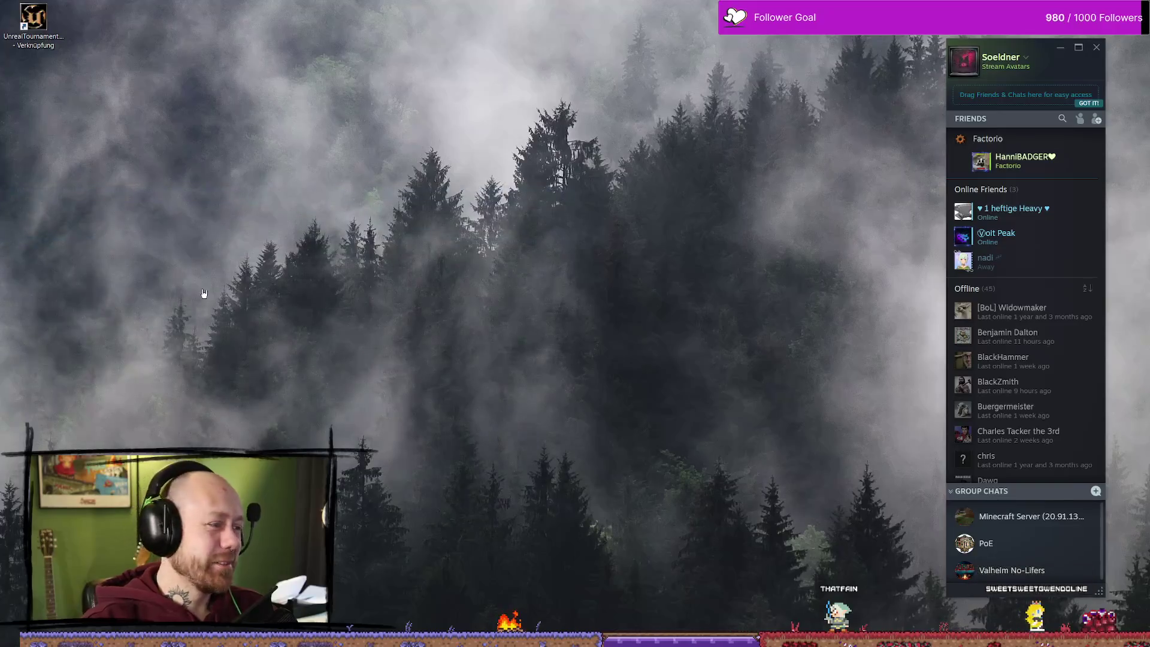
# - Switch away from the git client and bring the Trello browser window forward
pyautogui.hotkey('alt', 'Tab')
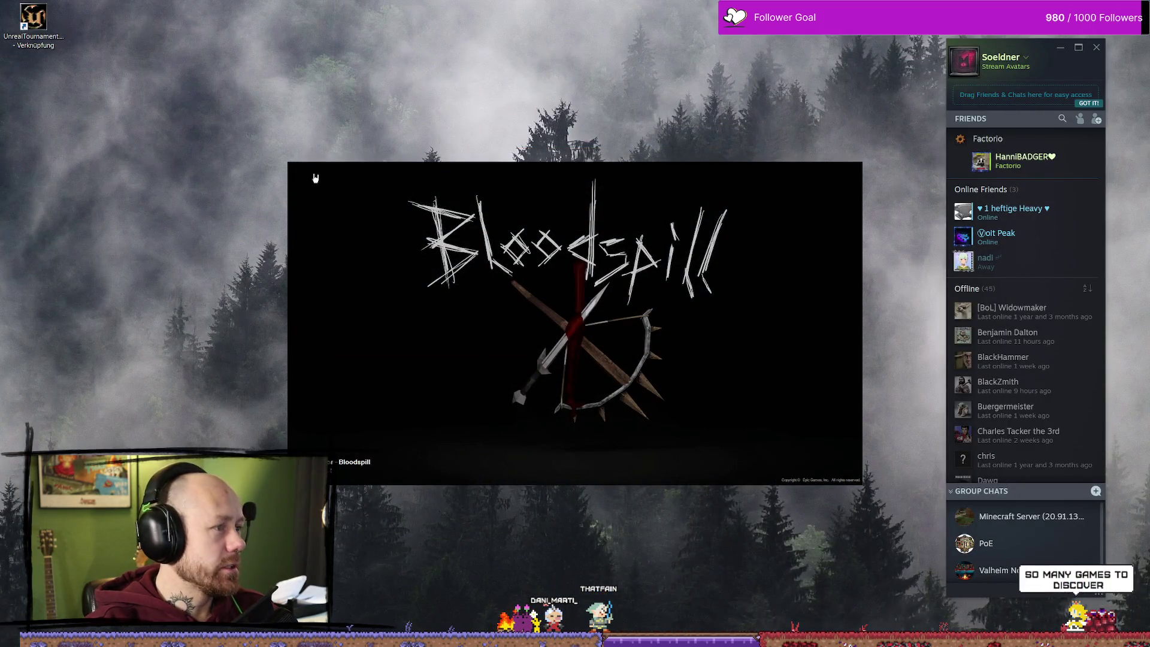
pyautogui.hotkey('alt', 'Tab')
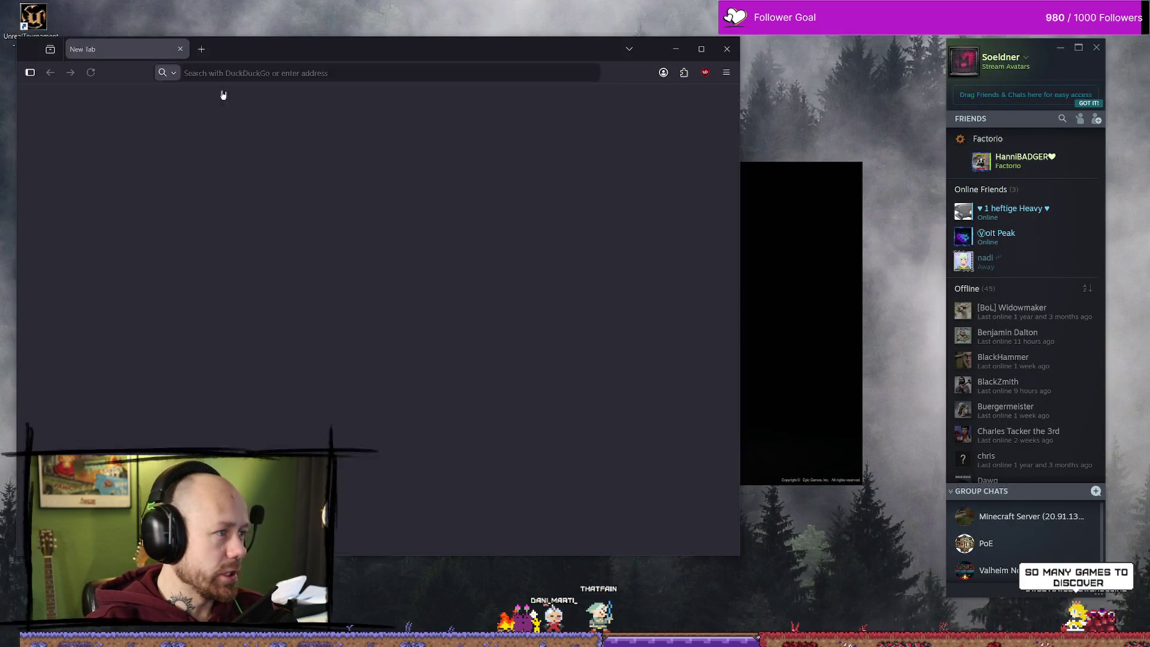
# - Maximize the browser, open the BloodSpill board, then return to the YouTube window
pyautogui.doubleClick(311, 52)
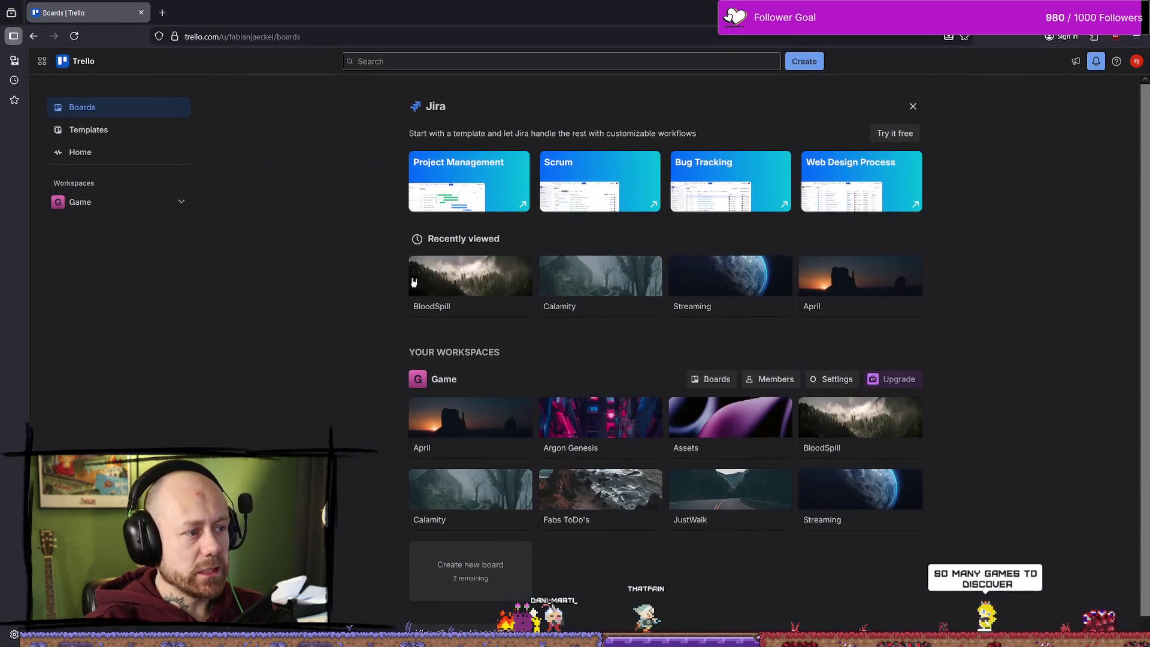
pyautogui.click(470, 288)
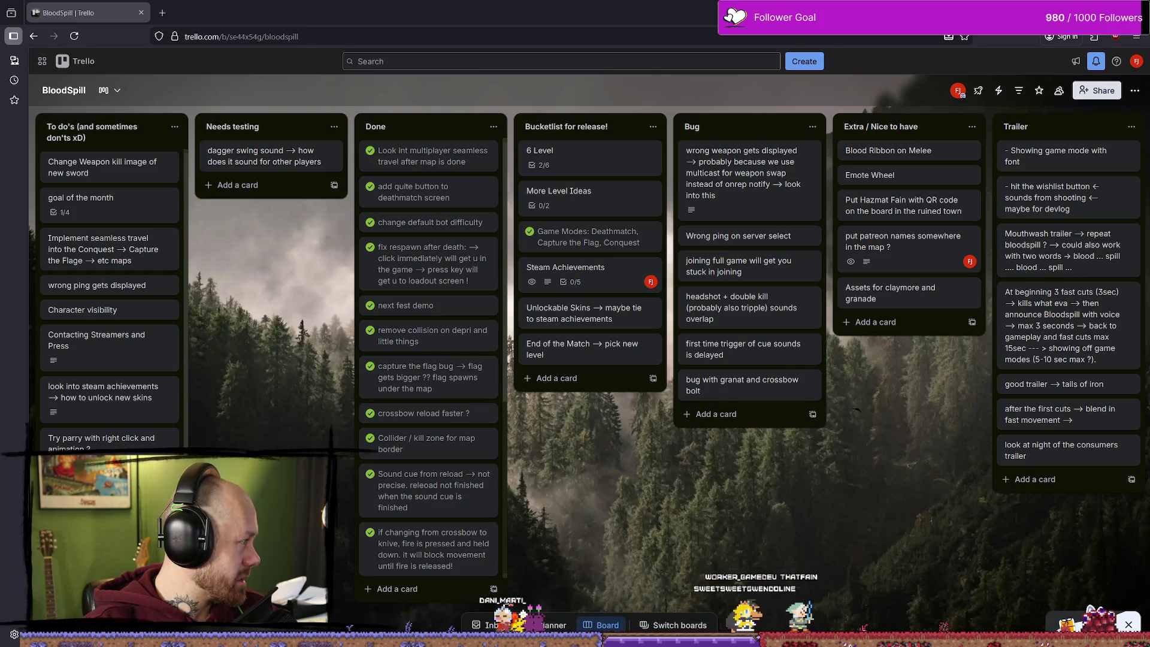
pyautogui.hotkey('alt', 'Tab')
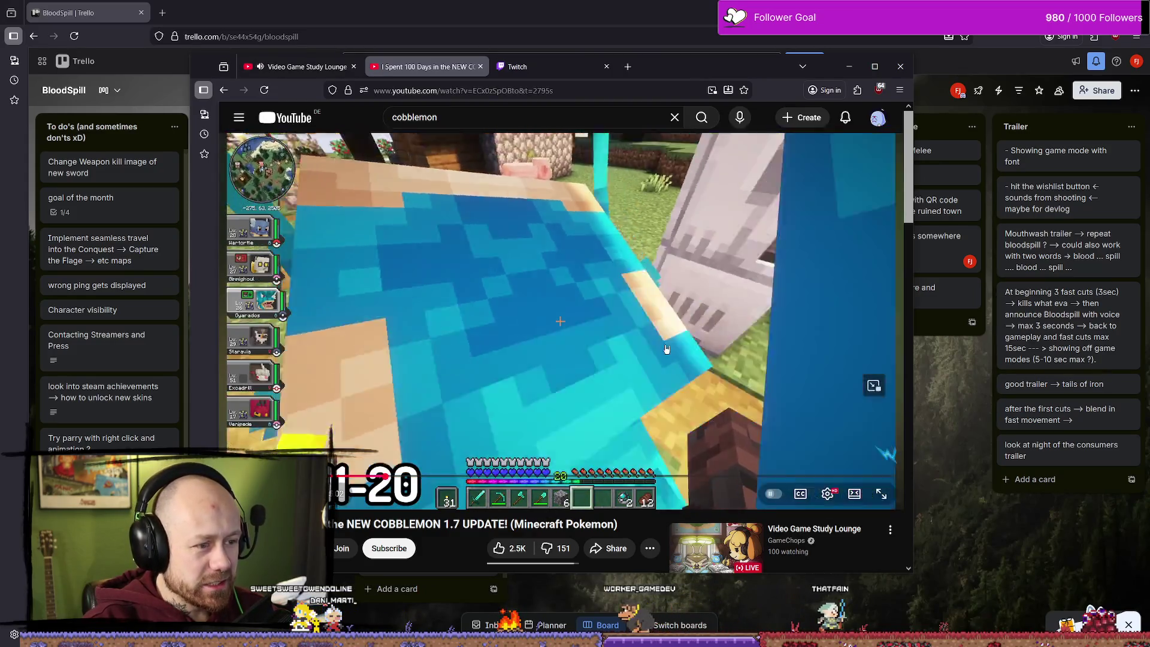
# - Skip the Cobblemon video ahead to its Day 2-10 section, pause it, and move the window right
pyautogui.click(570, 362)
pyautogui.click(570, 362)
pyautogui.moveTo(386, 476); pyautogui.dragTo(400, 476)
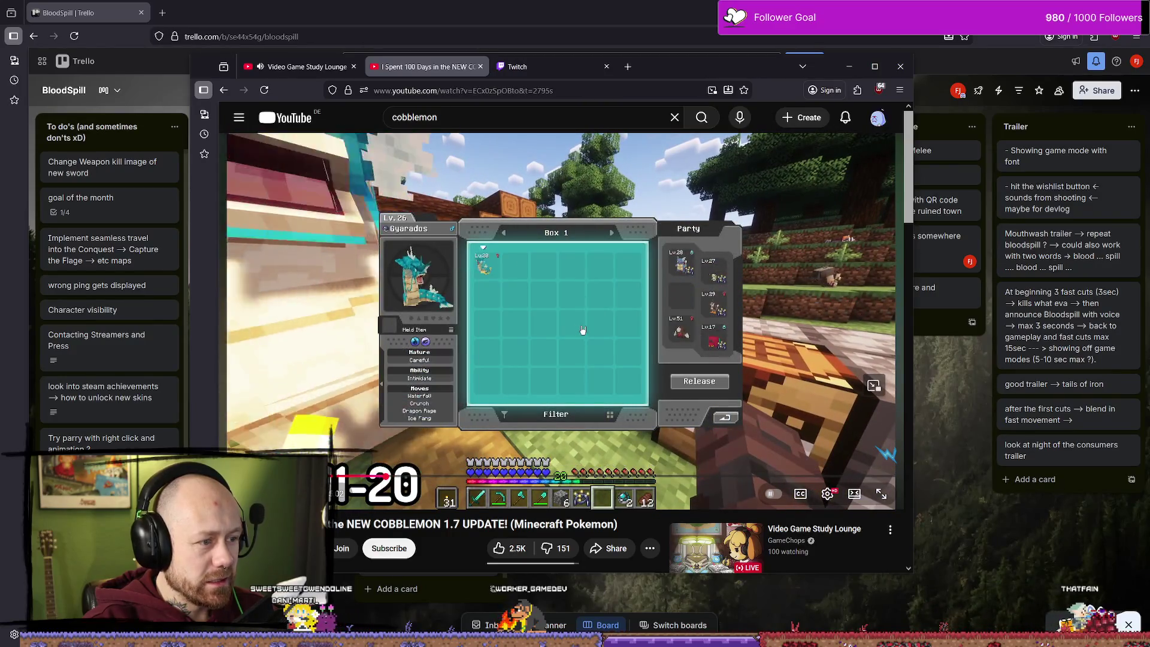
pyautogui.click(681, 391)
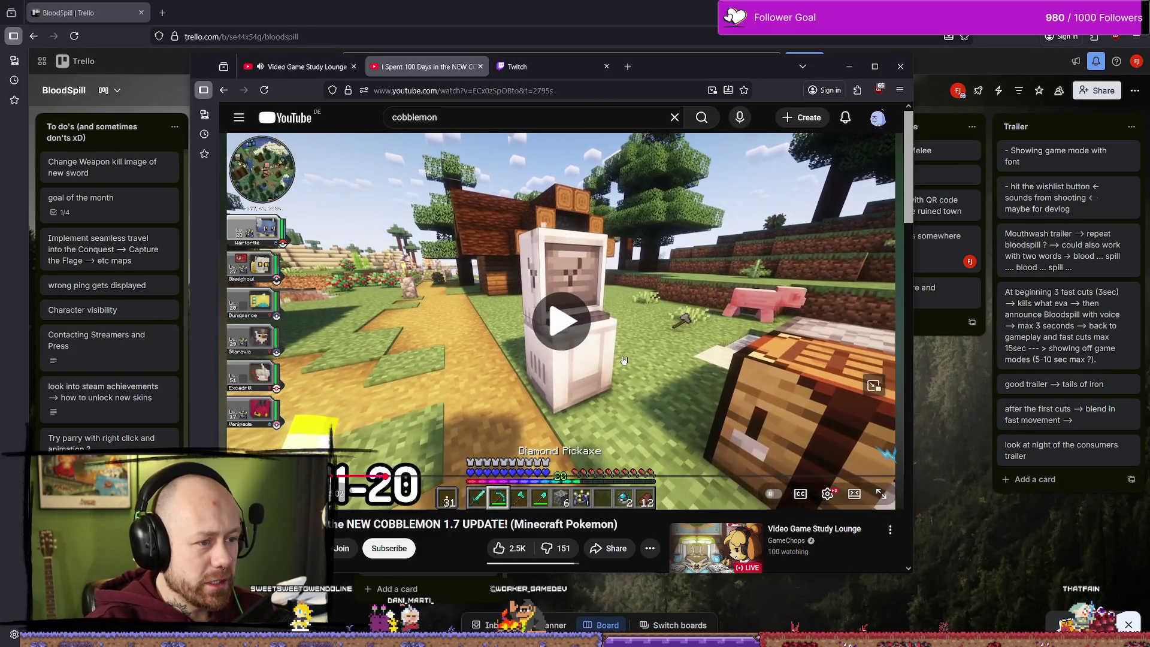
pyautogui.press('Left')
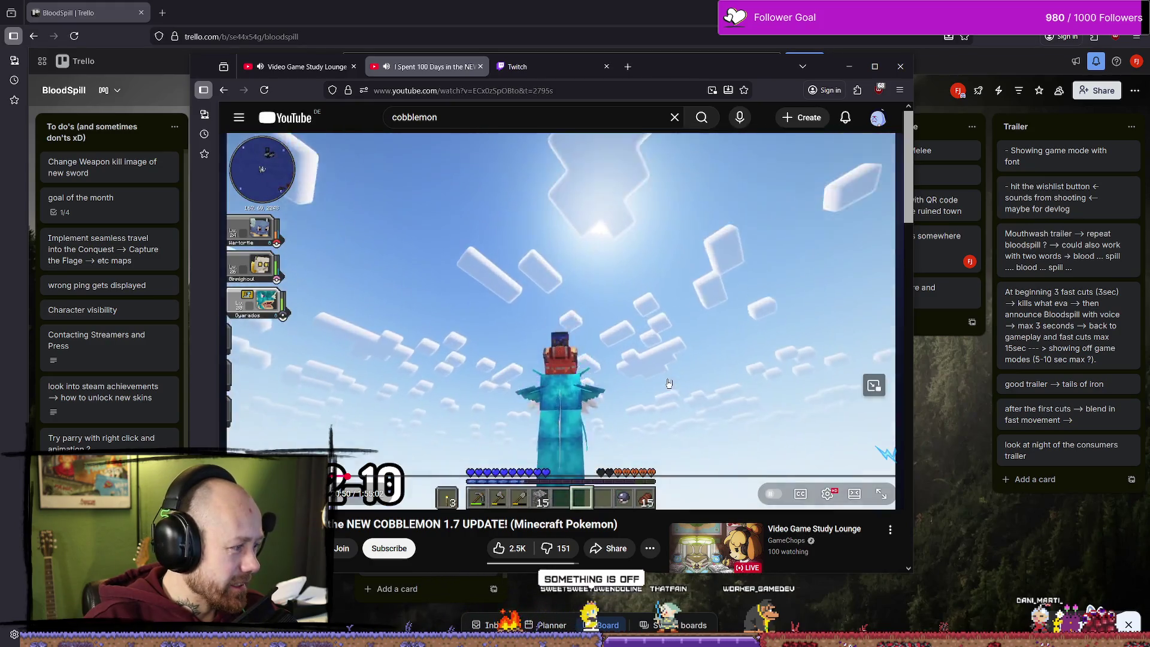
pyautogui.click(529, 395)
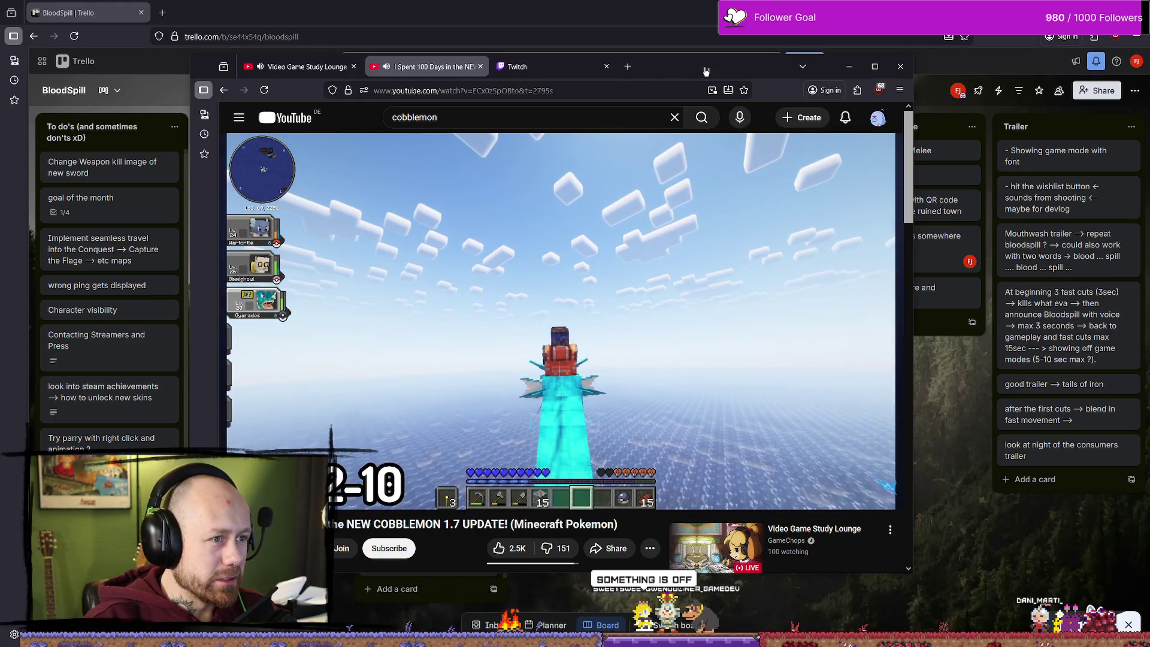
pyautogui.moveTo(706, 69); pyautogui.dragTo(779, 72)
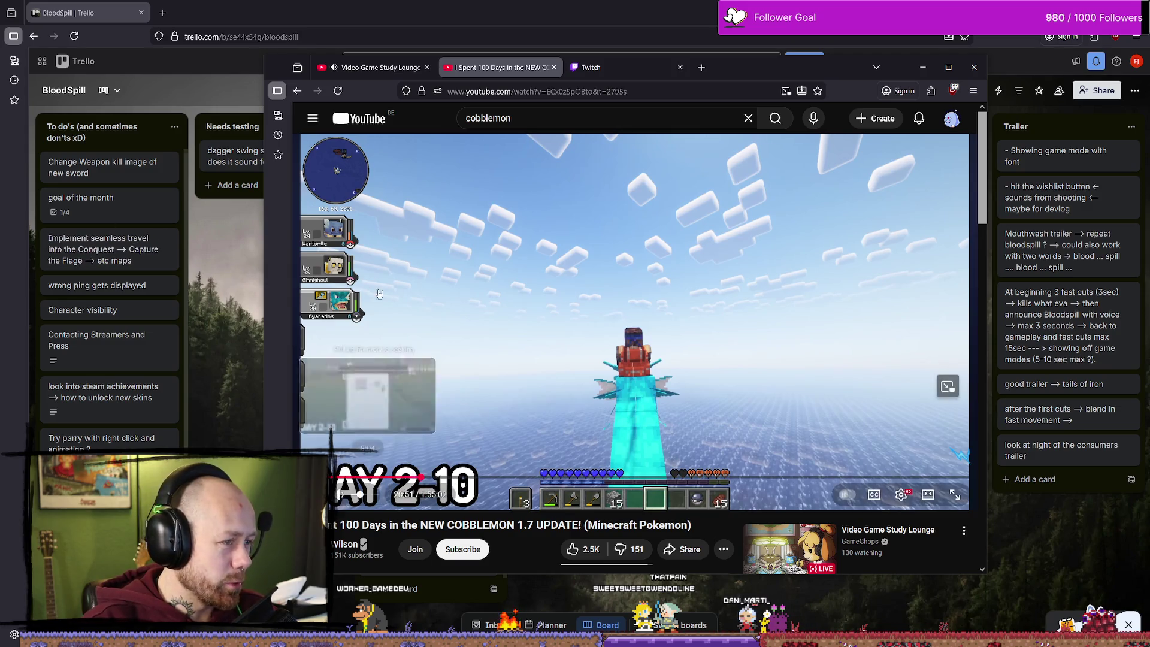
# - Check the Twitch Stream Manager dashboard, then return to the Cobblemon YouTube window
pyautogui.click(374, 68)
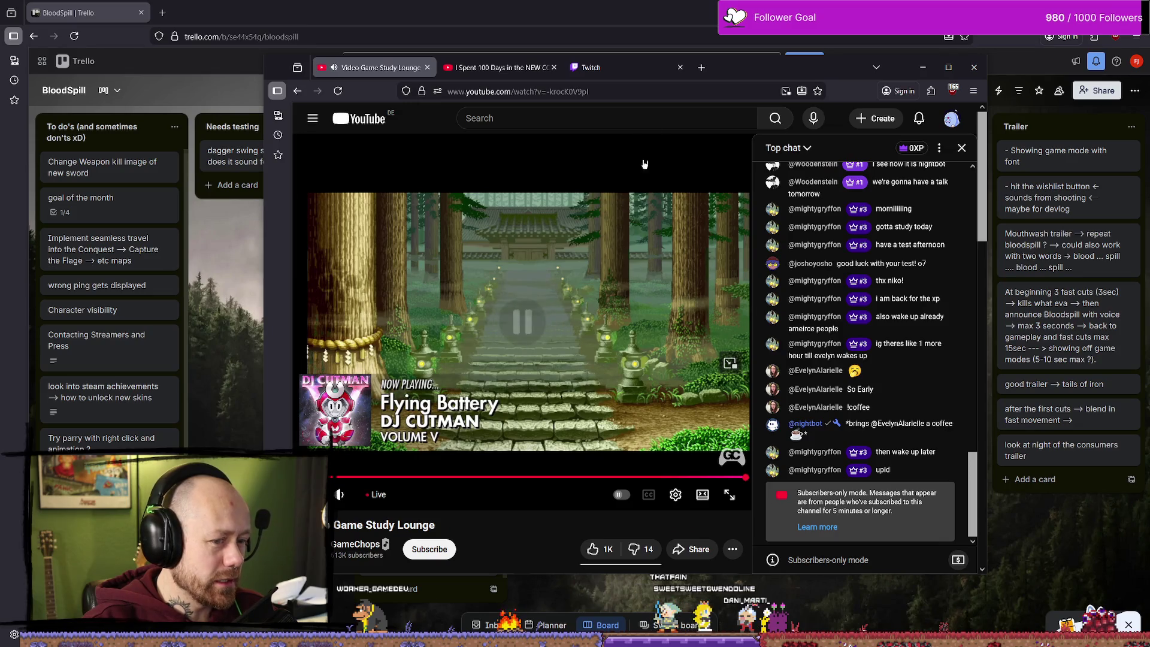
pyautogui.moveTo(519, 67)
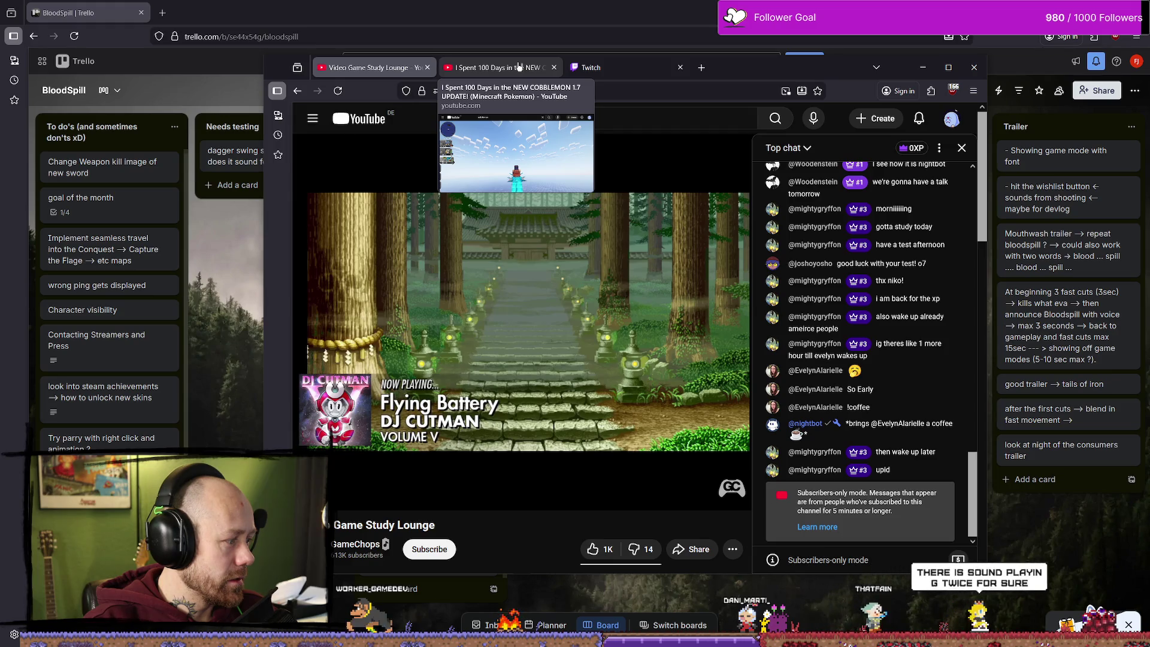
pyautogui.click(608, 71)
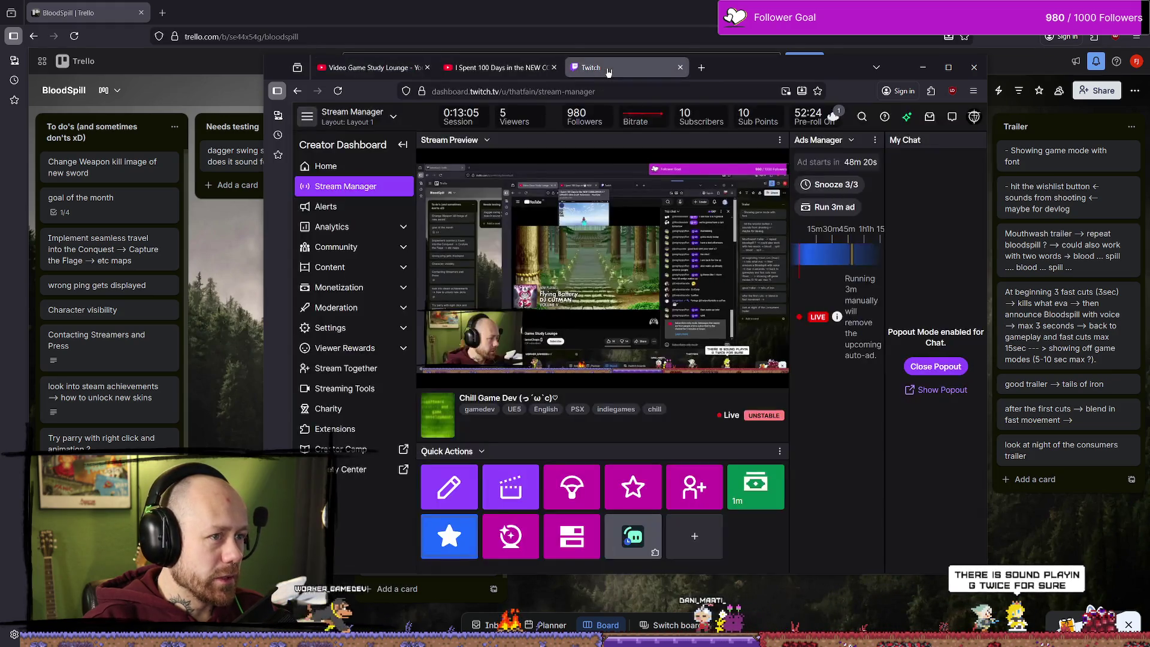
pyautogui.hotkey('alt', 'Tab')
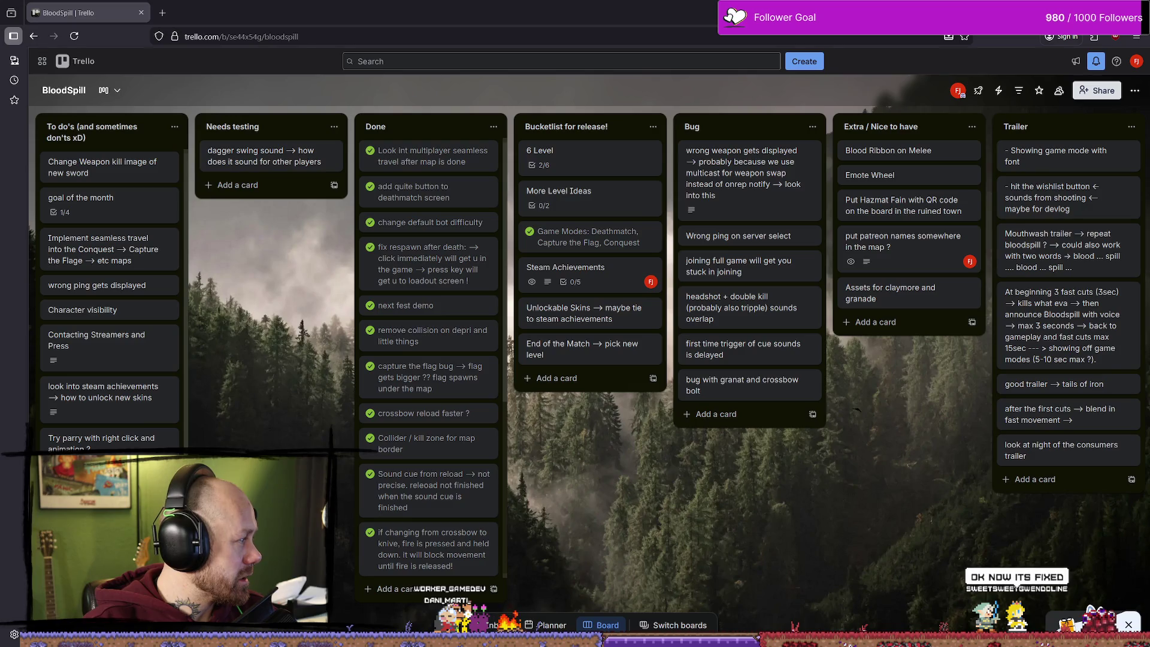
pyautogui.hotkey('alt', 'Tab')
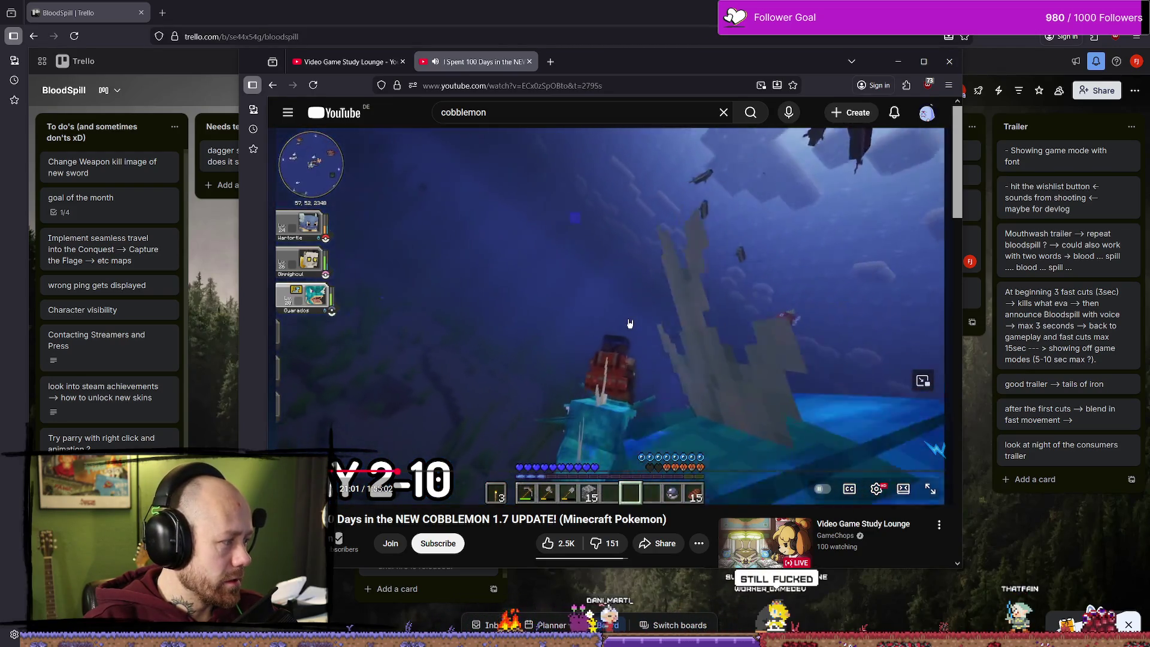
# - Toggle the Cobblemon video between play and pause, rewinding it ten seconds once
pyautogui.click(629, 323)
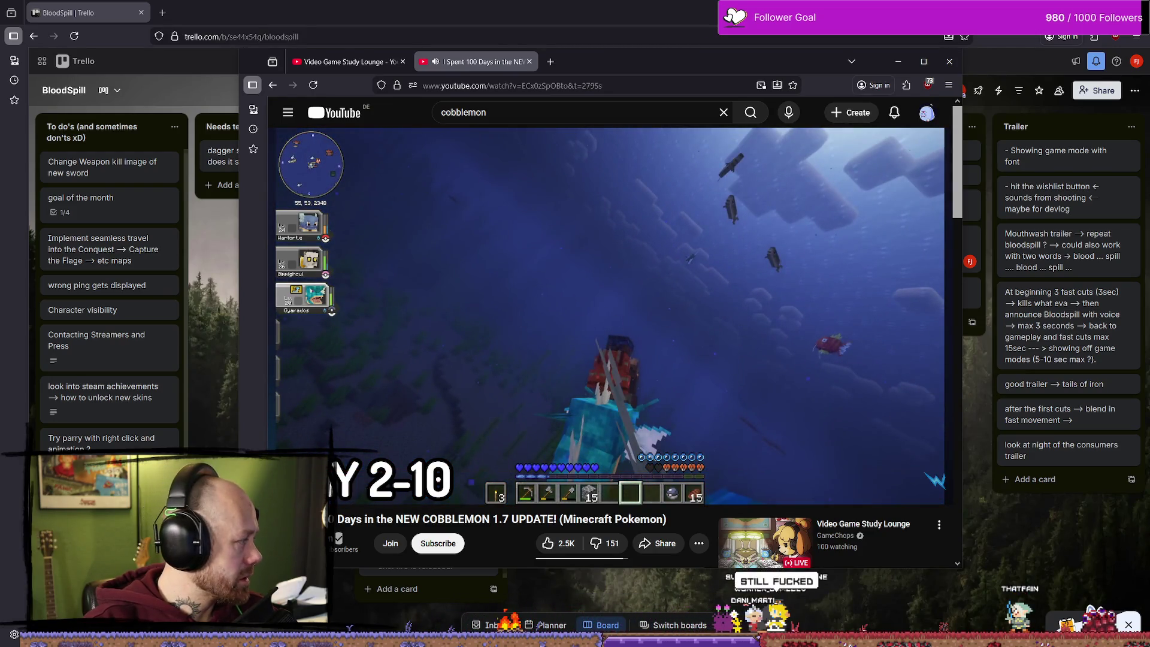
pyautogui.click(370, 365)
pyautogui.click(370, 365)
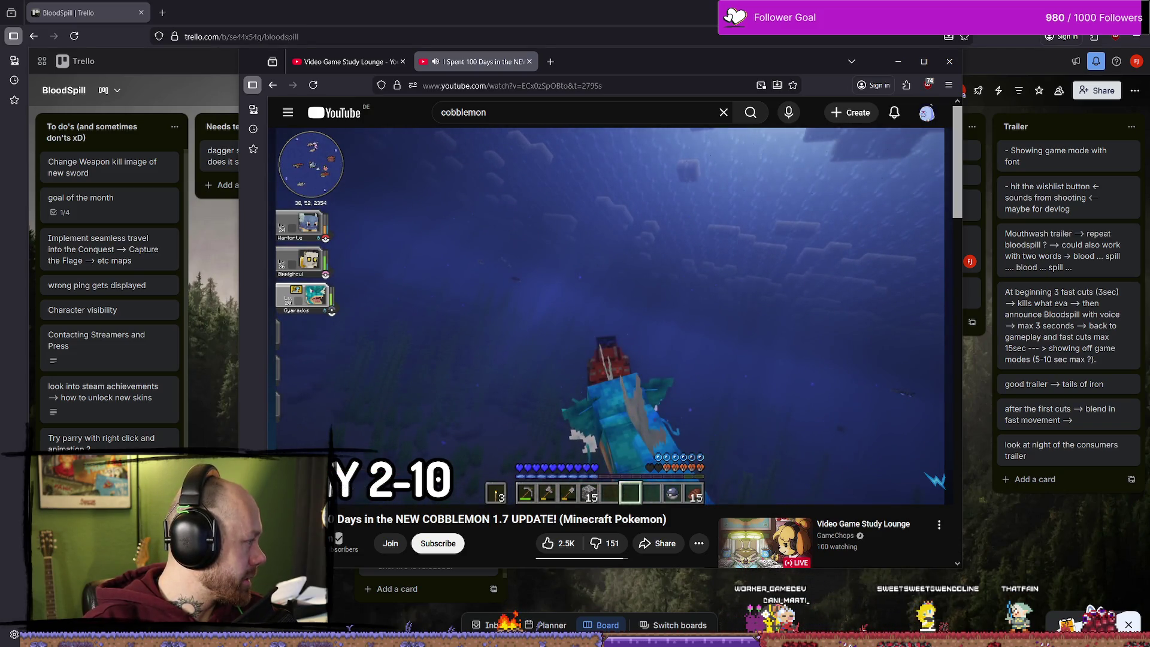
pyautogui.press('space')
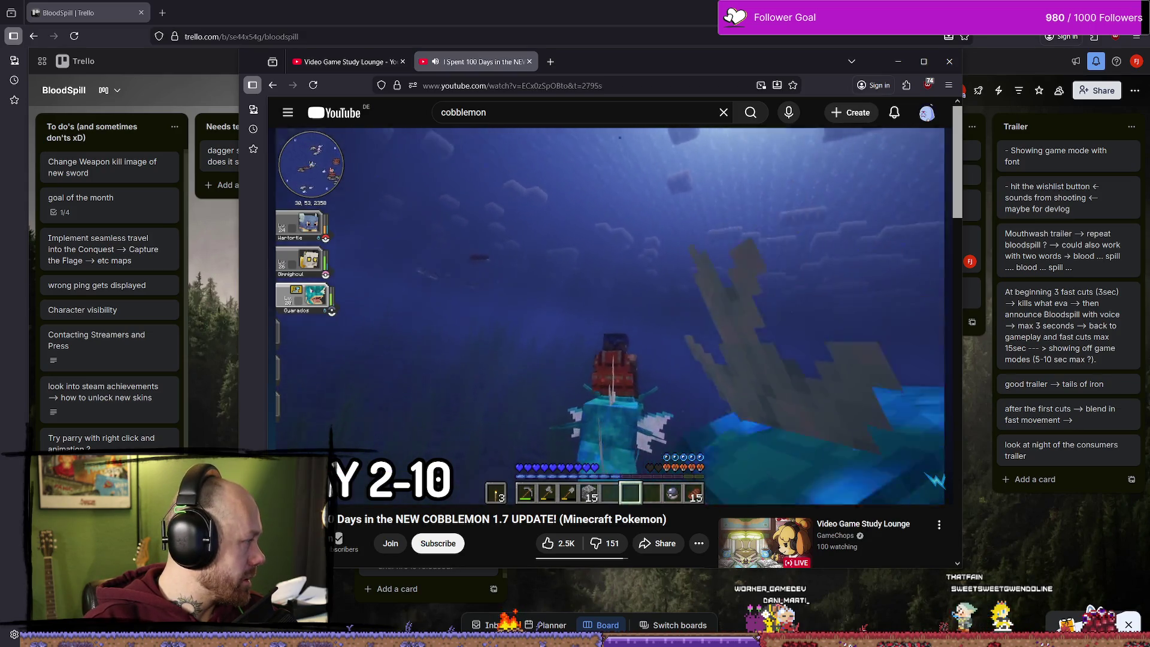
pyautogui.press('space')
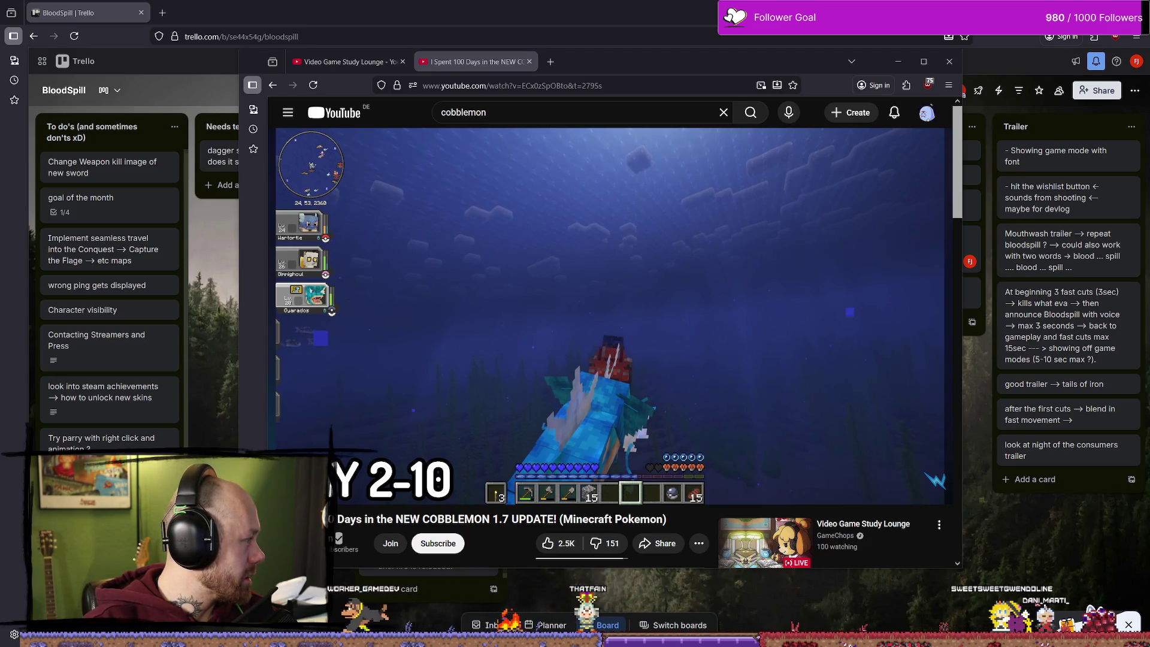
pyautogui.press('space')
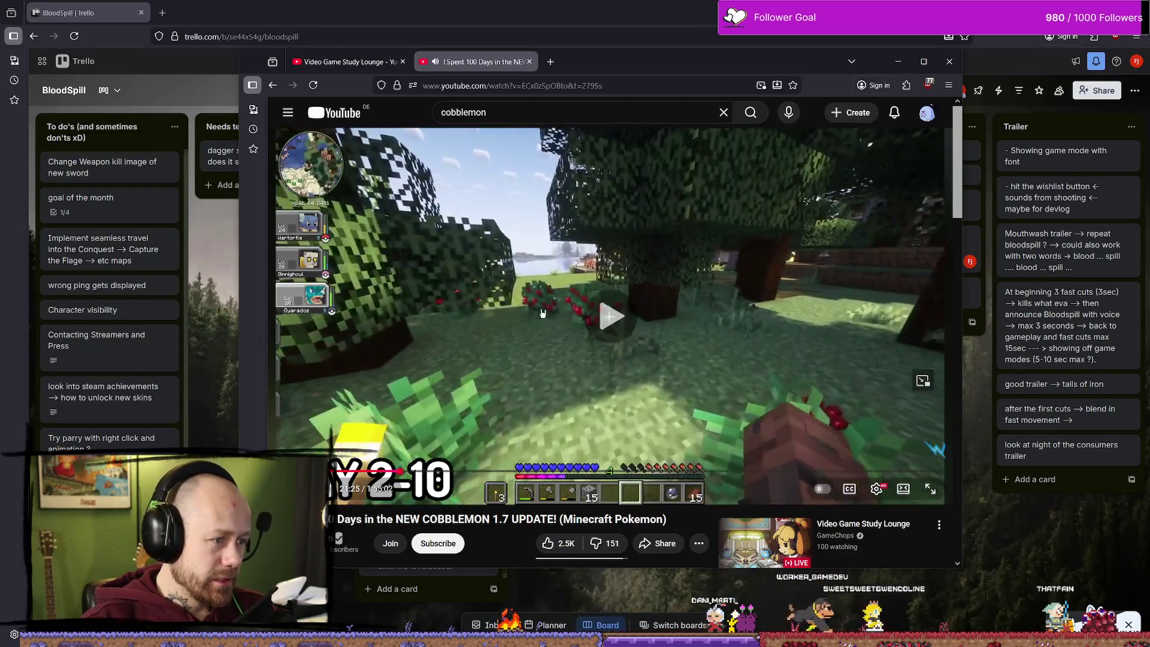
pyautogui.press('j')
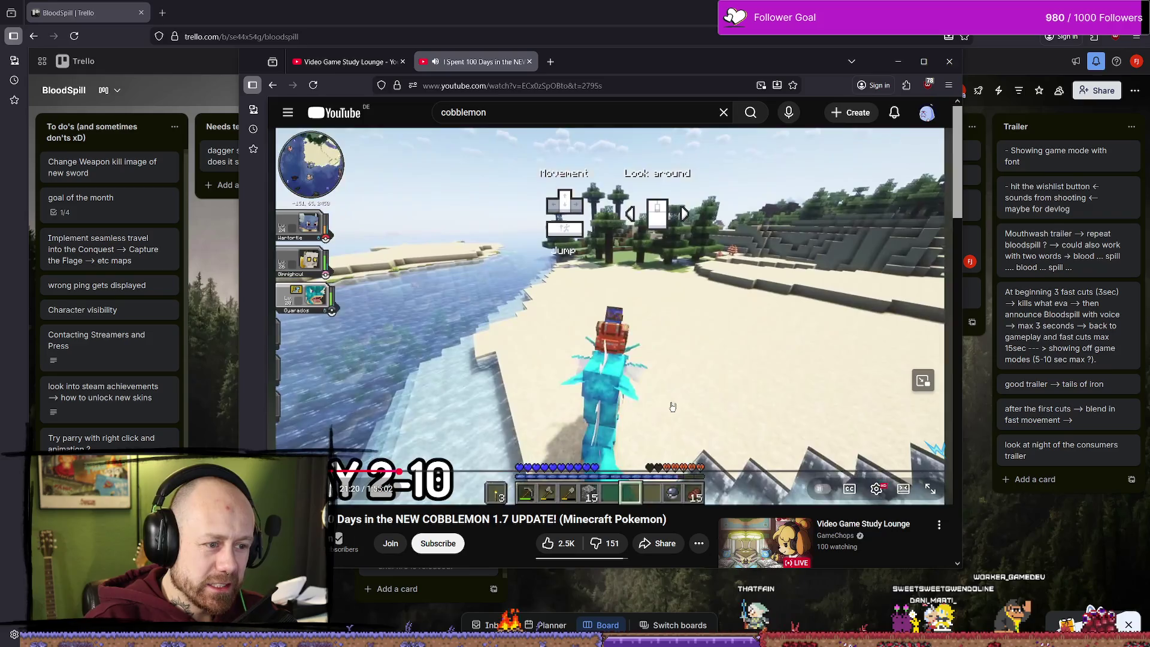
pyautogui.click(665, 352)
pyautogui.click(638, 352)
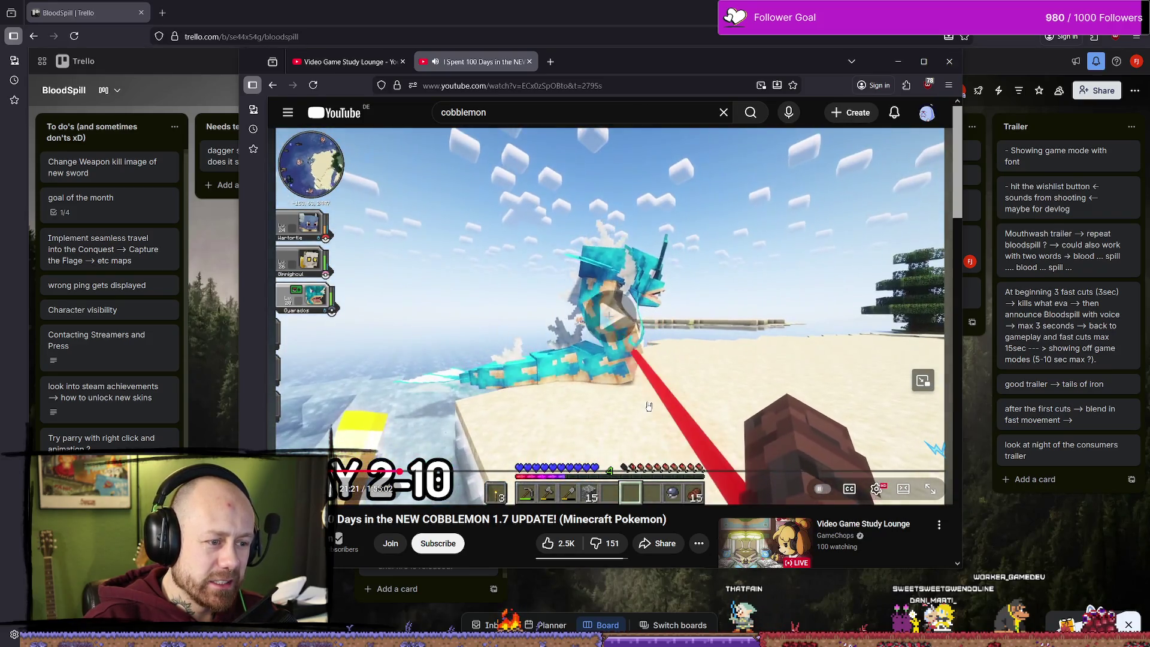
pyautogui.click(608, 356)
# - Close the Cobblemon tab, resume the Video Game Study Lounge stream, and minimize the browser
pyautogui.hotkey('ctrl', 'w')
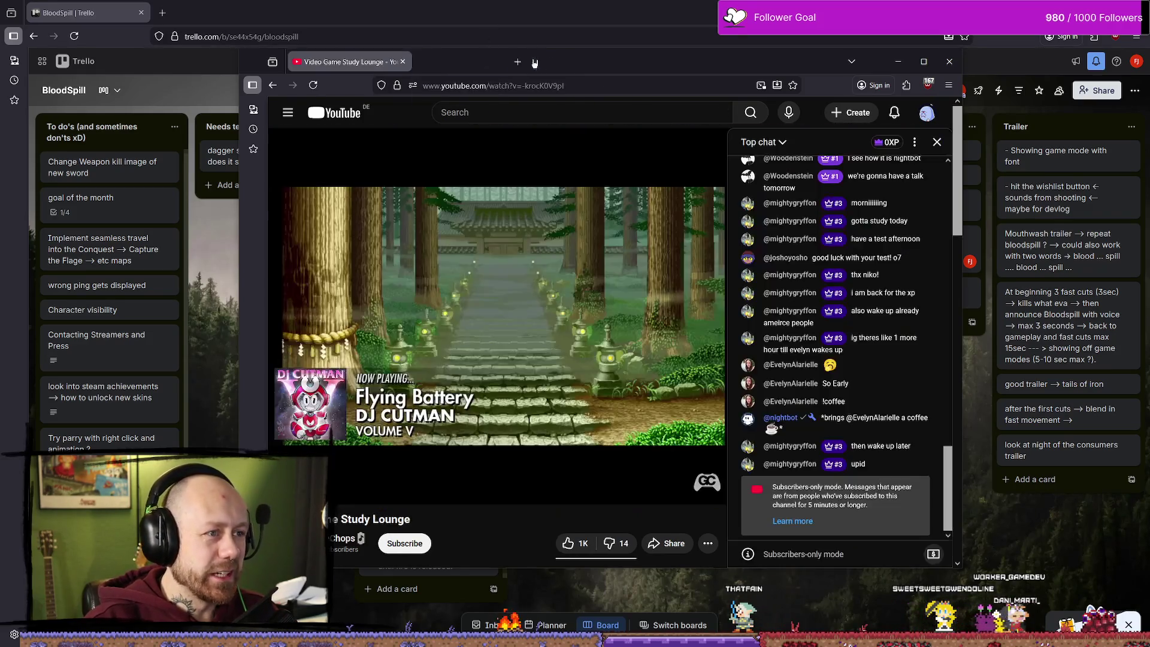
pyautogui.click(605, 367)
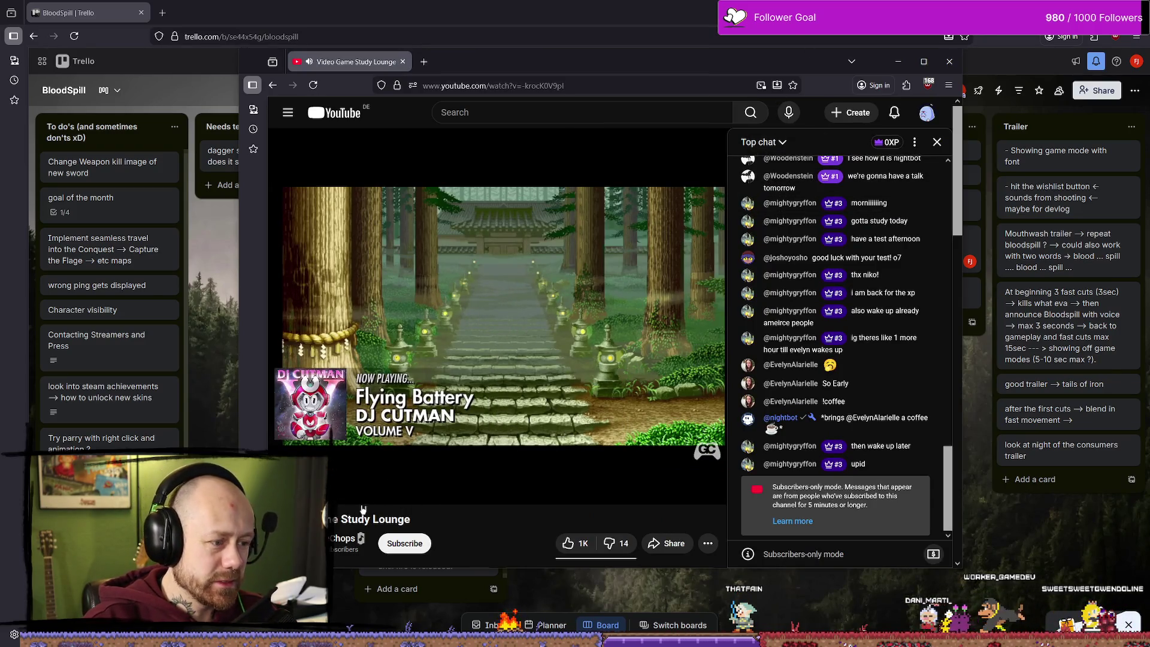
pyautogui.click(898, 61)
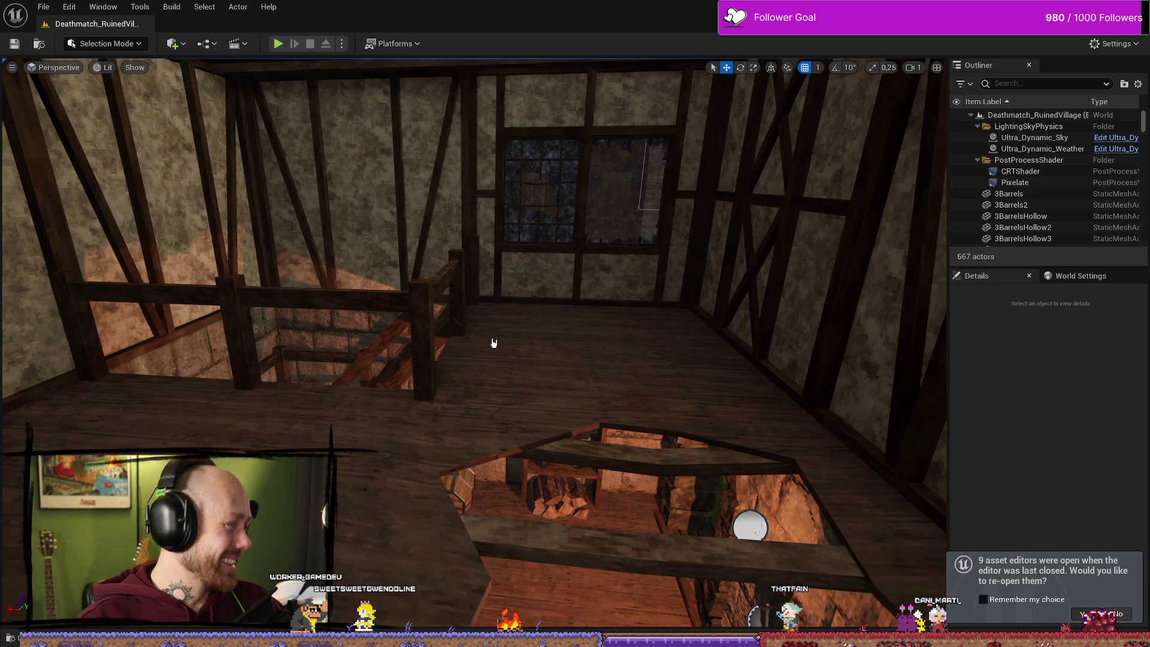
# - Open BP_Bullet from the Content Browser into its Handle Hit function graph
pyautogui.click(1084, 614)
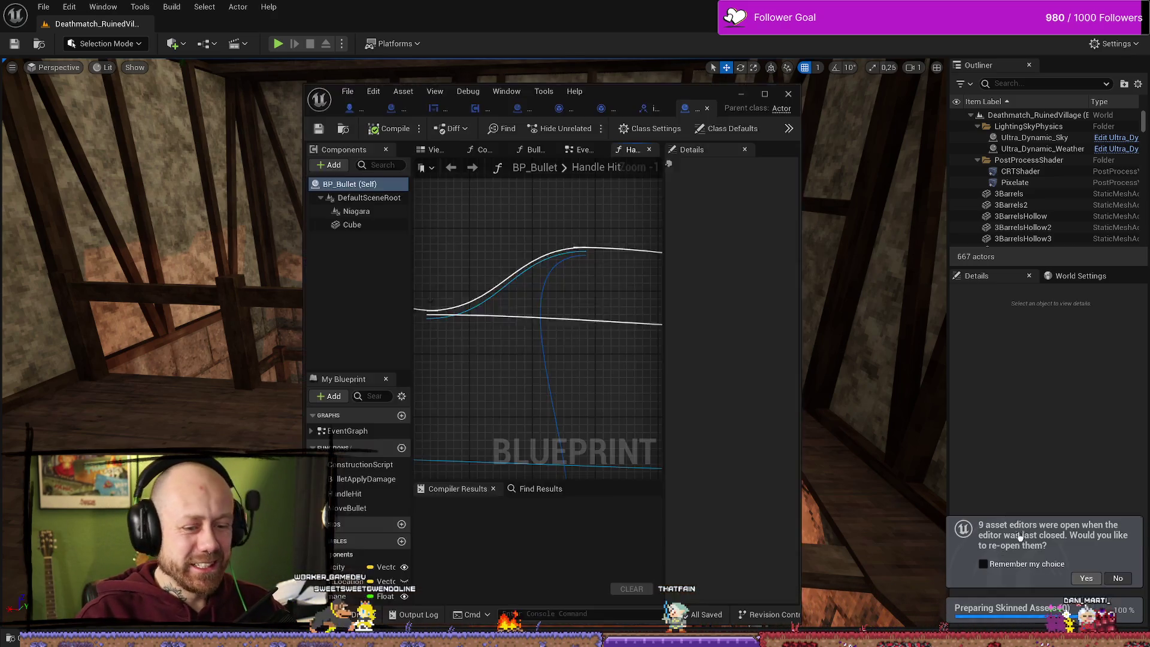
# - Maximize the Blueprint editor, pan the Handle Hit graph, and close the BP_PlayerCharacter and BP_Dagger2 tabs
pyautogui.click(765, 94)
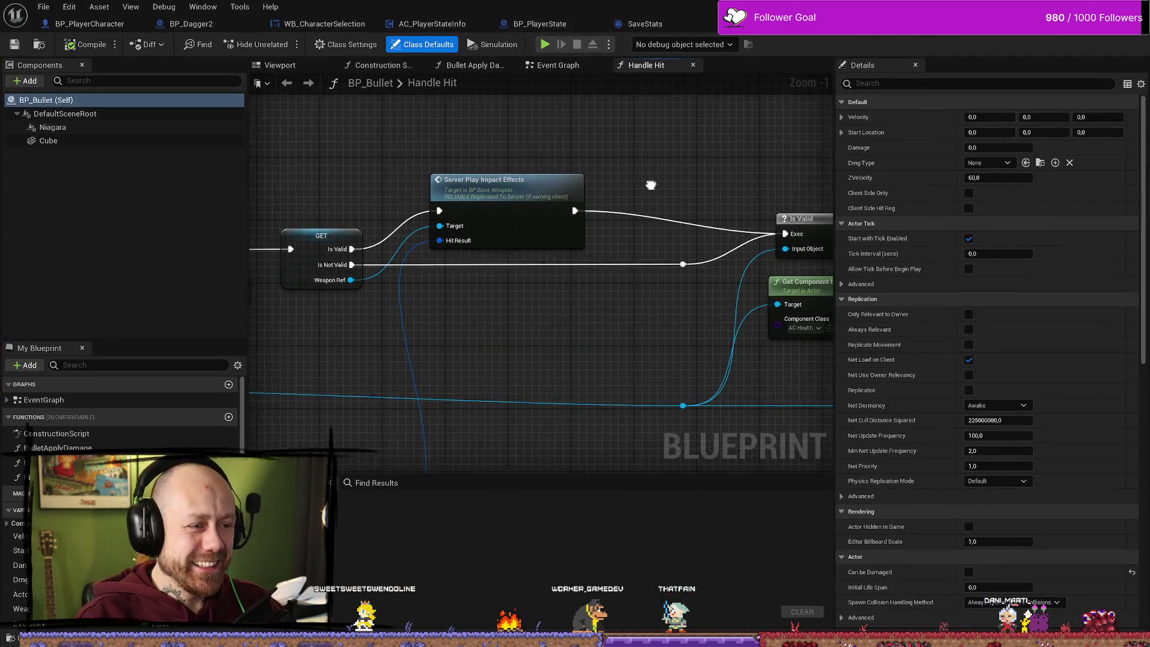
pyautogui.scroll(-3, 649, 191)
pyautogui.moveTo(636, 239); pyautogui.dragTo(589, 264)
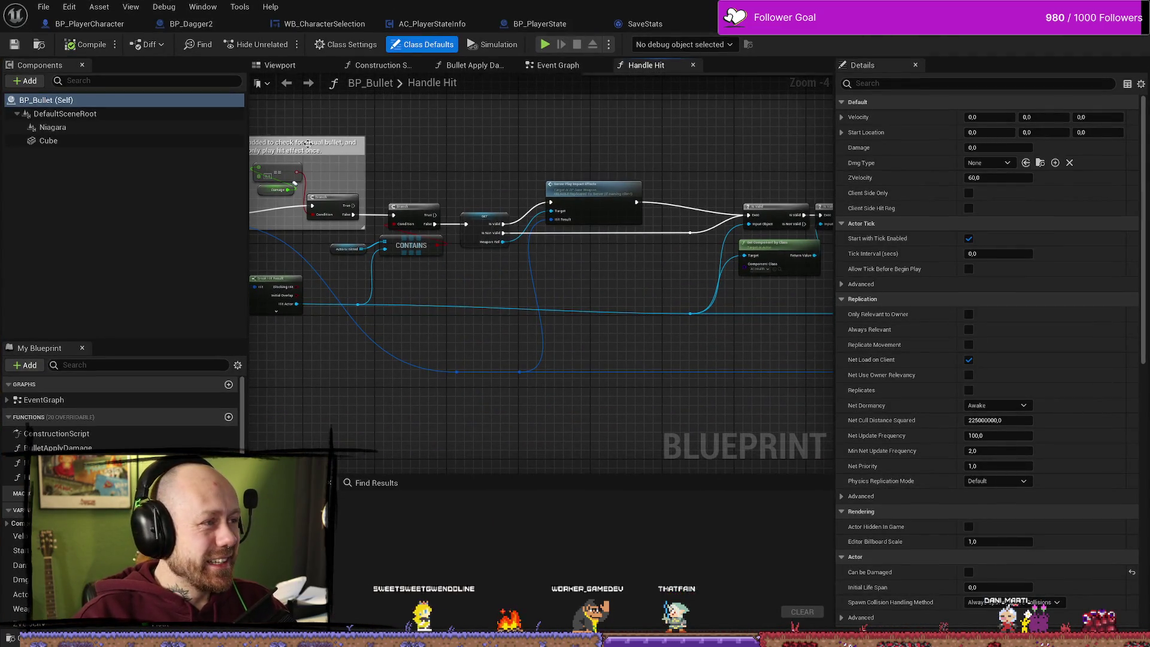
pyautogui.click(192, 24)
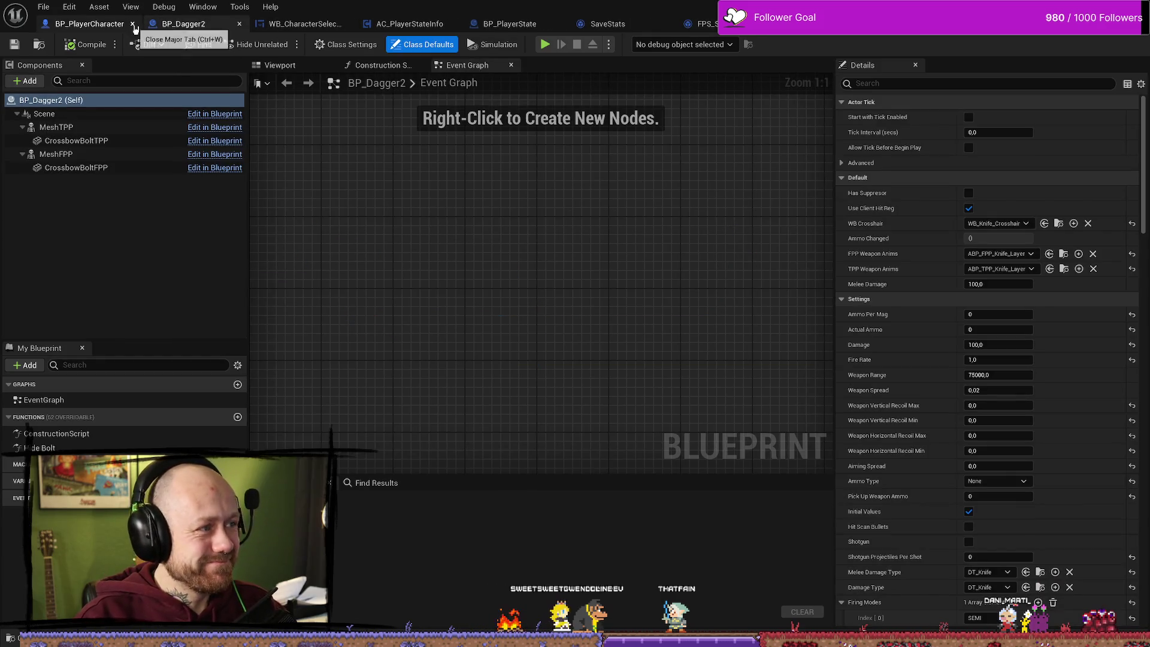
pyautogui.click(133, 24)
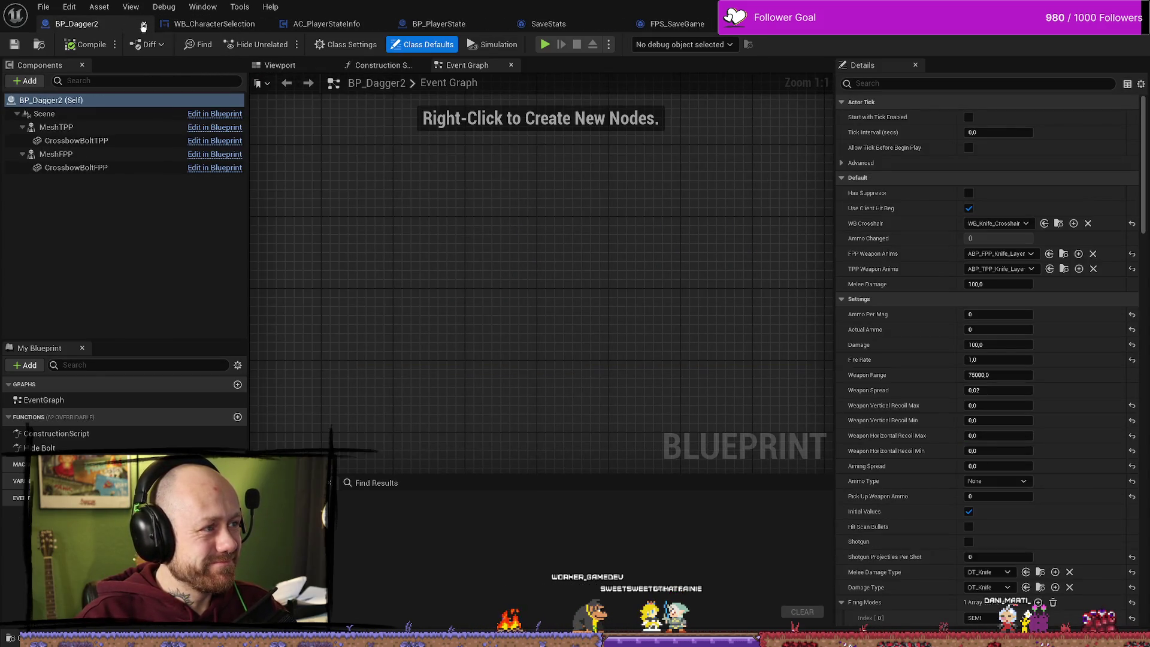
pyautogui.click(144, 25)
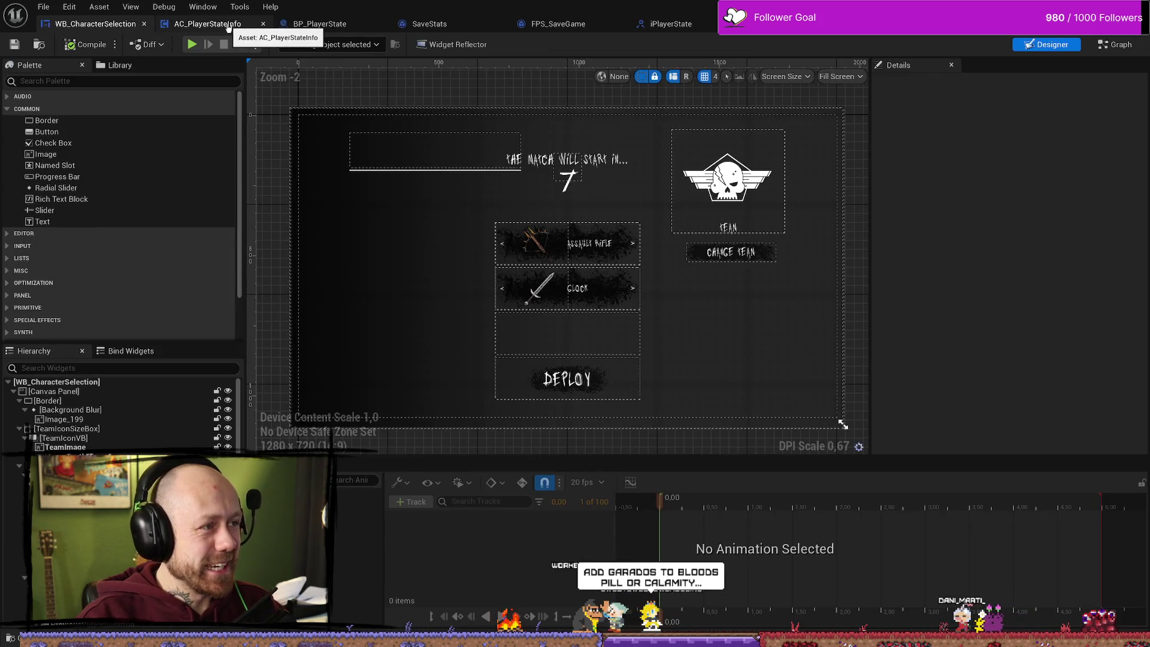
# - Close the BP_PlayerState, SaveStats, FPS_SaveGame, iPlayerState and BP_Bullet tabs
pyautogui.click(228, 25)
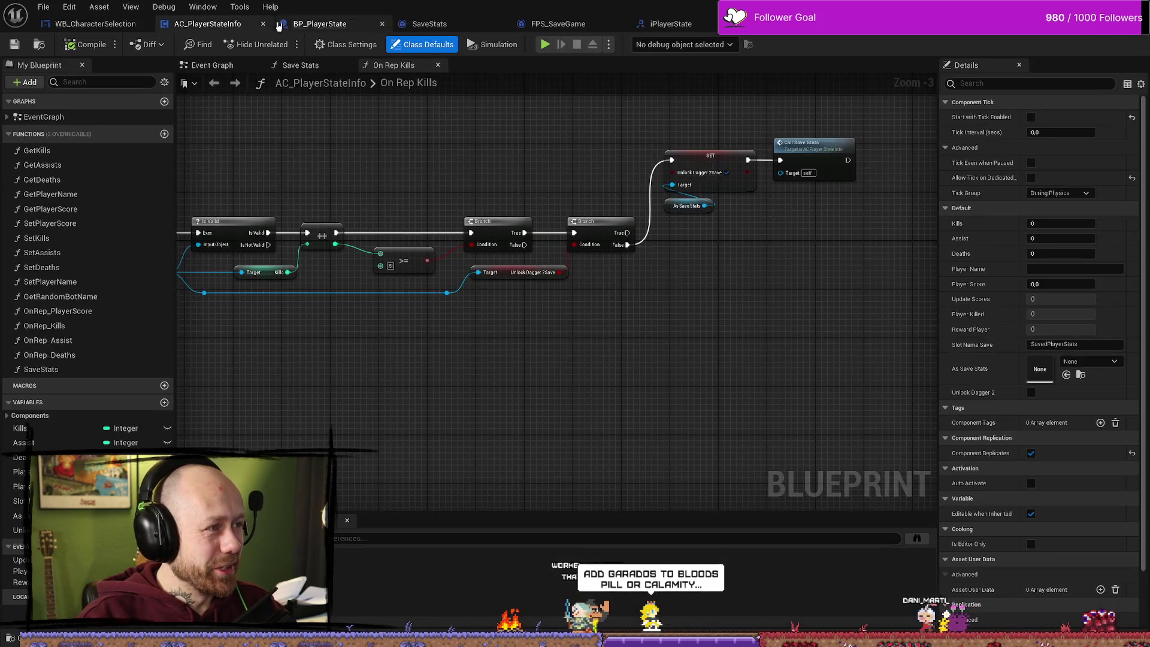
pyautogui.click(318, 24)
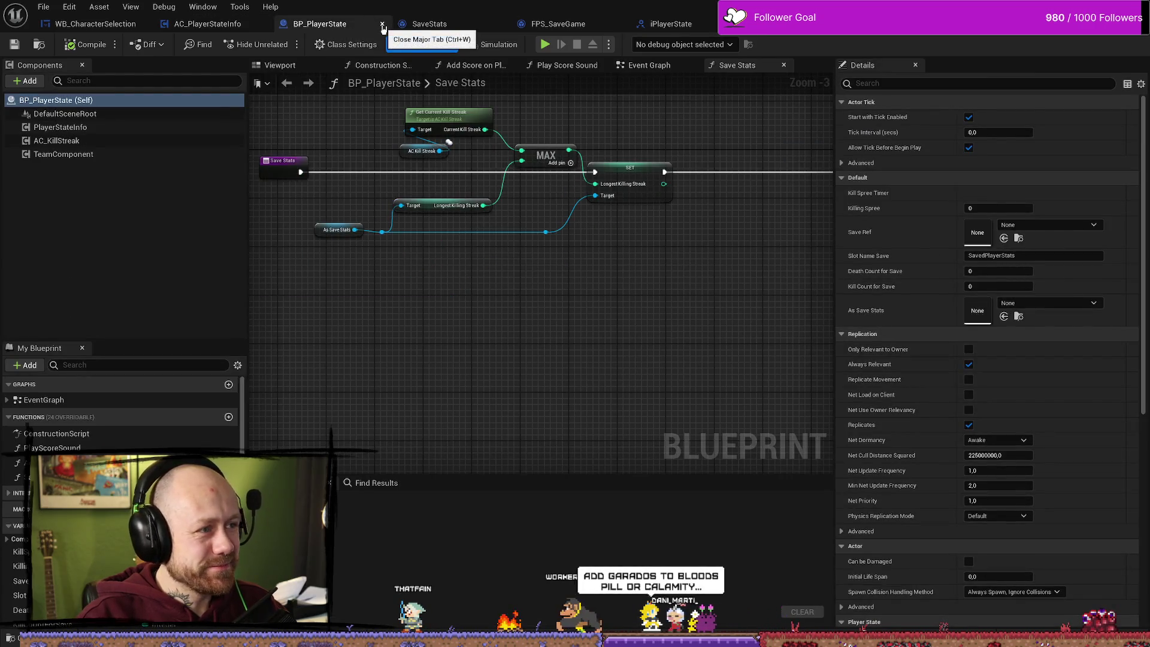
pyautogui.click(382, 26)
pyautogui.click(379, 25)
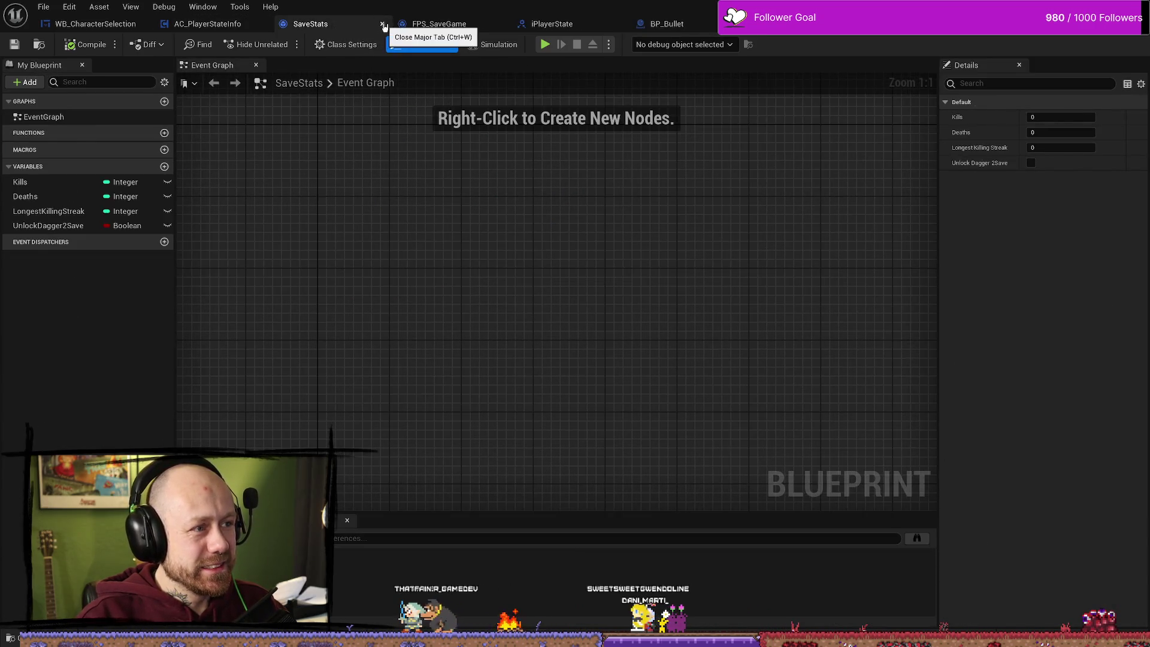
pyautogui.click(382, 25)
pyautogui.click(382, 26)
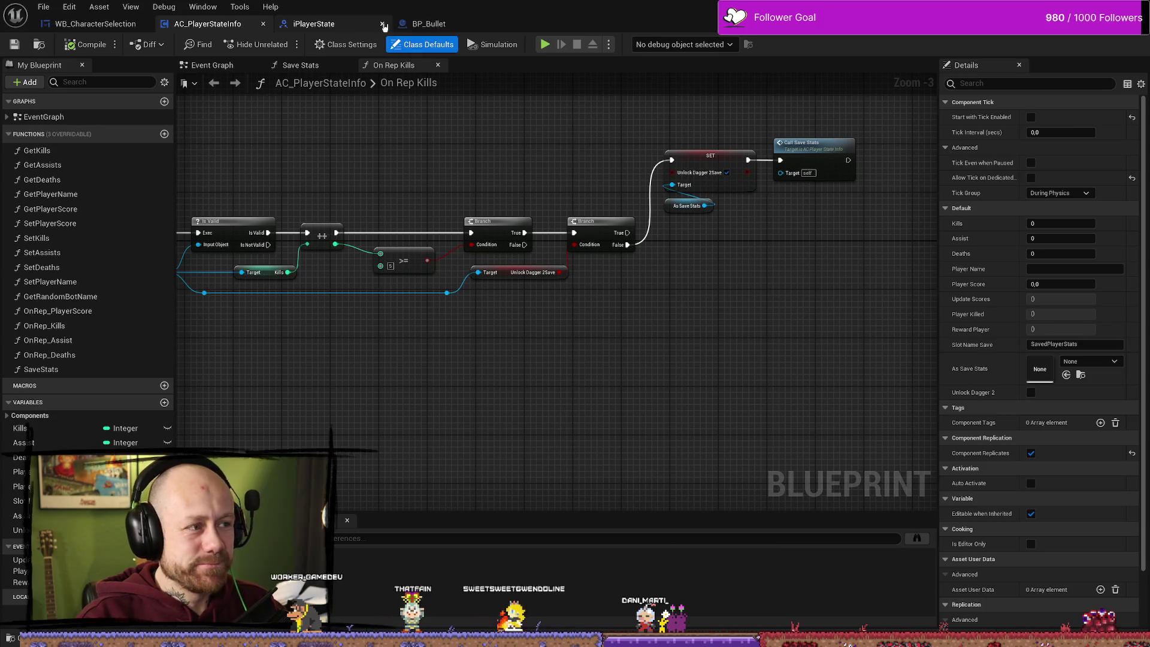
pyautogui.click(382, 25)
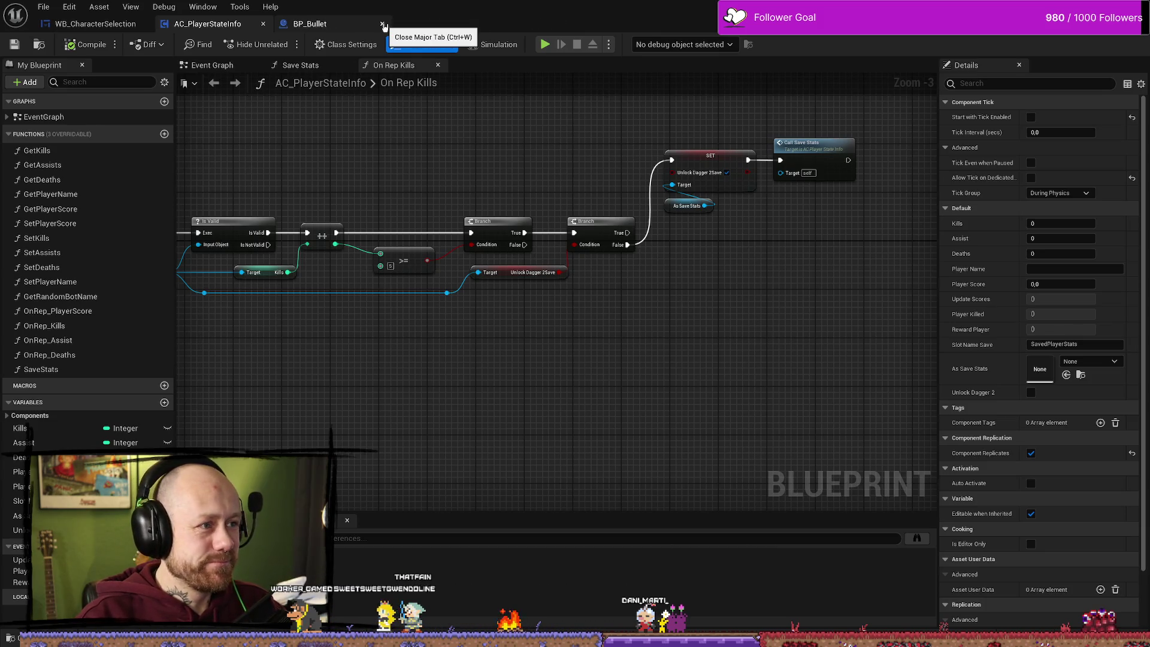
pyautogui.click(383, 25)
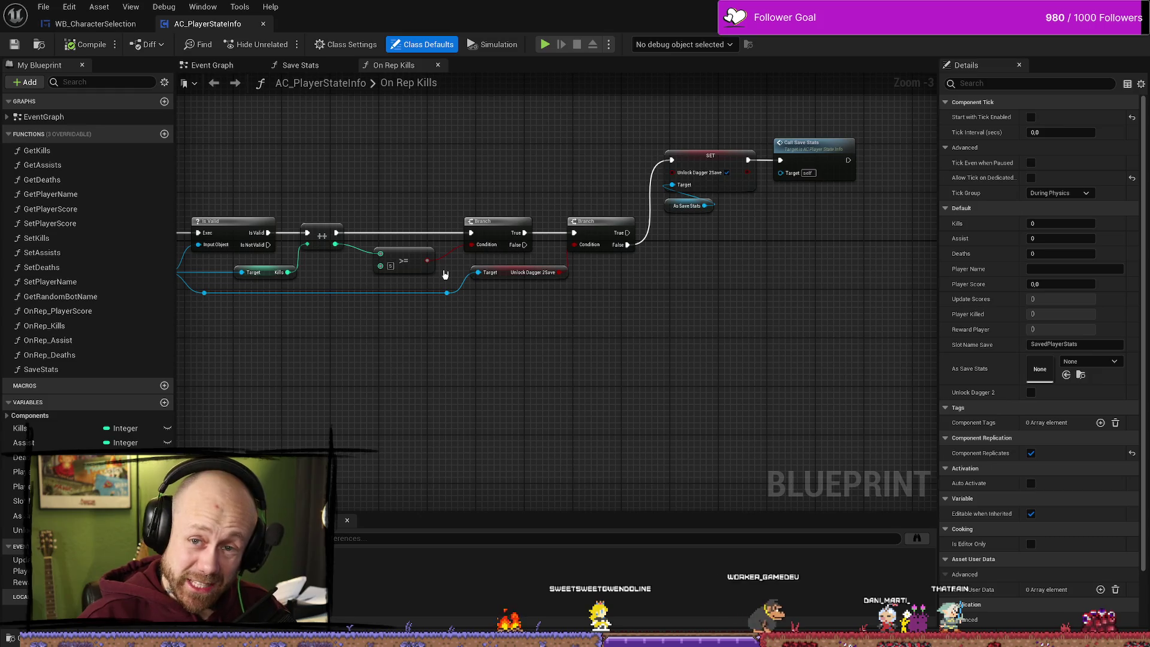
pyautogui.moveTo(647, 287); pyautogui.dragTo(602, 190)
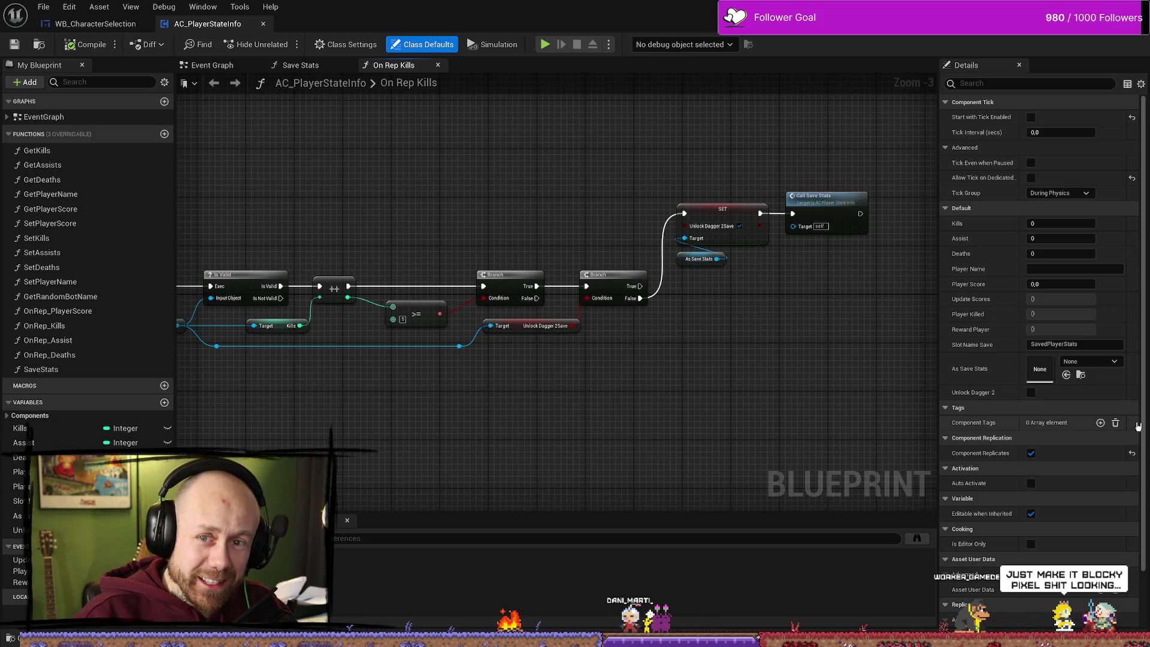
pyautogui.moveTo(785, 407); pyautogui.dragTo(768, 382)
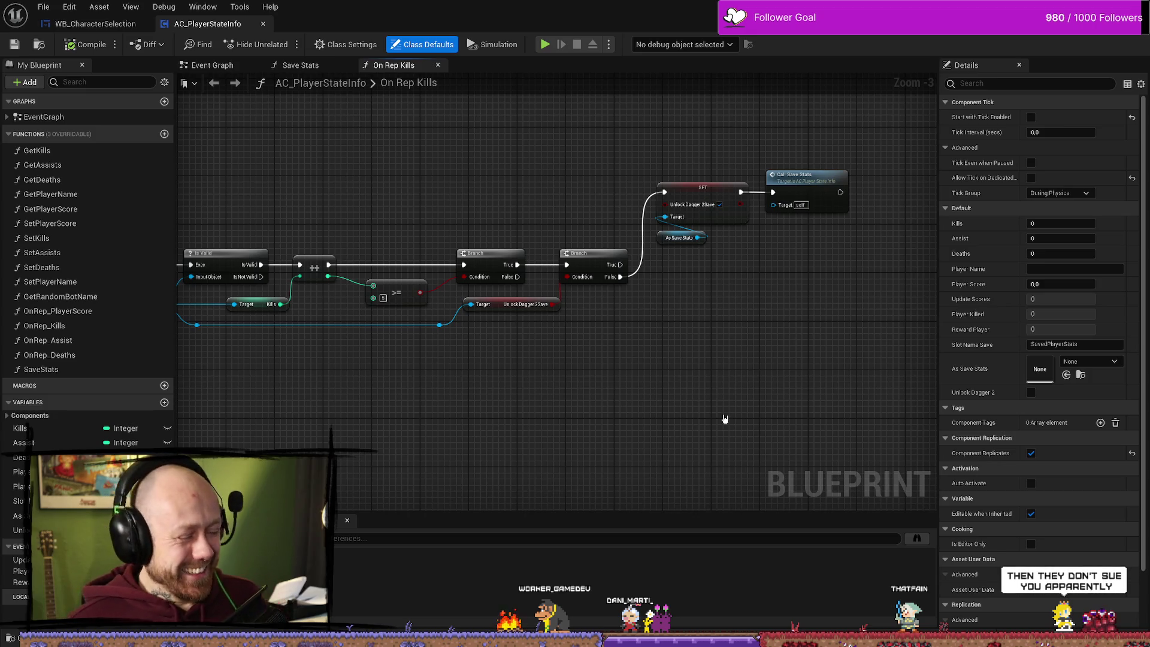
pyautogui.moveTo(678, 344); pyautogui.dragTo(728, 336)
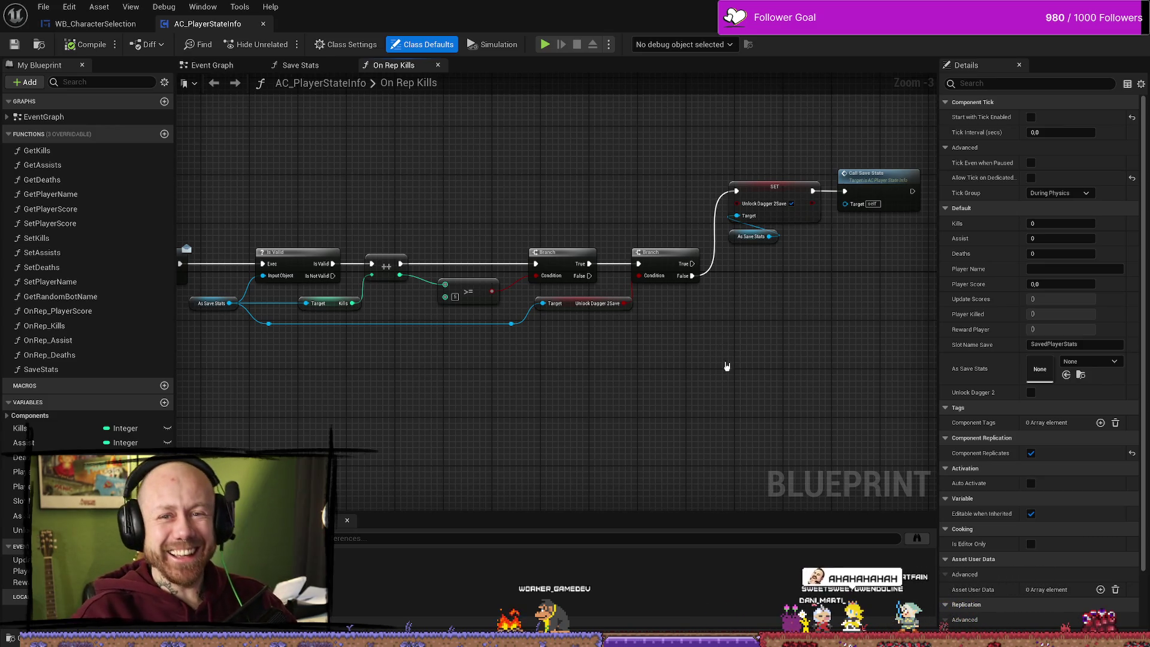
pyautogui.moveTo(704, 352); pyautogui.dragTo(744, 364)
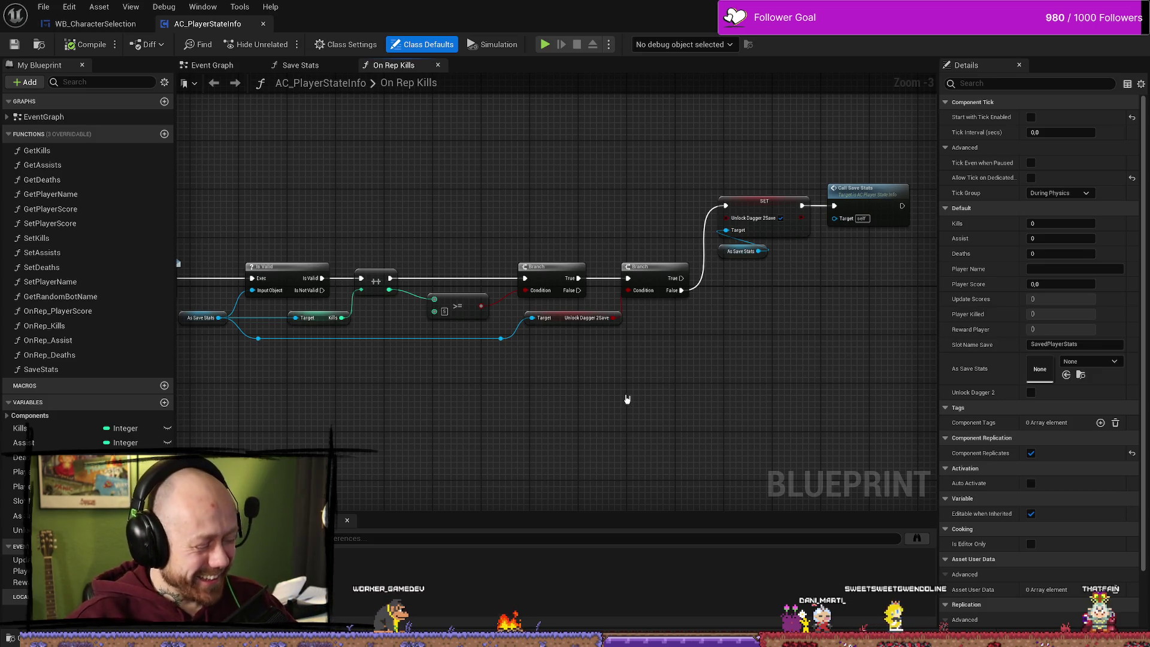
pyautogui.moveTo(629, 398); pyautogui.dragTo(688, 444)
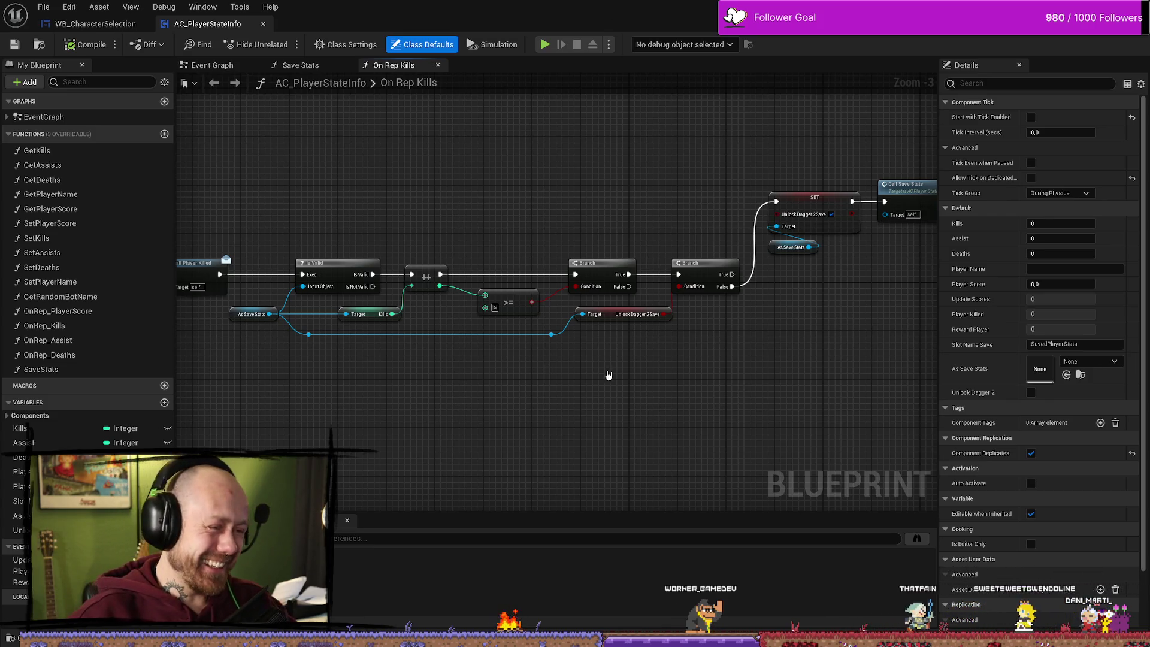
pyautogui.moveTo(641, 407); pyautogui.dragTo(690, 419)
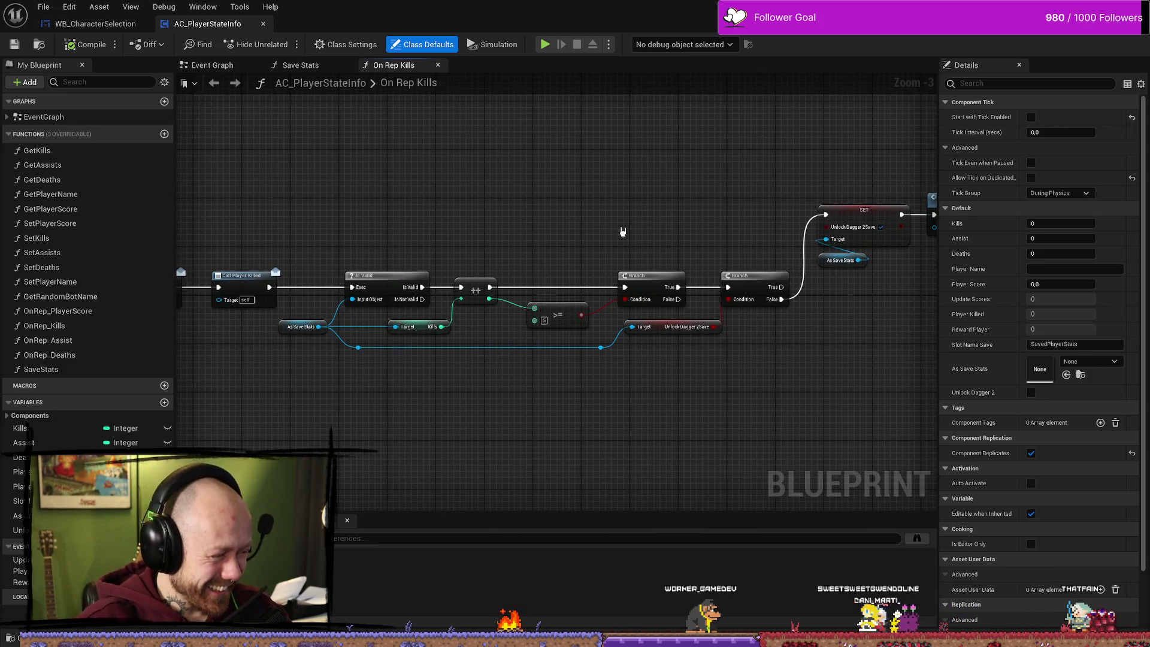
pyautogui.moveTo(599, 230)
pyautogui.mouseDown()
pyautogui.moveTo(527, 174)
pyautogui.moveTo(493, 197)
pyautogui.mouseUp()
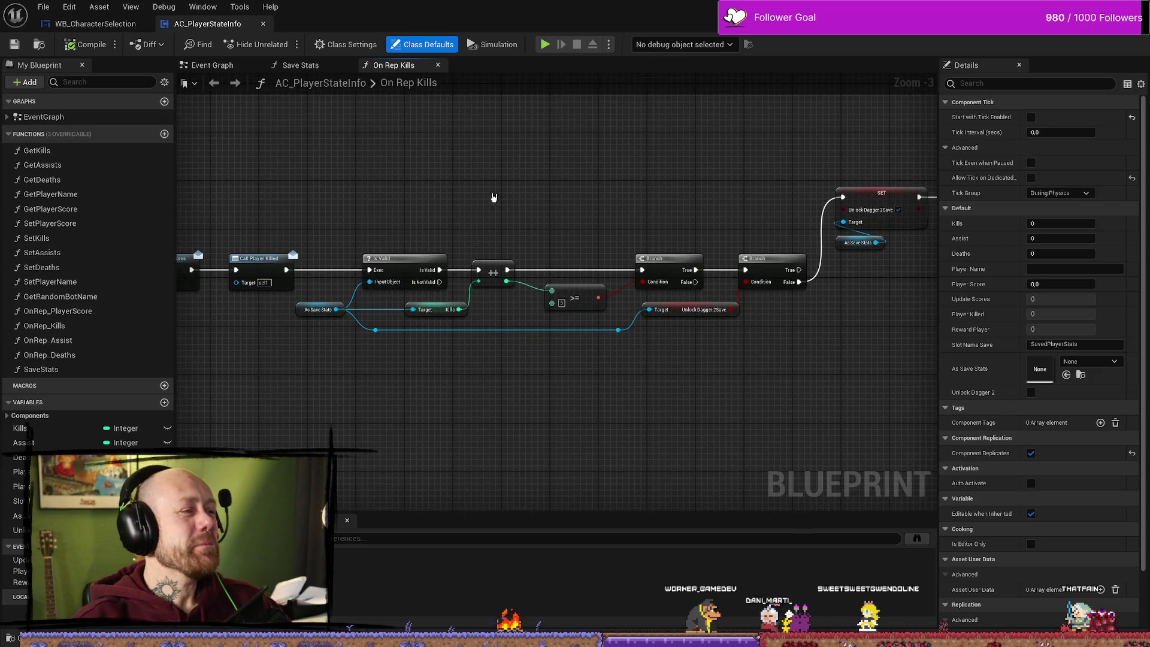
# - Select the Glock sidearm row widgets in WB_CharacterSelection's Designer, then view the Unlock Side Arms graph
pyautogui.click(124, 27)
pyautogui.click(210, 25)
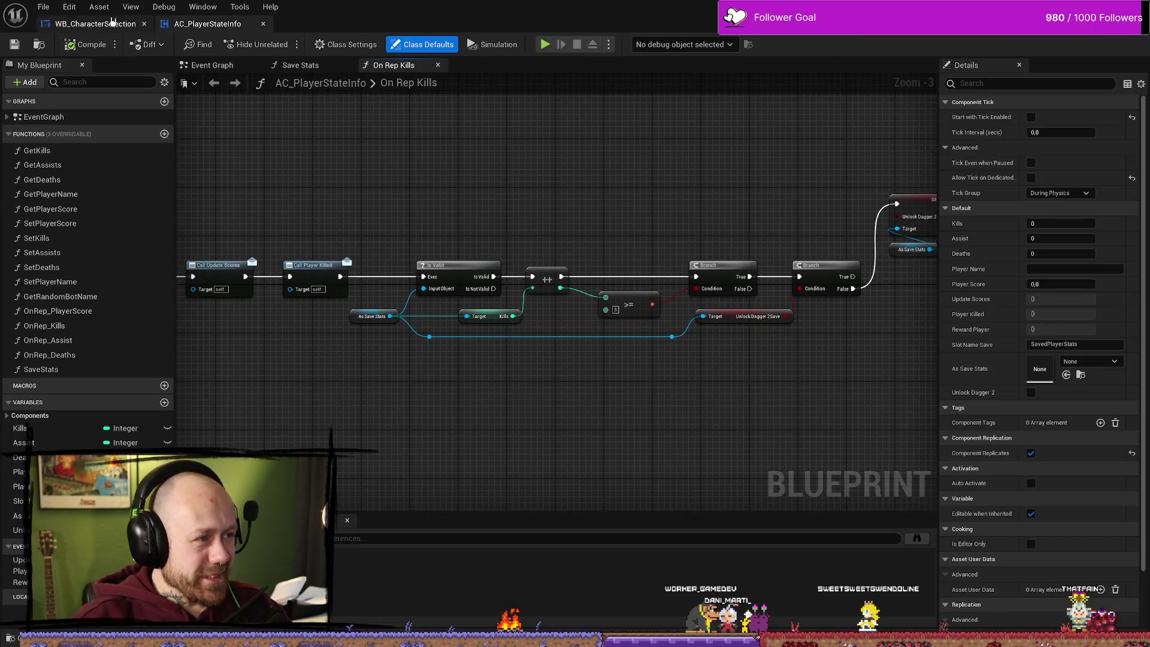
pyautogui.click(96, 24)
pyautogui.scroll(3, 623, 299)
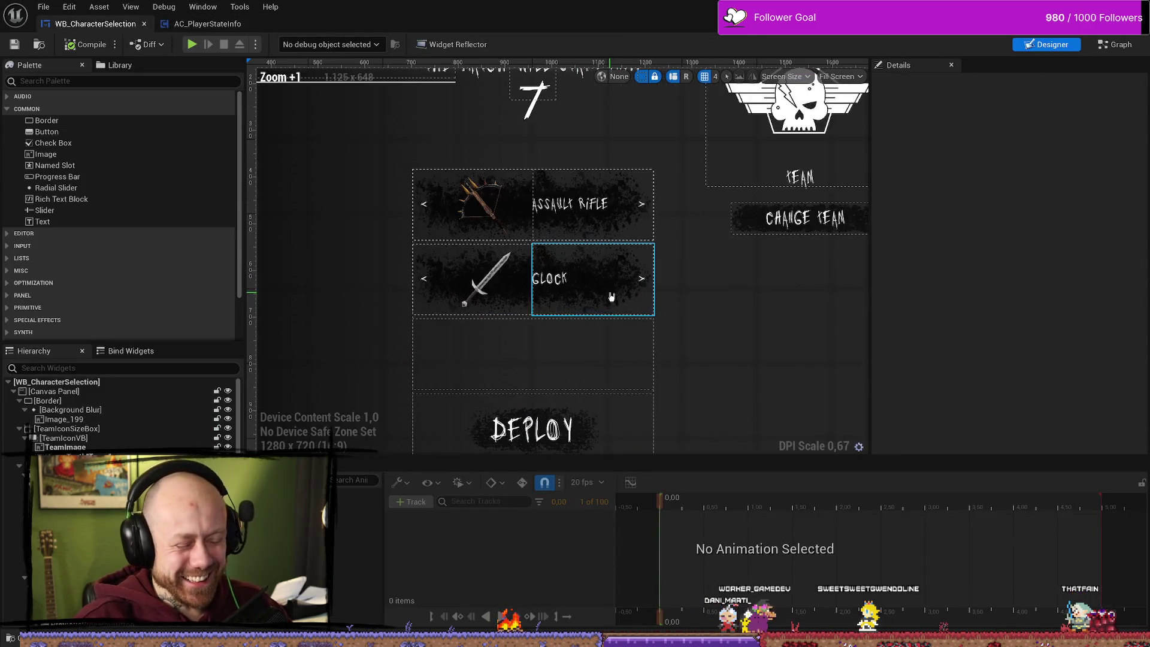
pyautogui.click(599, 242)
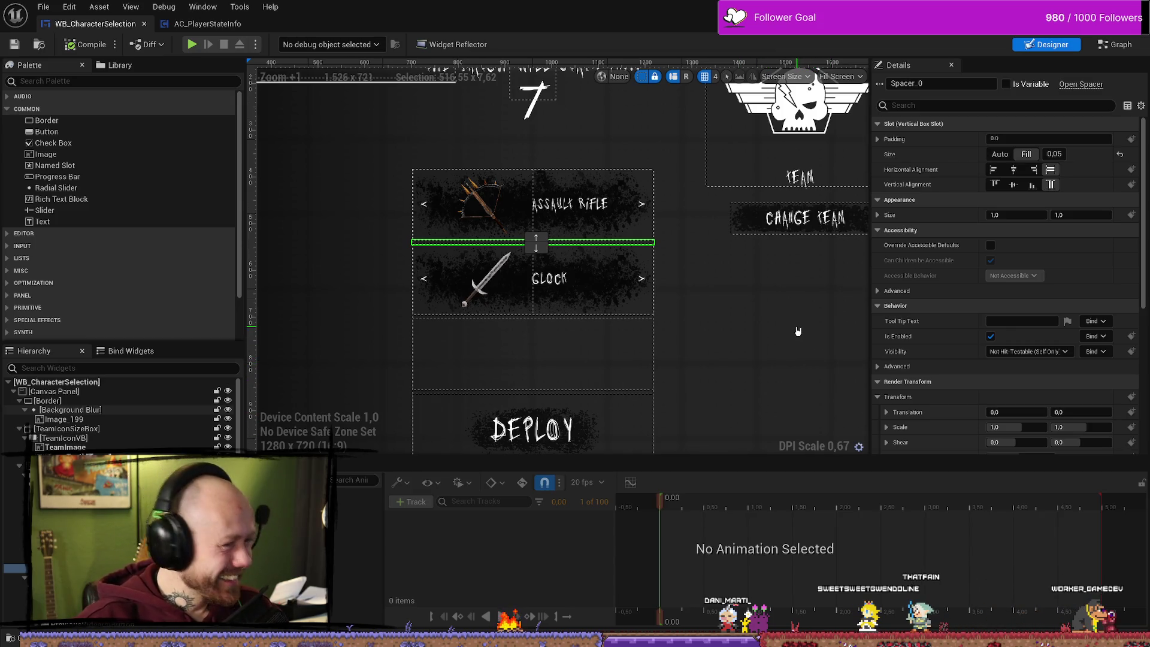
pyautogui.scroll(-1, 797, 331)
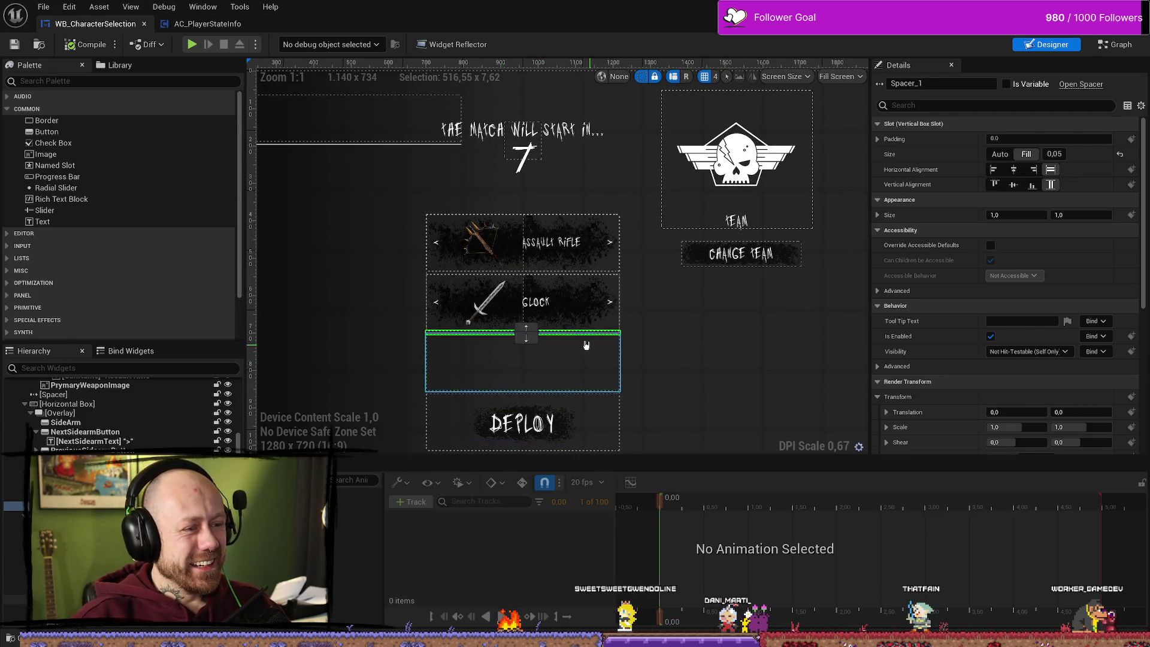
pyautogui.click(551, 317)
pyautogui.click(492, 312)
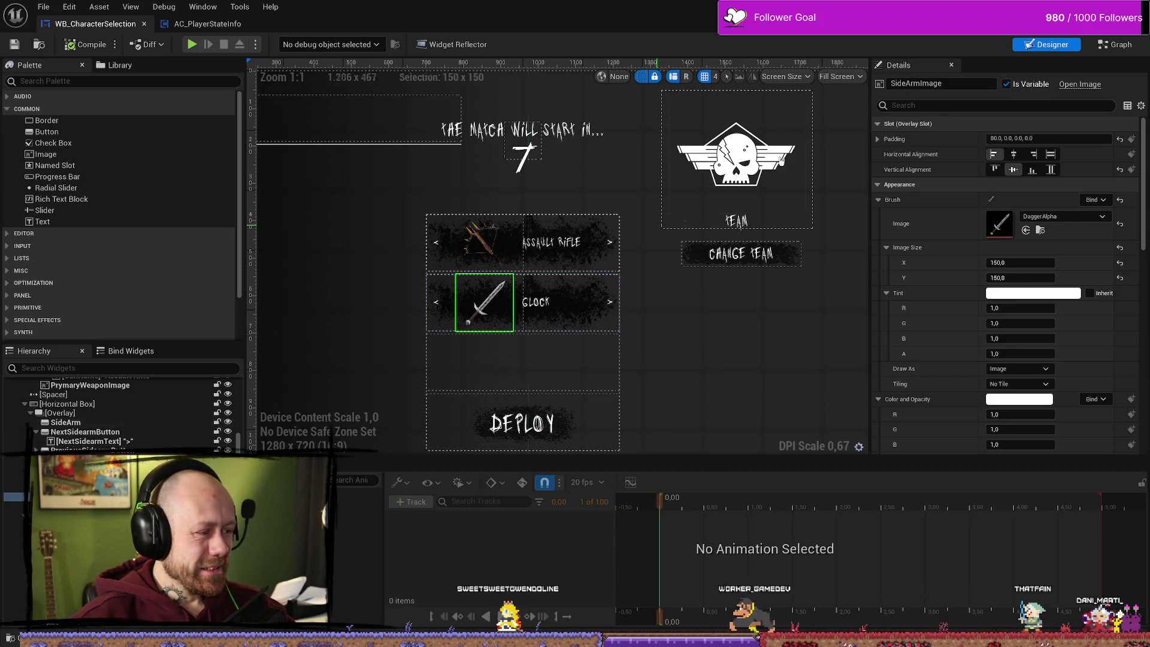
pyautogui.click(575, 317)
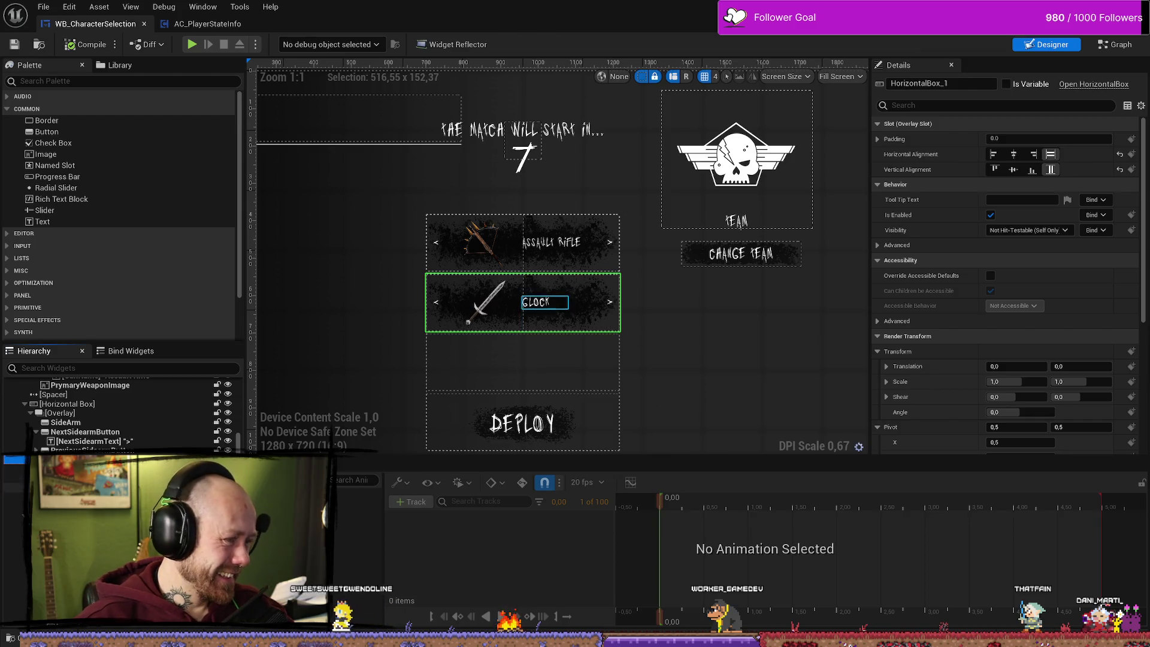
pyautogui.click(1112, 50)
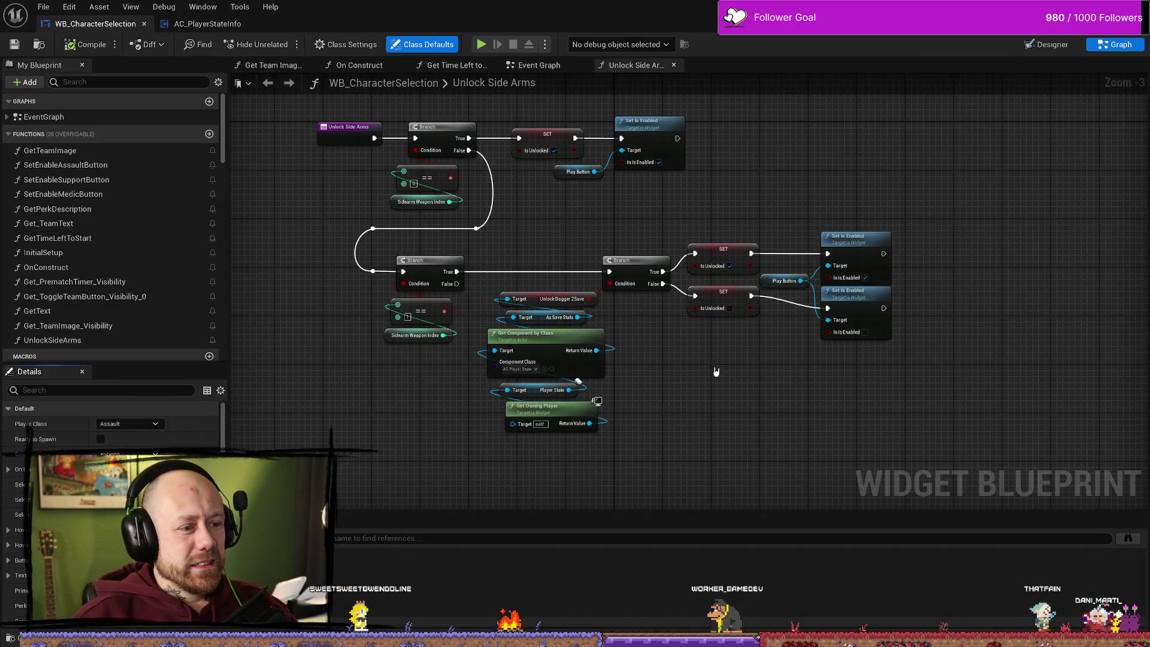
# - Bring the Unlock Side Arms SetText and Set Brush nodes into view, then open File Explorer
pyautogui.scroll(-4, 599, 257)
pyautogui.hotkey('alt', 'Left')
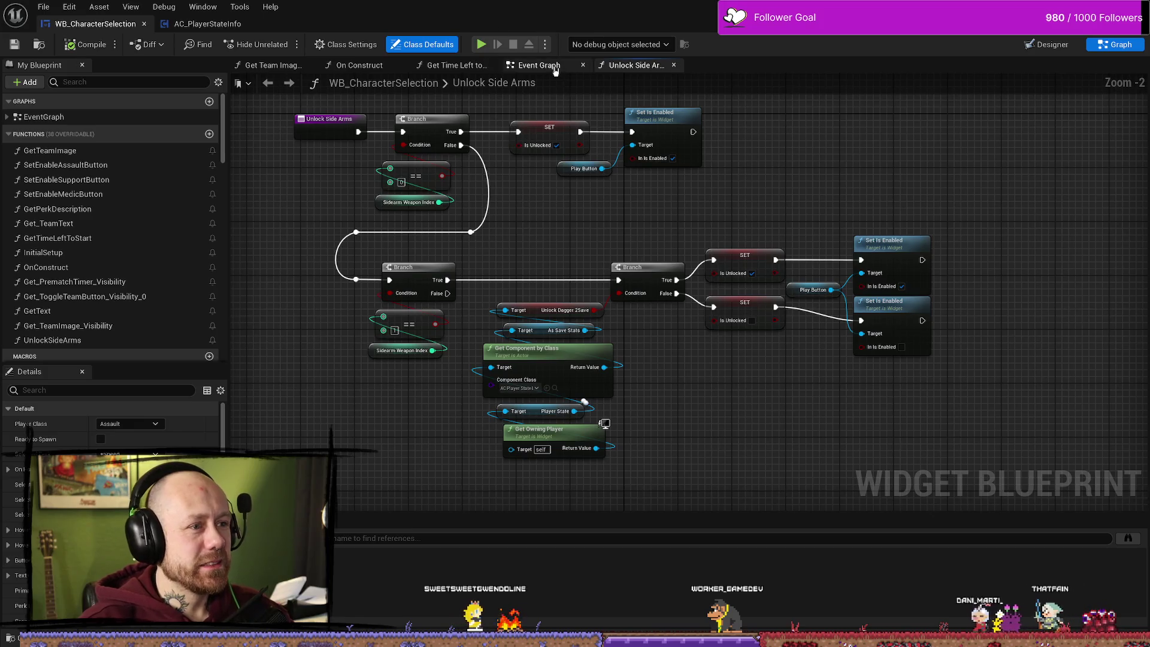
pyautogui.scroll(-3, 678, 393)
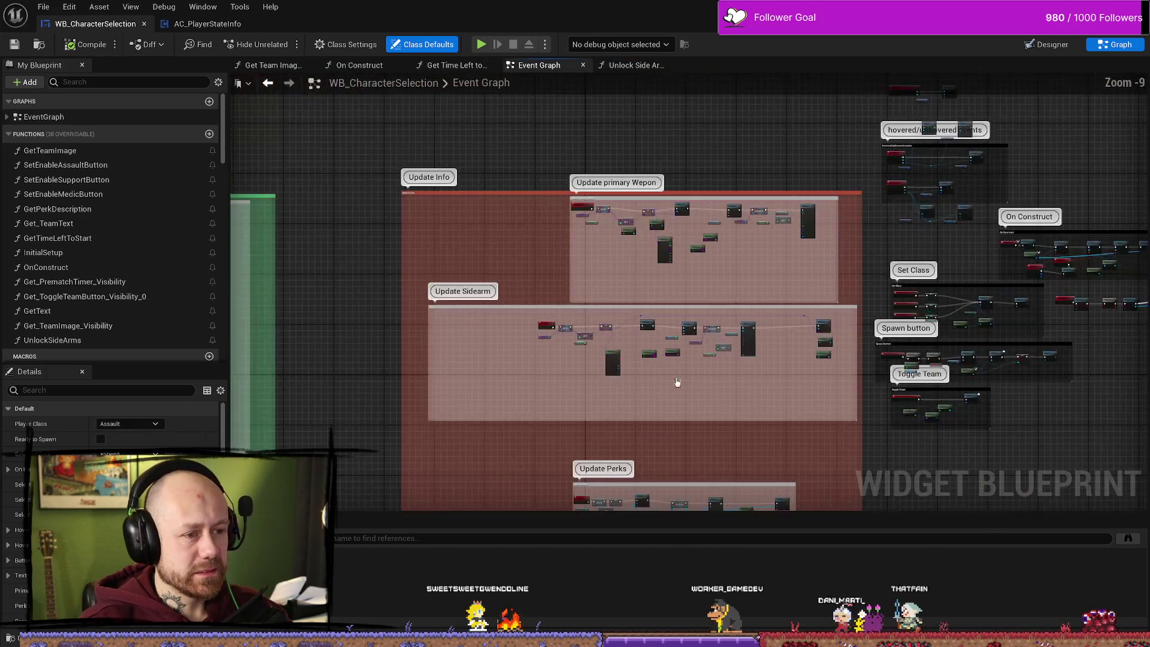
pyautogui.scroll(6, 662, 347)
pyautogui.moveTo(584, 326)
pyautogui.mouseDown()
pyautogui.moveTo(618, 373)
pyautogui.moveTo(641, 372)
pyautogui.moveTo(665, 400)
pyautogui.mouseUp()
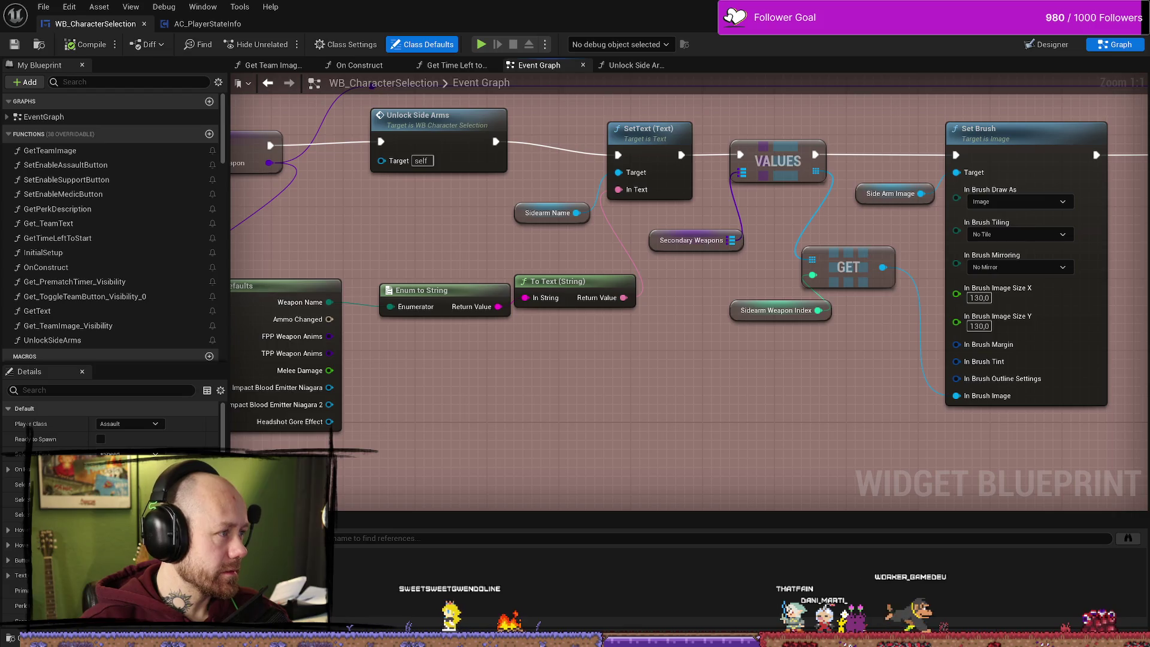
pyautogui.press('super+e')
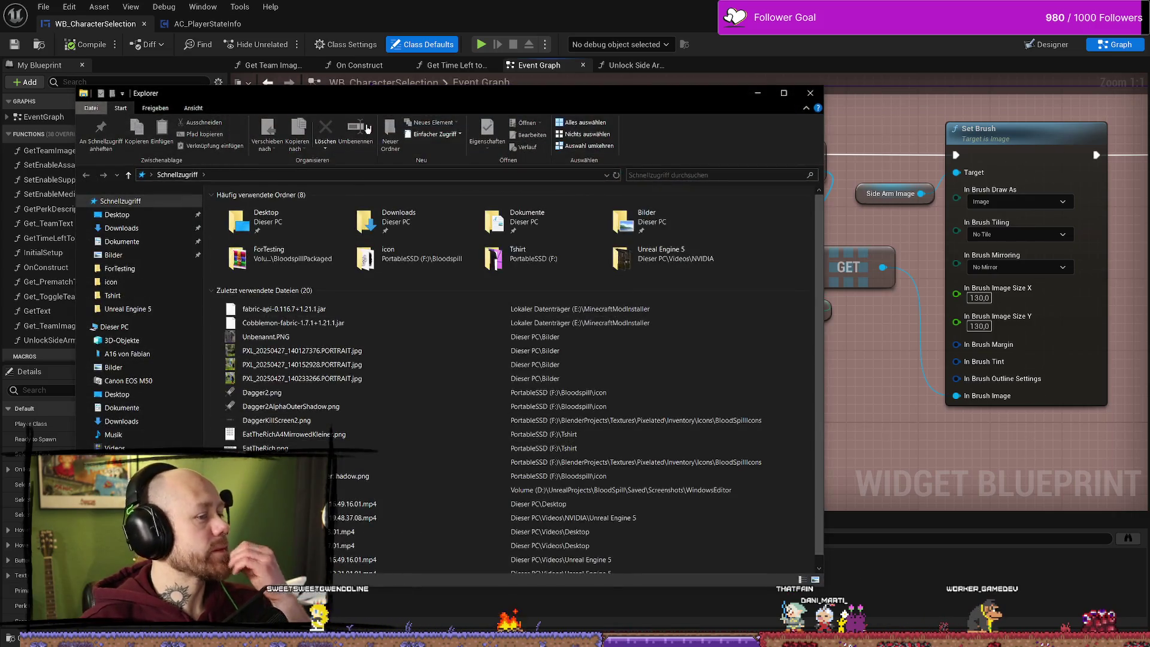
# - Close the current window with Alt+F4
pyautogui.hotkey('alt', 'F4')
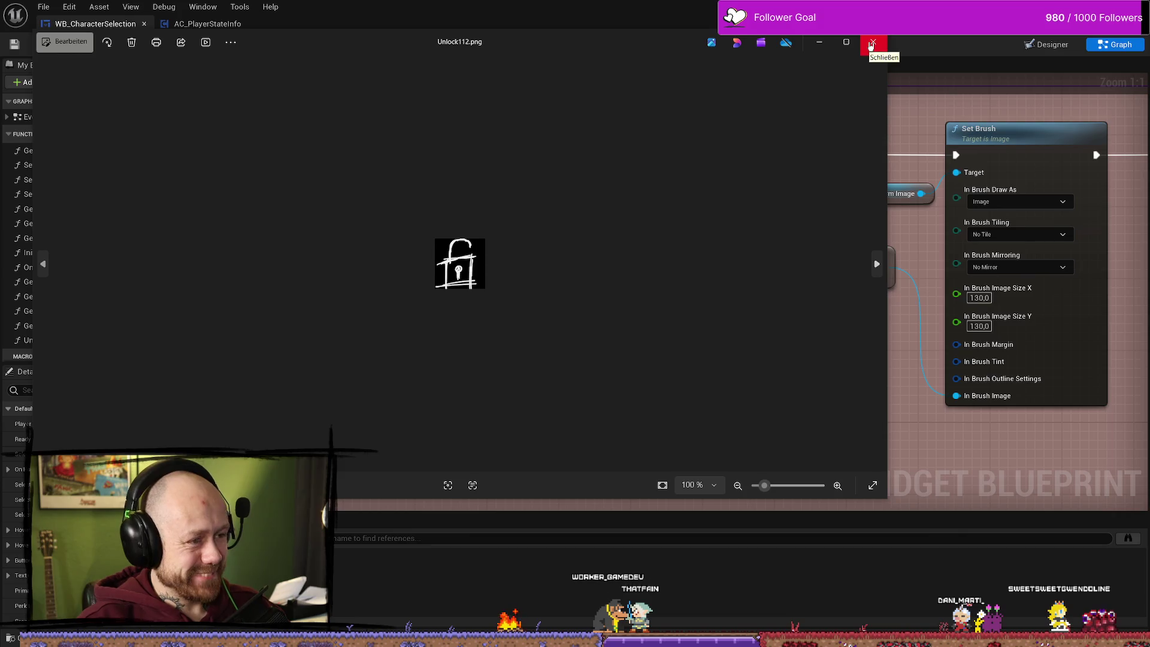
# - Close the Unlock112.png viewer and expand the EventGraph events in My Blueprint
pyautogui.click(865, 44)
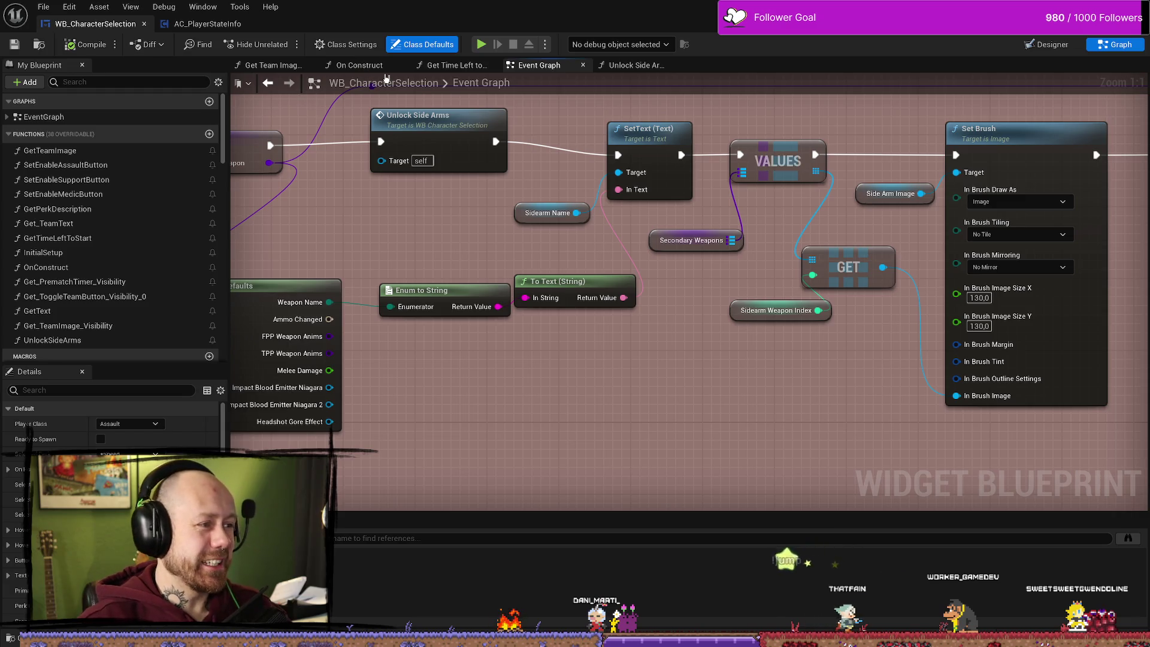
pyautogui.click(26, 134)
pyautogui.click(8, 117)
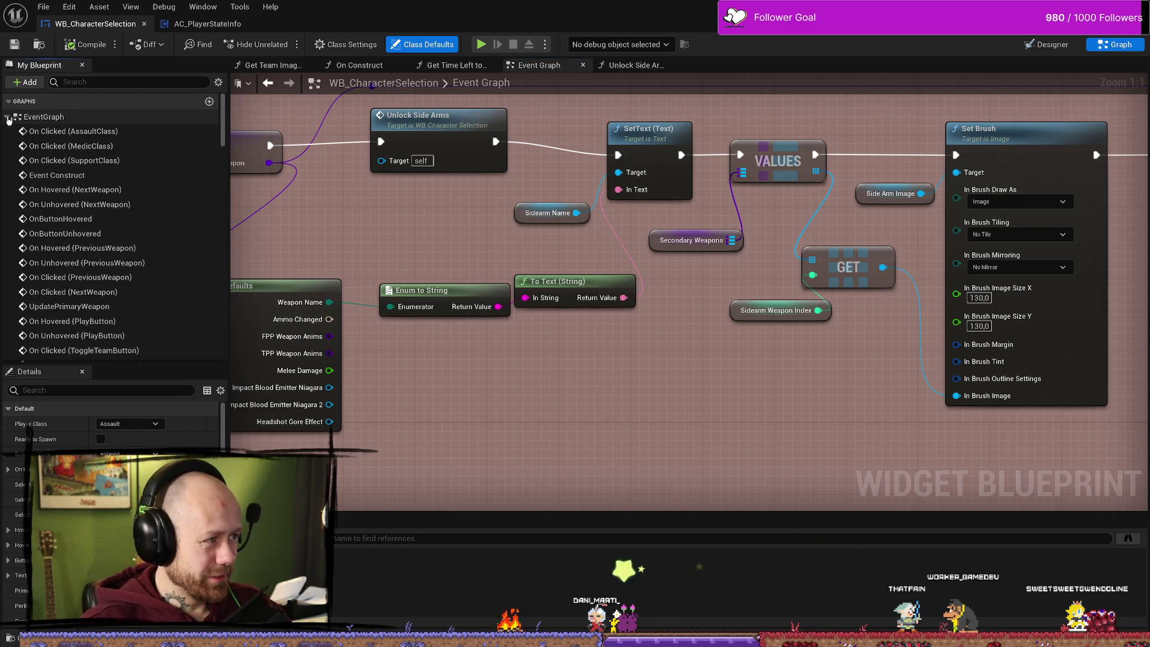
pyautogui.scroll(-2, 158, 201)
pyautogui.scroll(3, 95, 129)
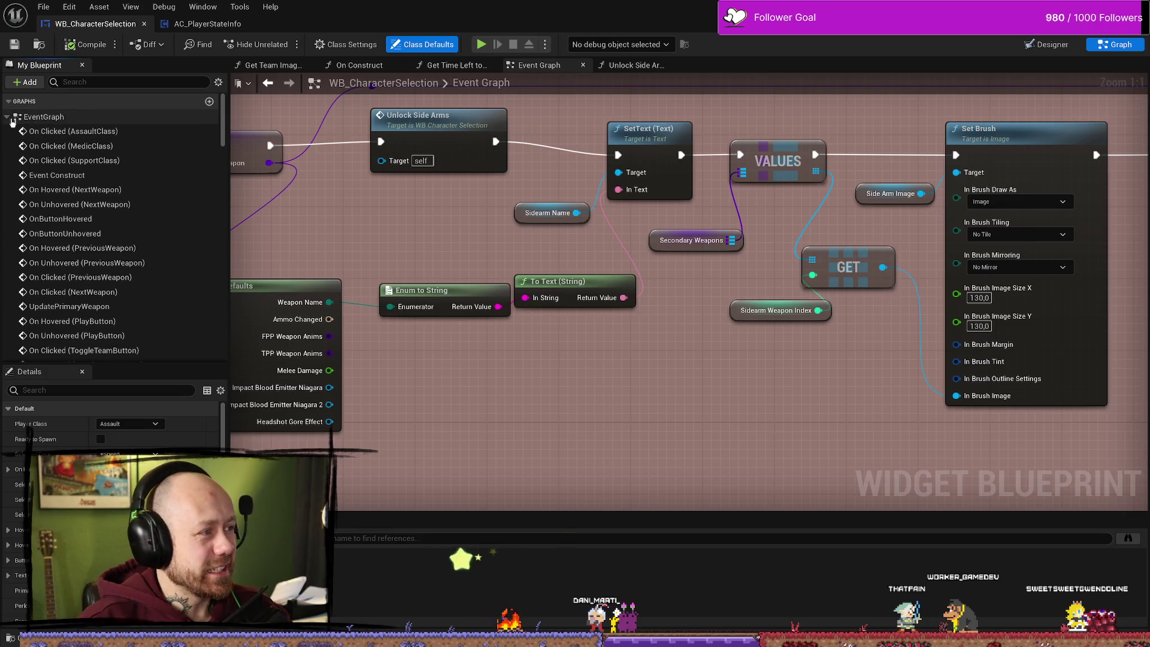
# - Collapse EventGraph again and open the Content Drawer at Content/FPS/UI/Textures/WeaponIcons
pyautogui.click(76, 116)
pyautogui.scroll(-3, 72, 246)
pyautogui.scroll(5, 62, 252)
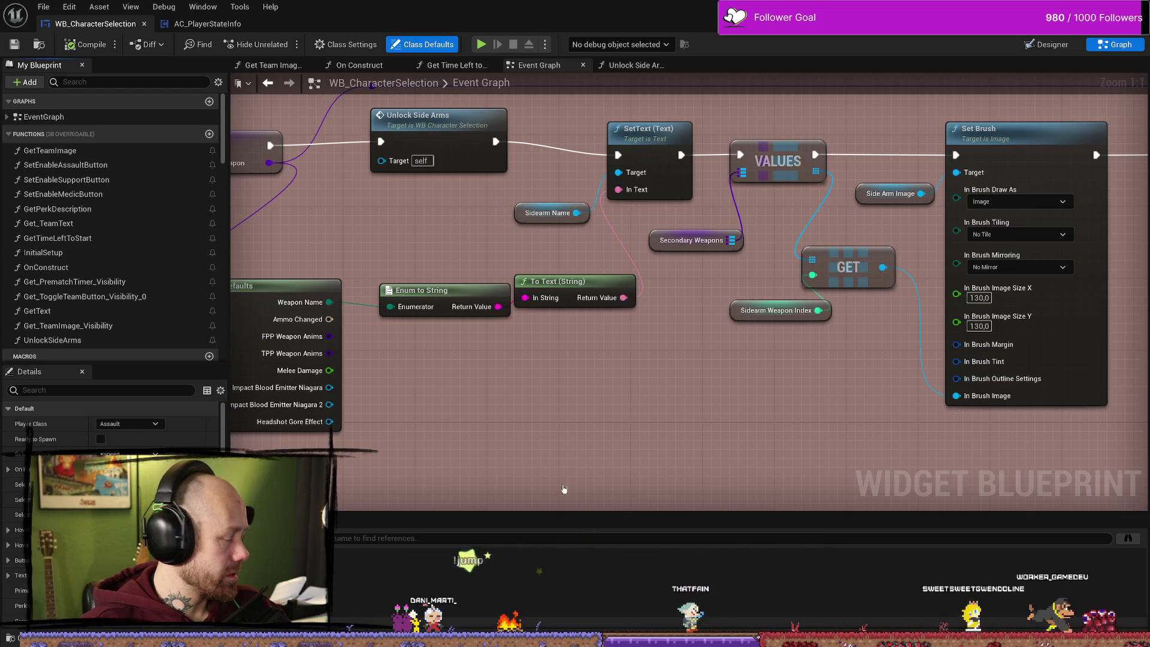
pyautogui.hotkey('ctrl', 'space')
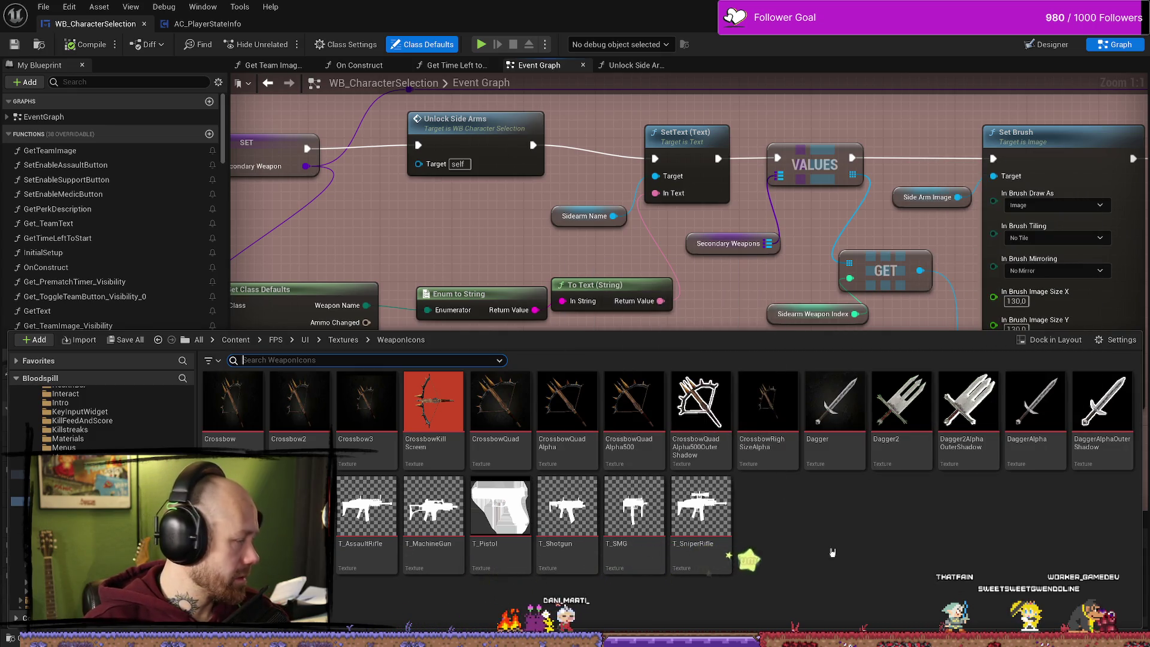
# - Import Unlock112 into WeaponIcons, inspect the 112x112 texture, and return to WB_CharacterSelection's Designer
pyautogui.moveTo(886, 537); pyautogui.dragTo(886, 537)
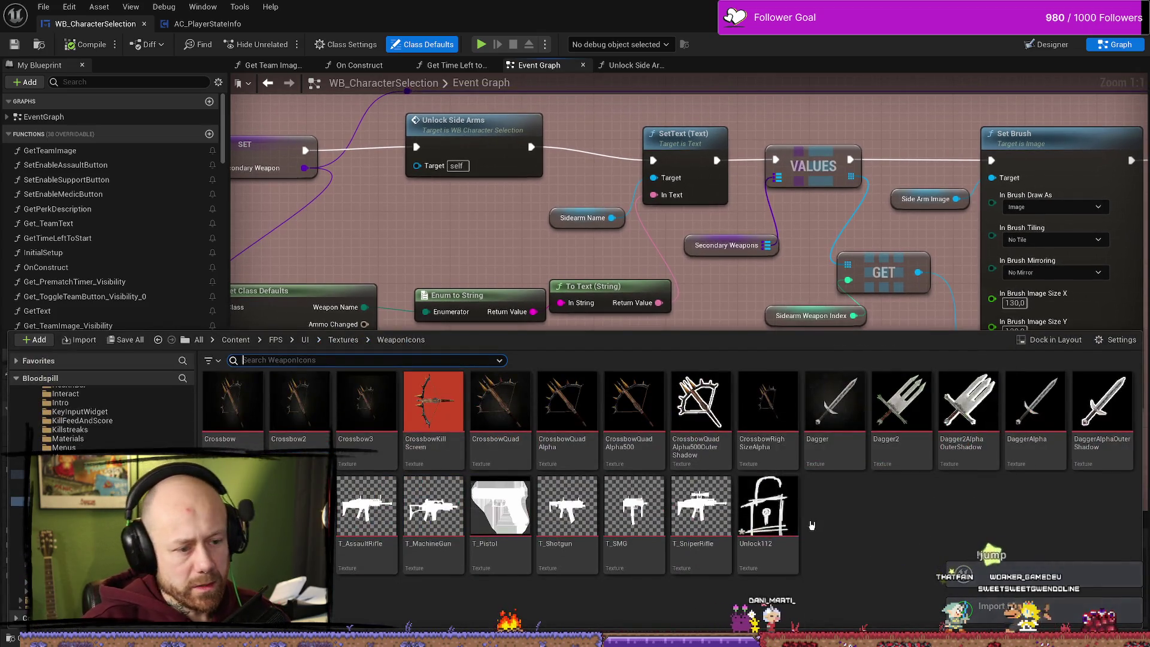
pyautogui.doubleClick(766, 515)
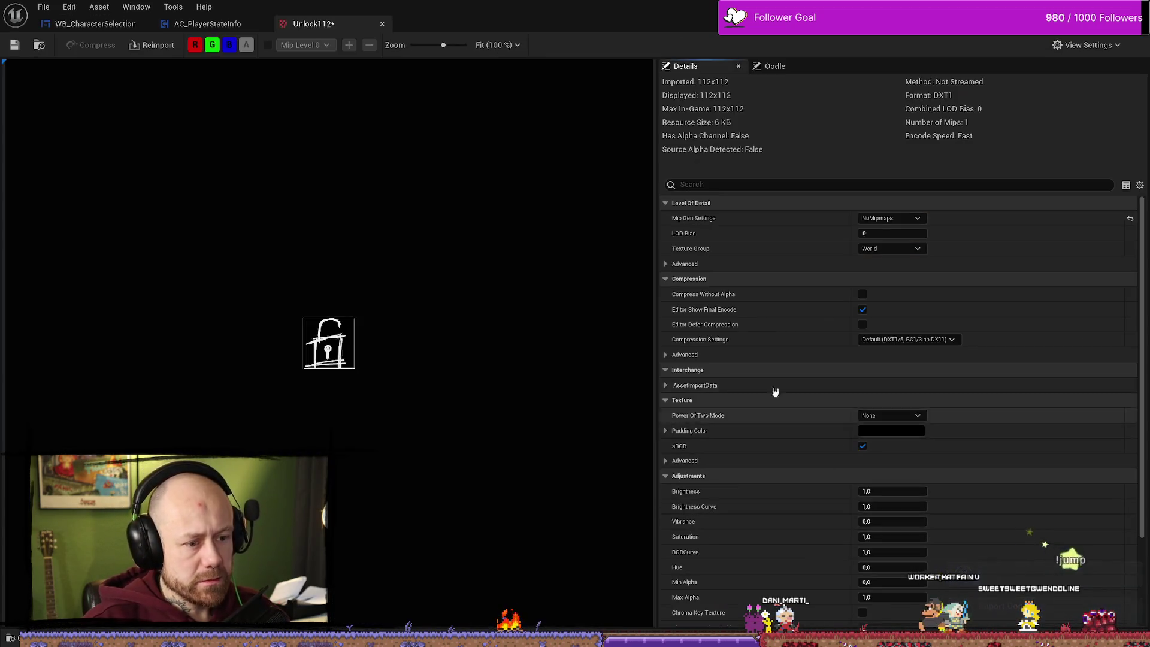
pyautogui.click(207, 23)
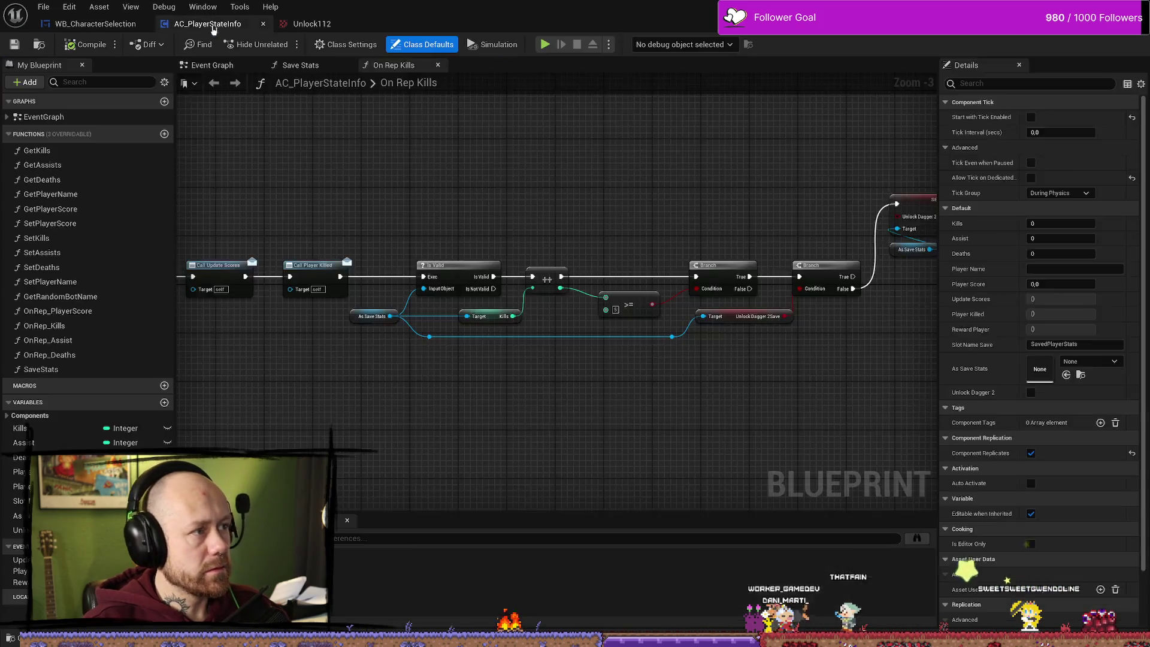
pyautogui.click(96, 24)
pyautogui.moveTo(529, 305); pyautogui.dragTo(611, 318)
pyautogui.hotkey('ctrl', 'space')
pyautogui.hotkey('ctrl', 'space')
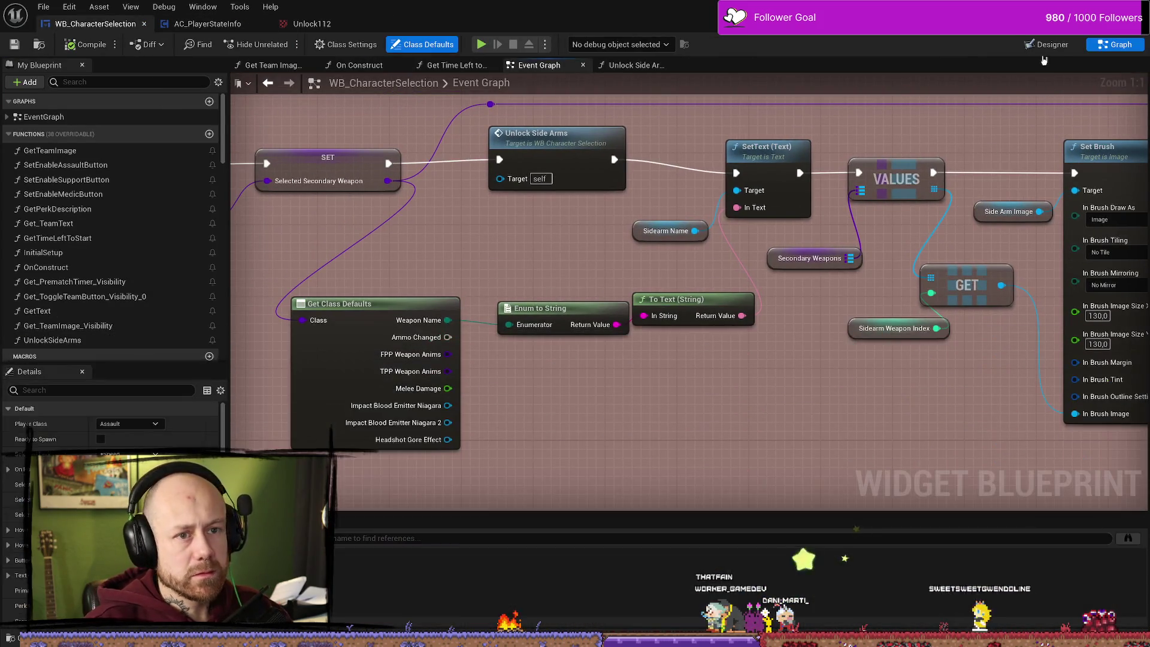
pyautogui.hotkey('shift', 'F4')
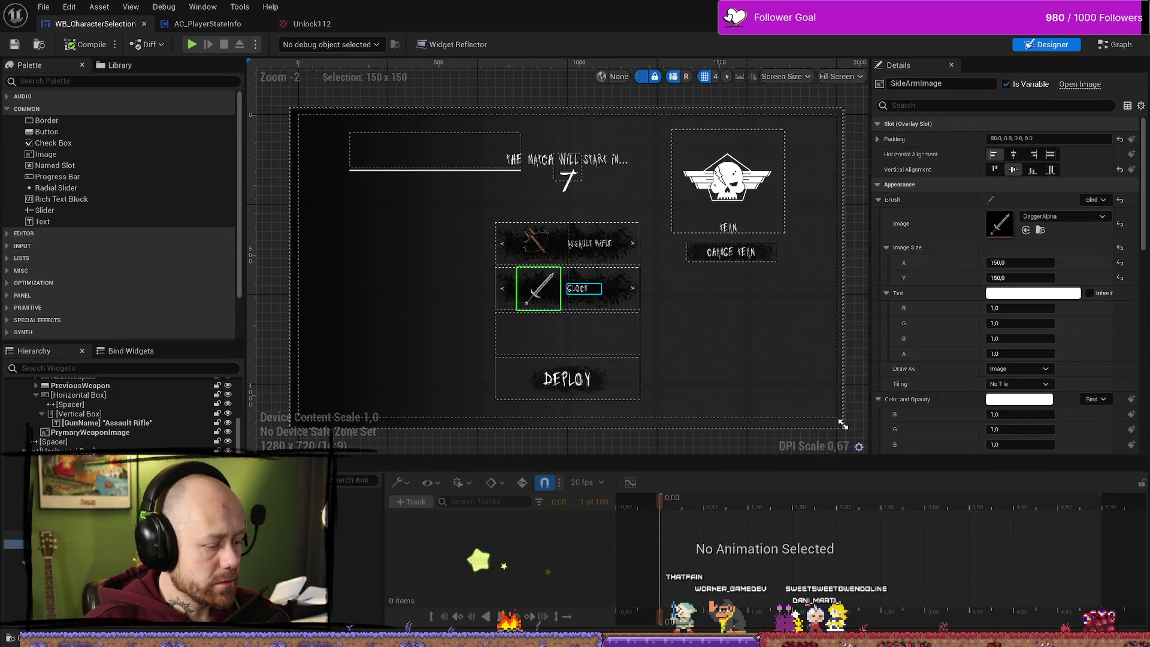
# - Duplicate the SideArmImage widget in the Hierarchy and rename the copy to Locked
pyautogui.rightClick(101, 377)
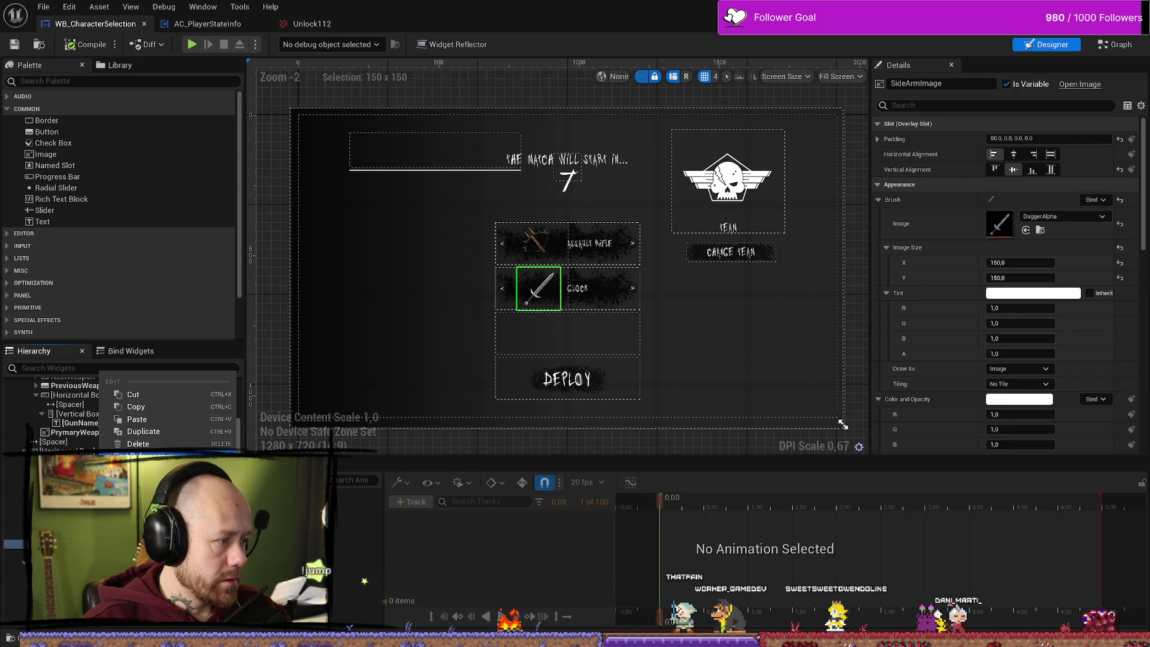
pyautogui.click(143, 431)
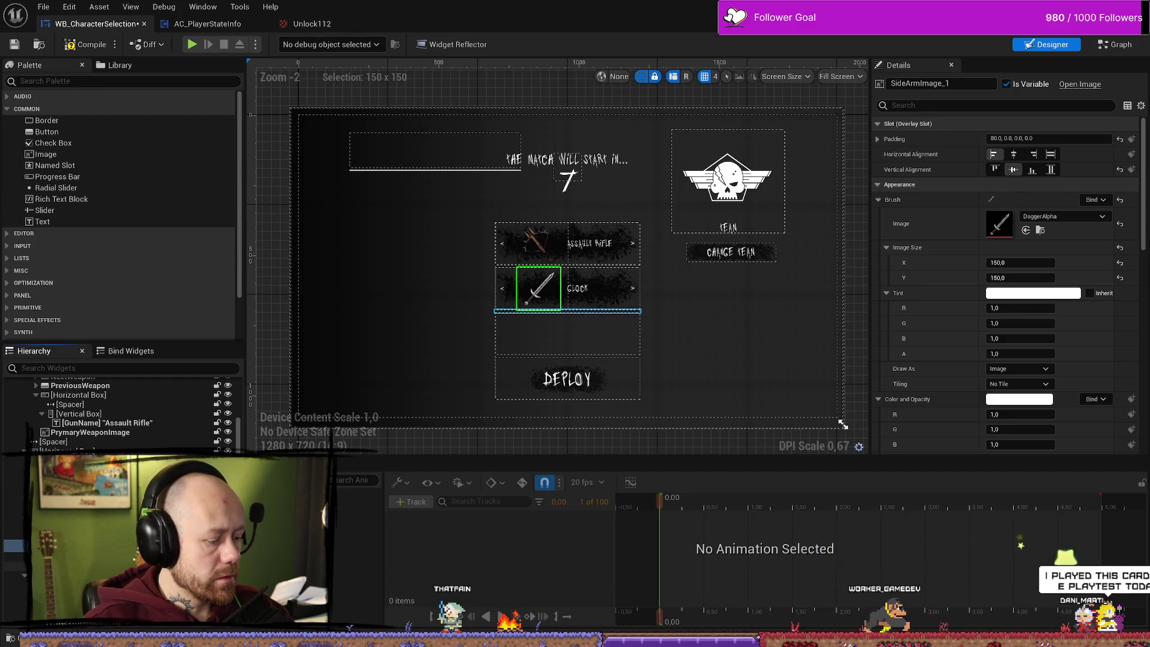
pyautogui.write('Locked')
pyautogui.press('Return')
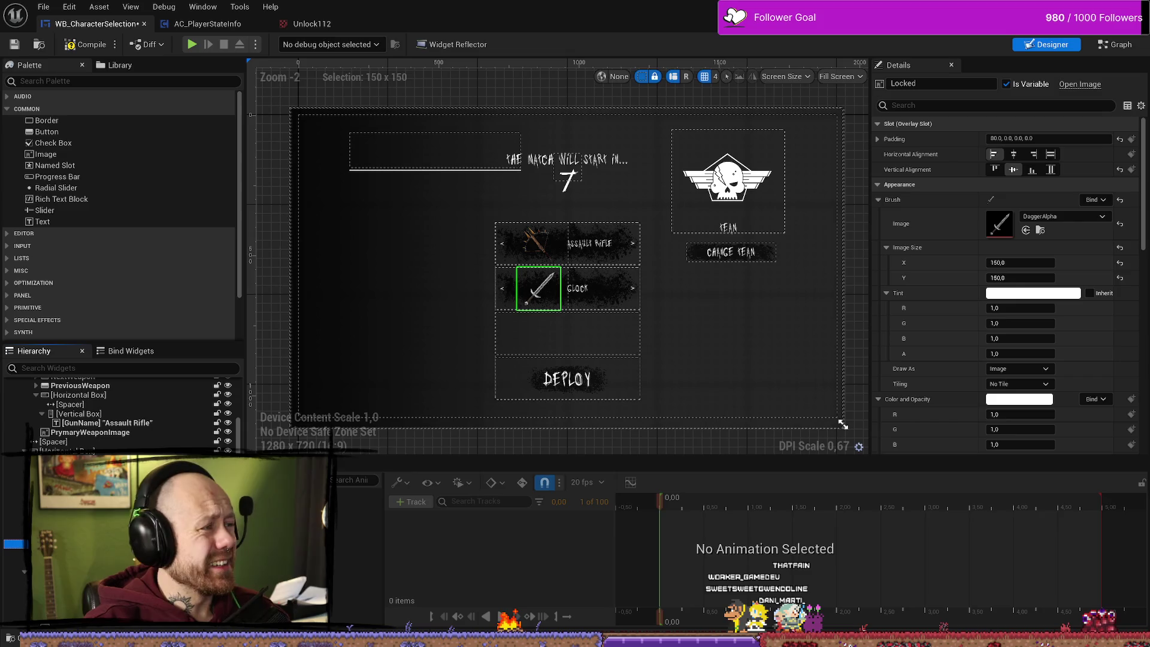
pyautogui.hotkey('alt', 'Tab')
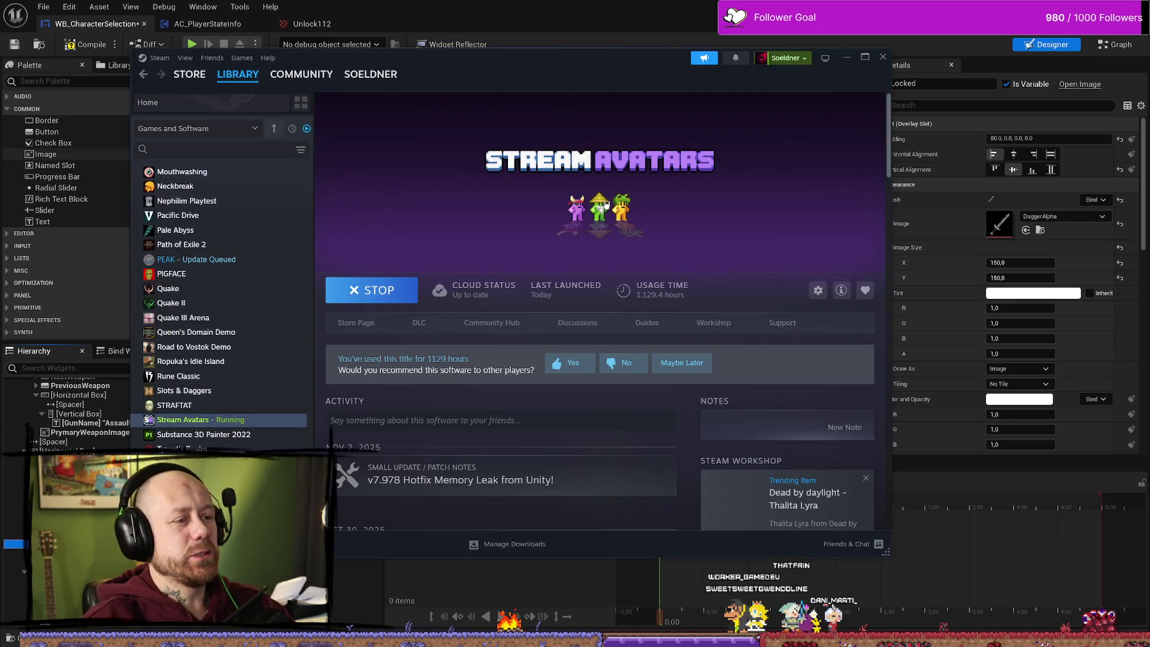
# - Search the Steam store for 'handman'
pyautogui.scroll(15, 240, 299)
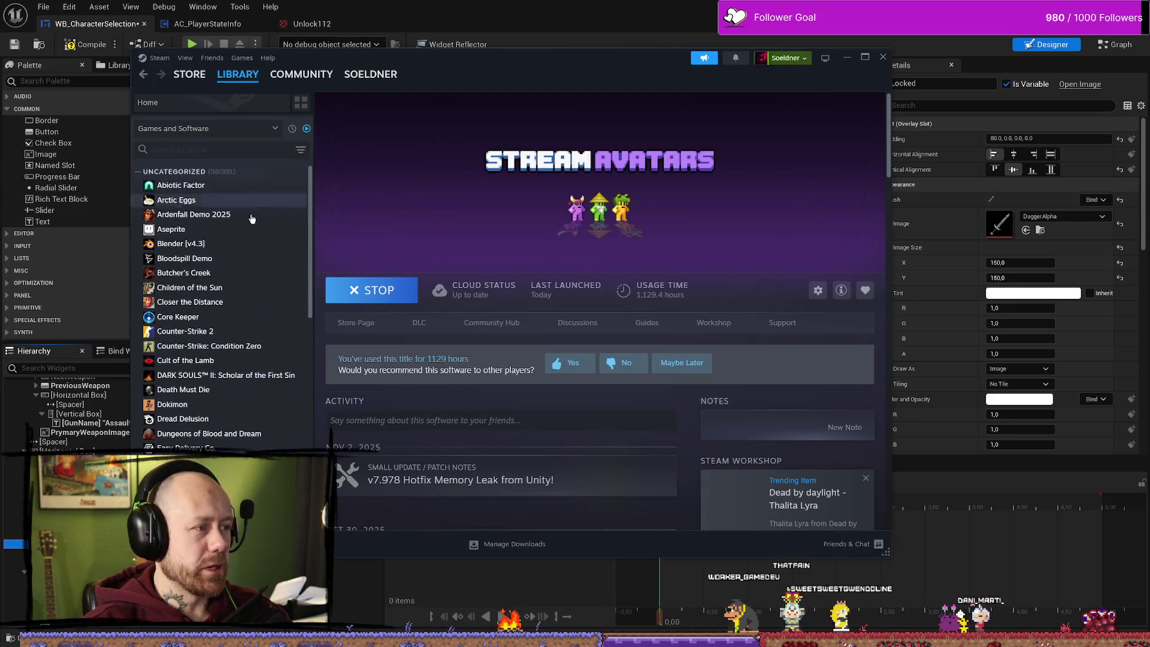
pyautogui.hotkey('alt', 'Tab')
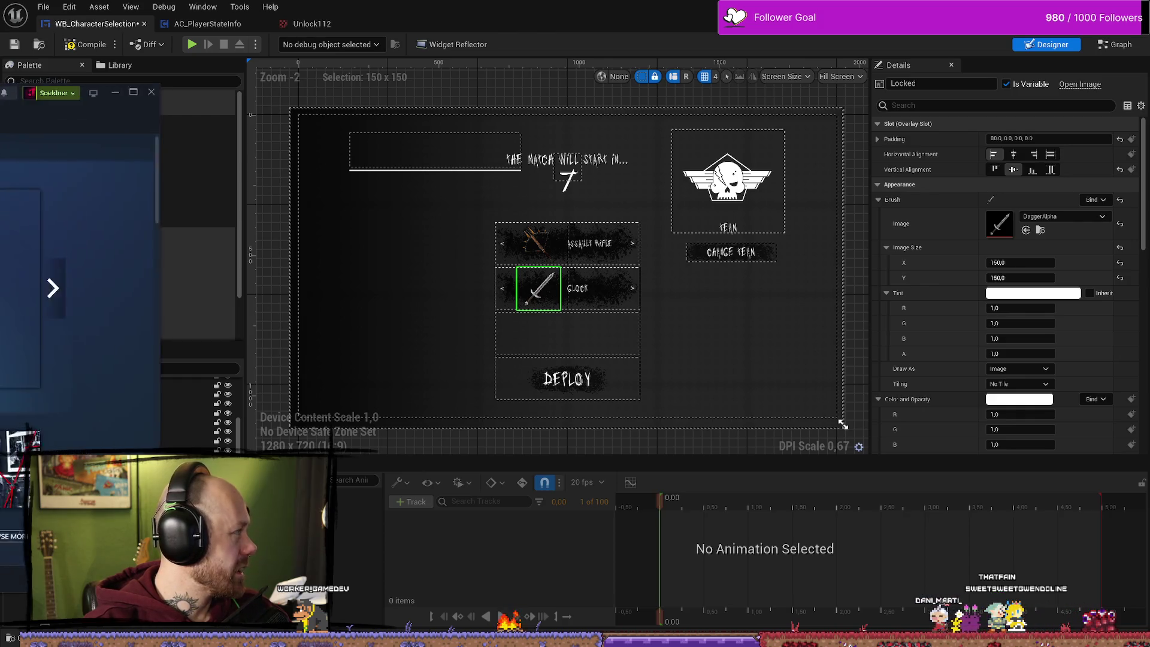
pyautogui.hotkey('alt', 'Tab')
pyautogui.click(787, 165)
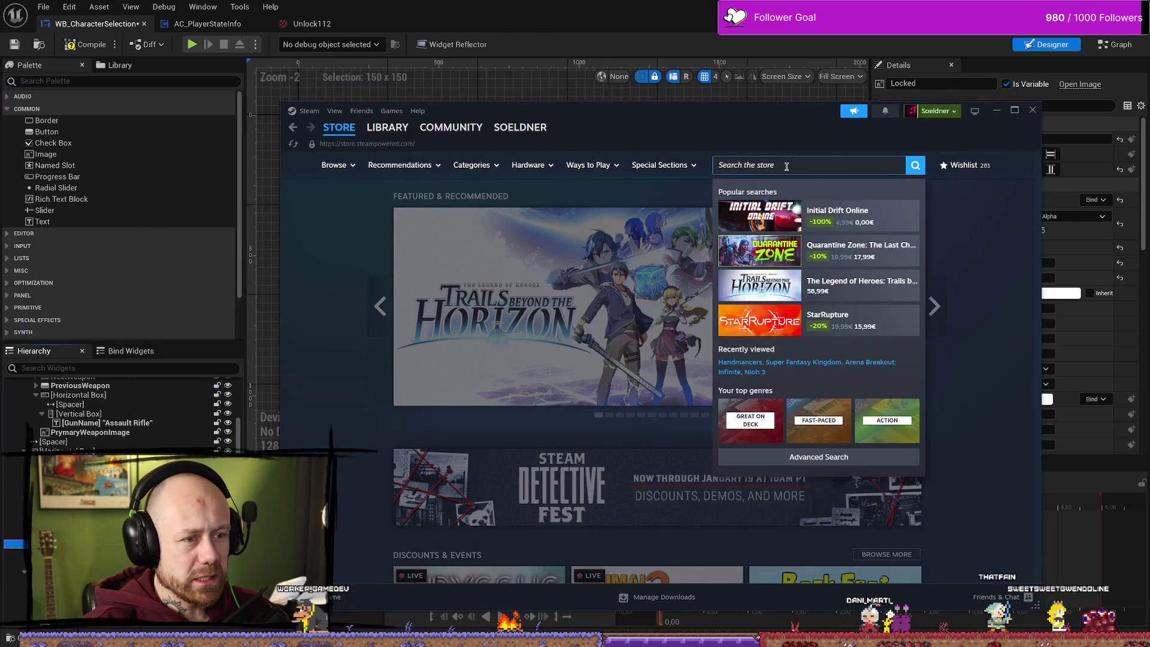
pyautogui.write('hands')
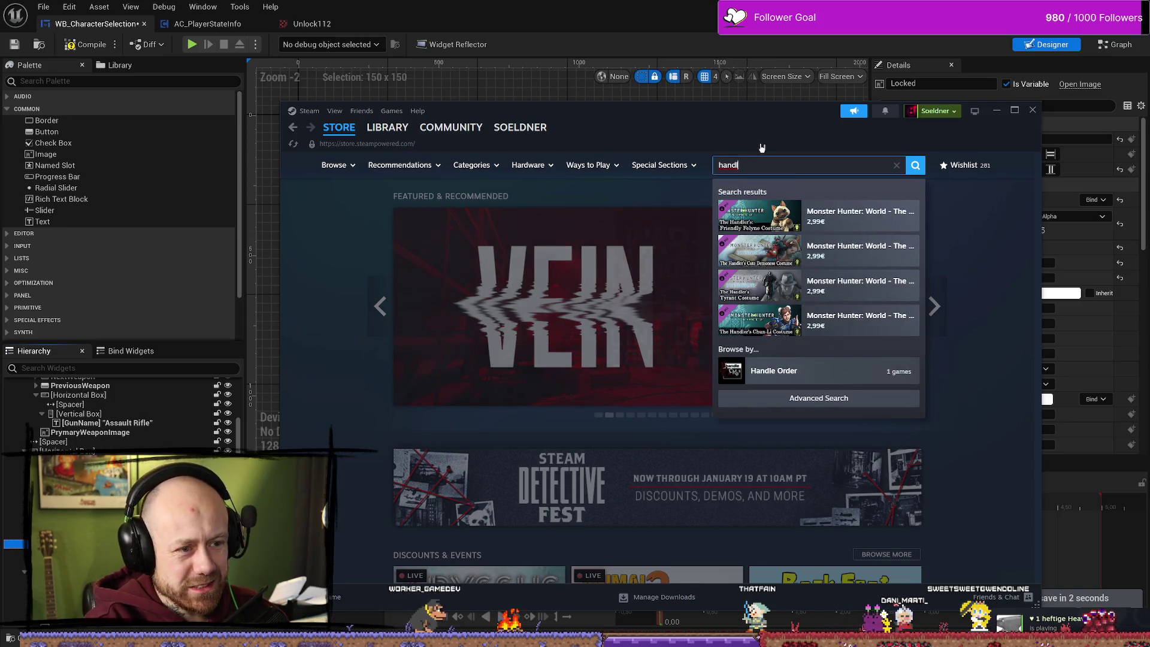
pyautogui.press('BackSpace')
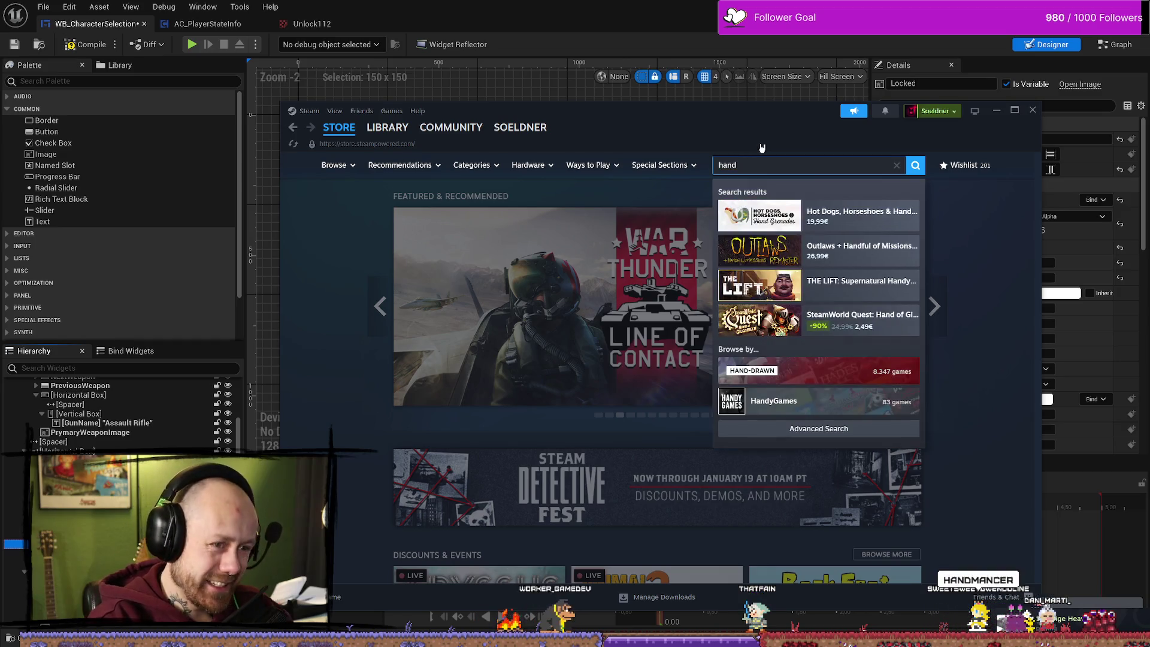
pyautogui.write(',am')
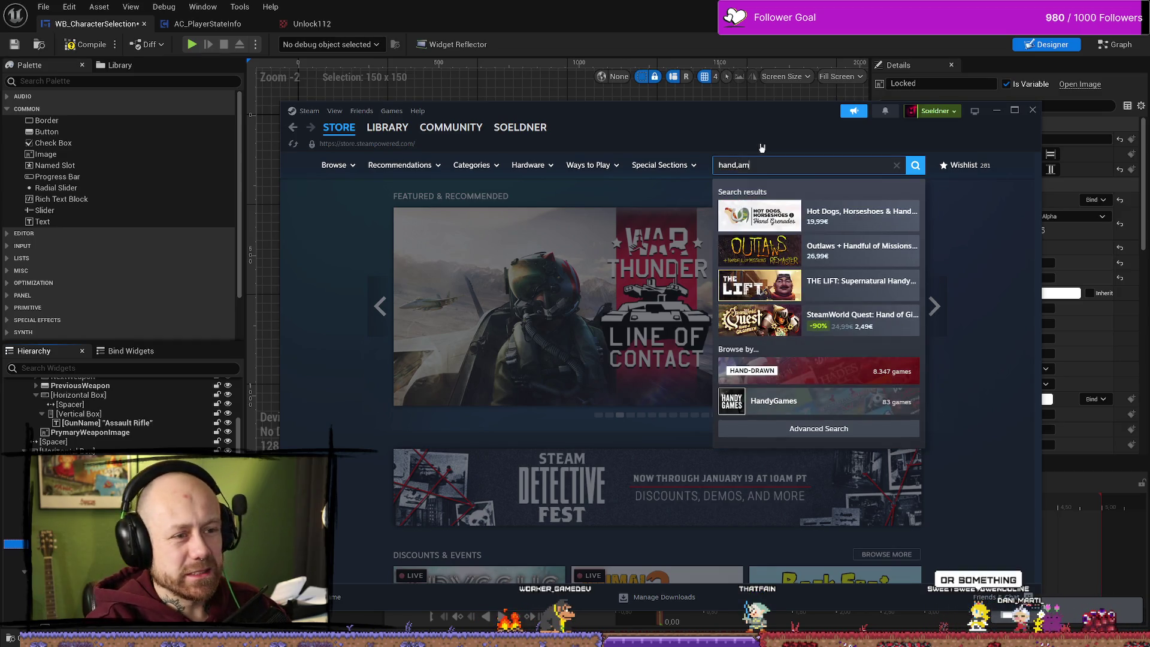
pyautogui.press('BackSpace')
pyautogui.press('BackSpace')
pyautogui.press('BackSpace')
pyautogui.write('man')
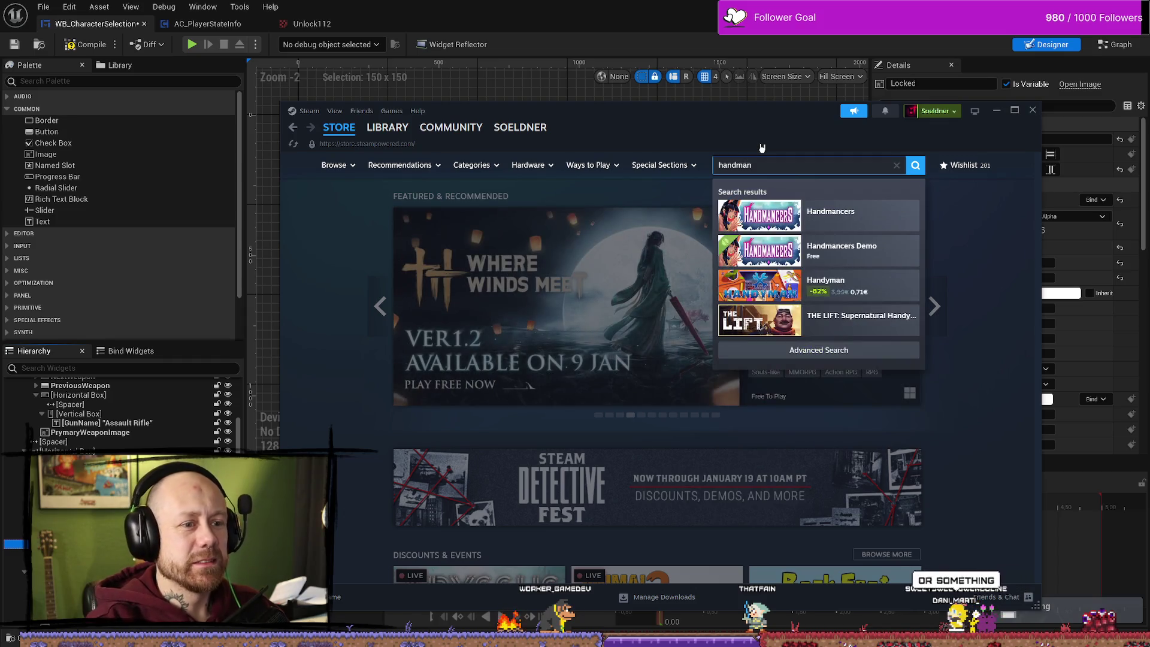
# - Open the Handmancers store page and watch its muted demo trailer in fullscreen, then exit fullscreen
pyautogui.click(803, 217)
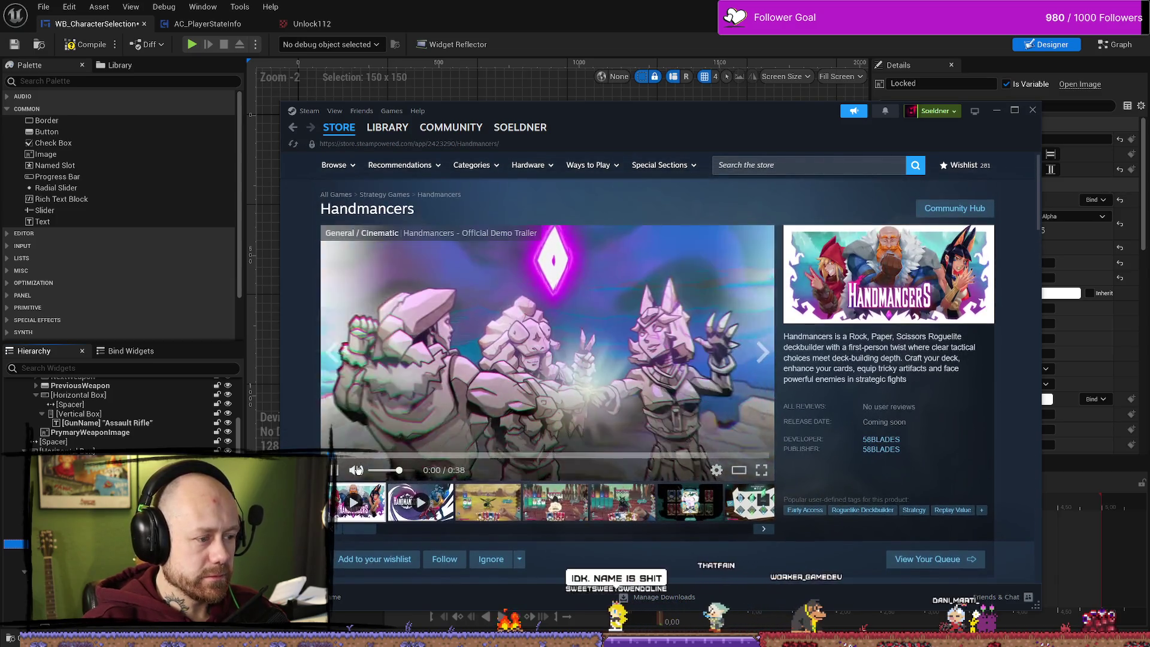
pyautogui.click(356, 469)
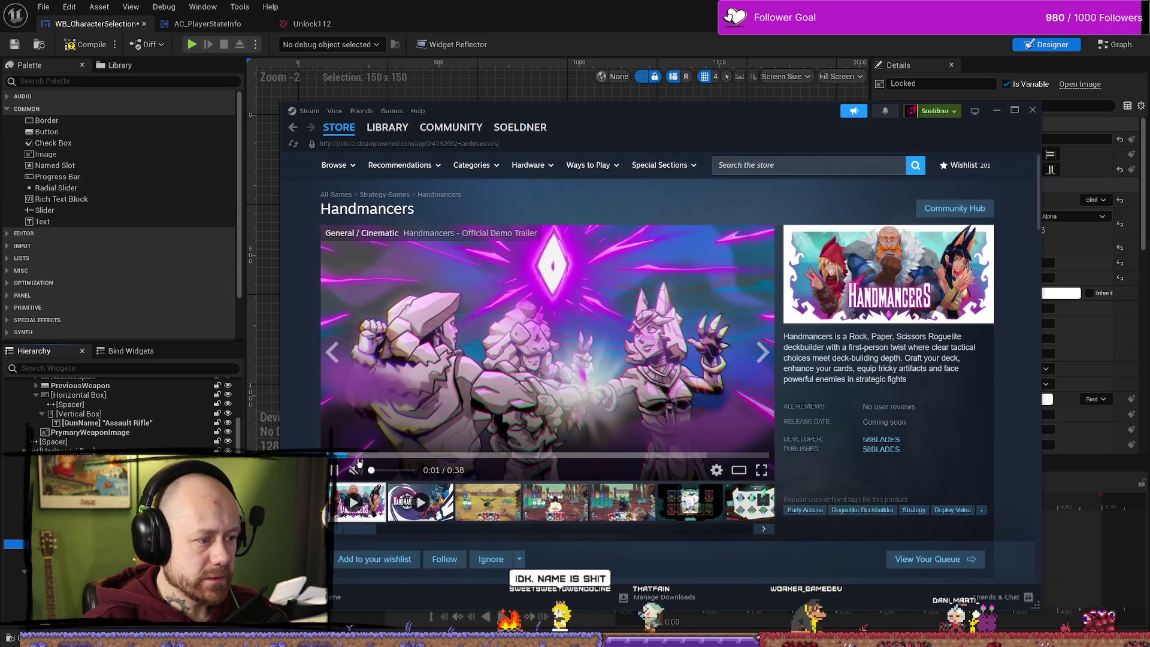
pyautogui.click(407, 456)
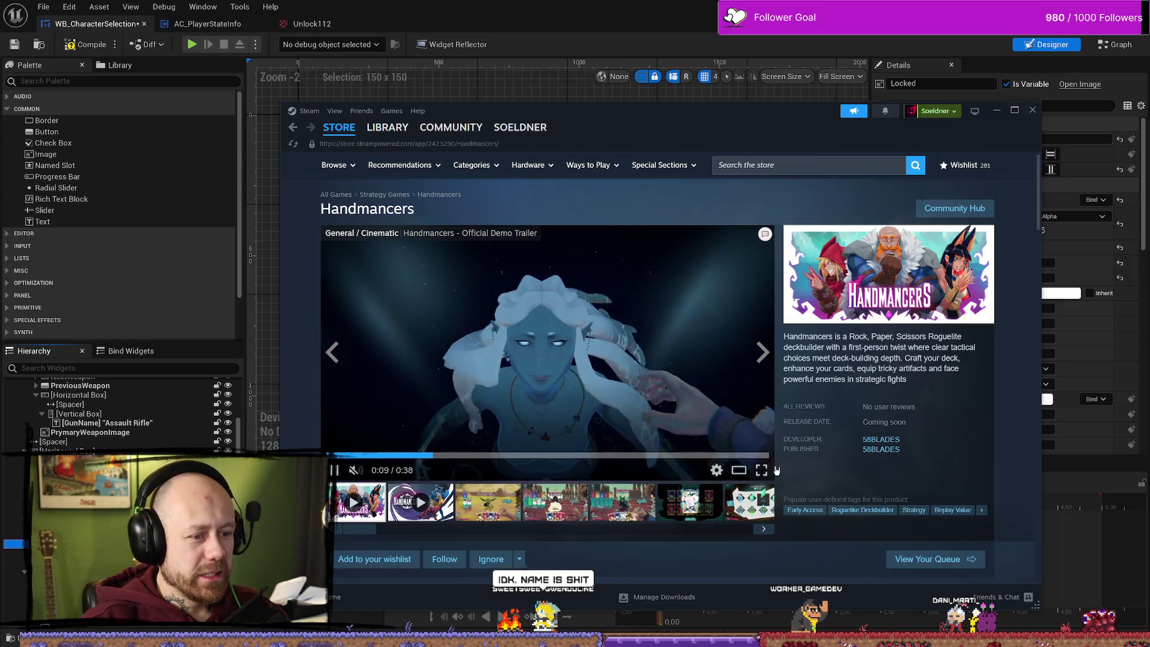
pyautogui.click(761, 469)
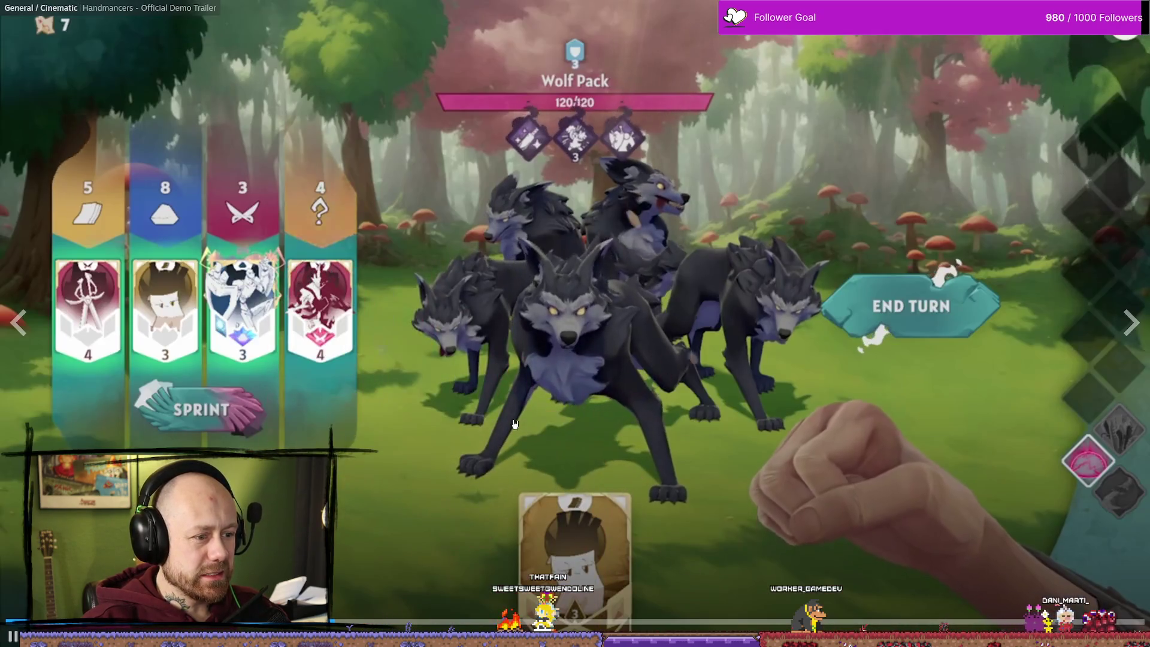
pyautogui.click(653, 546)
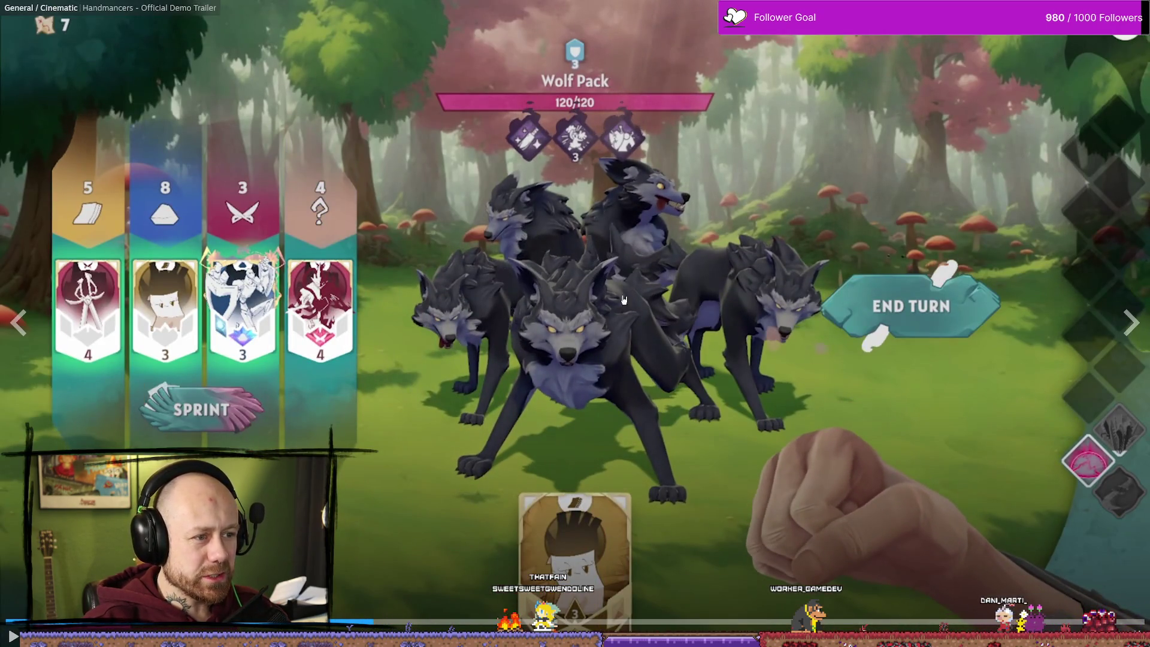
pyautogui.click(352, 466)
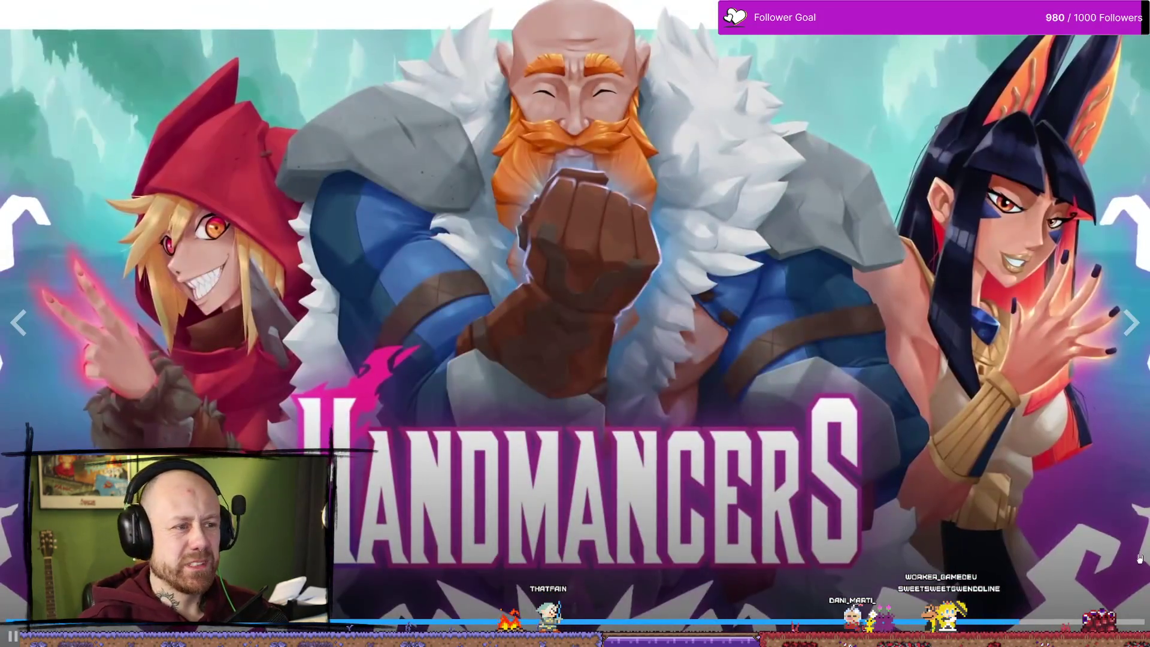
pyautogui.press('Escape')
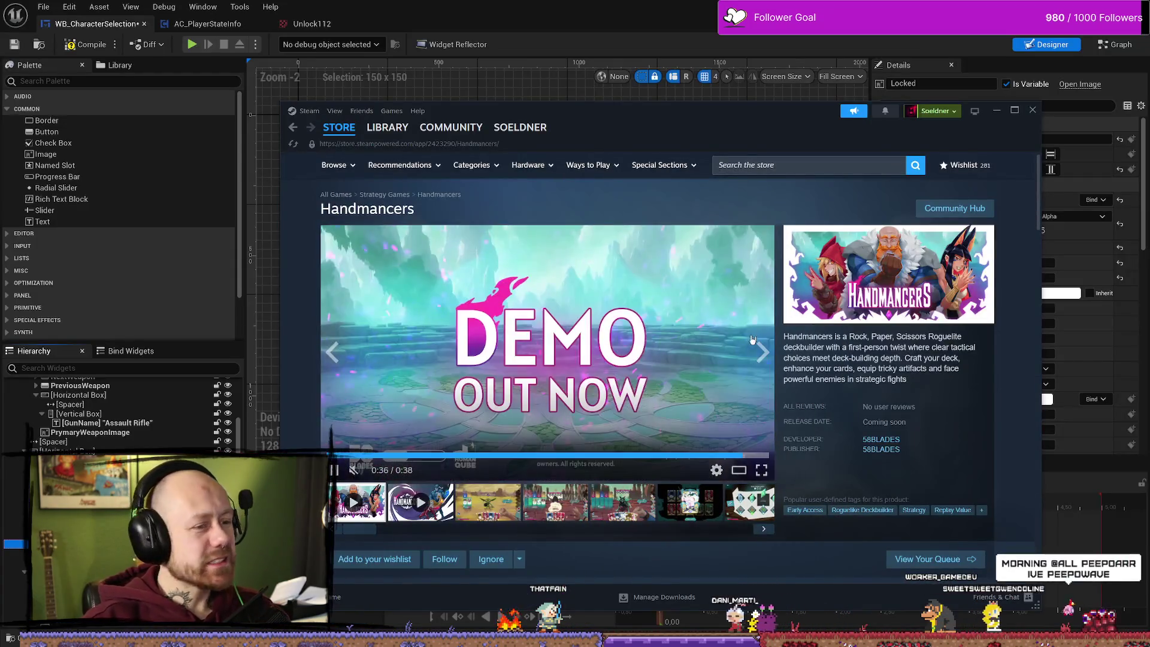
# - Close Steam and set the Locked widget's Brush Image to the Unlock112 texture from WeaponIcons
pyautogui.click(1032, 110)
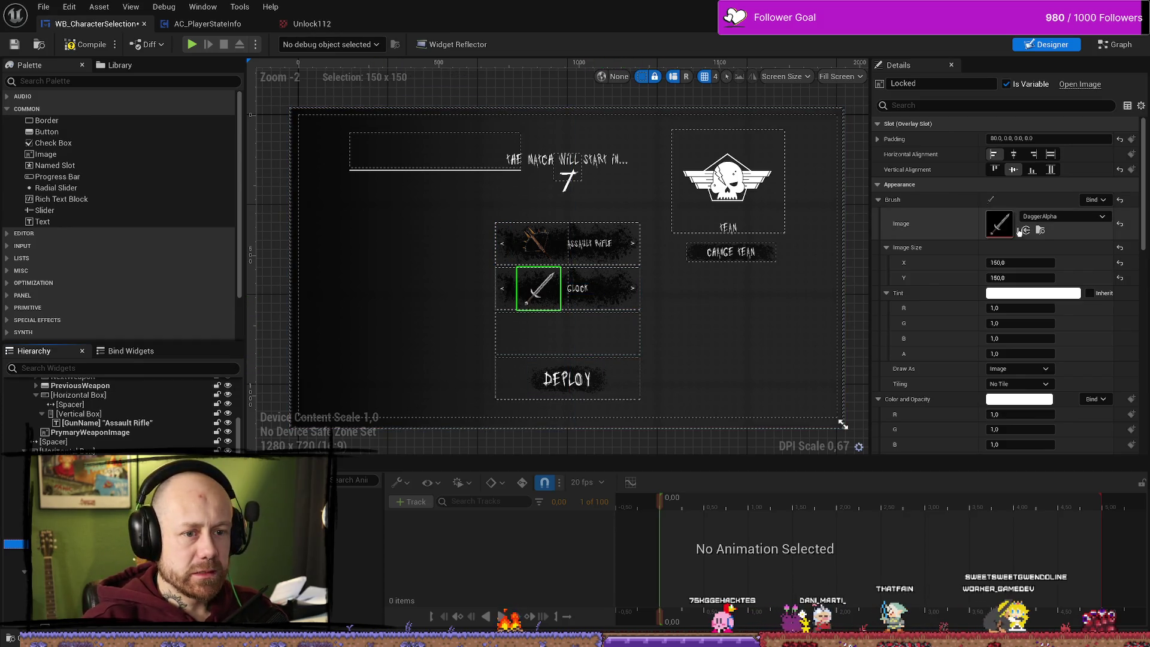
pyautogui.click(1056, 219)
pyautogui.click(1056, 218)
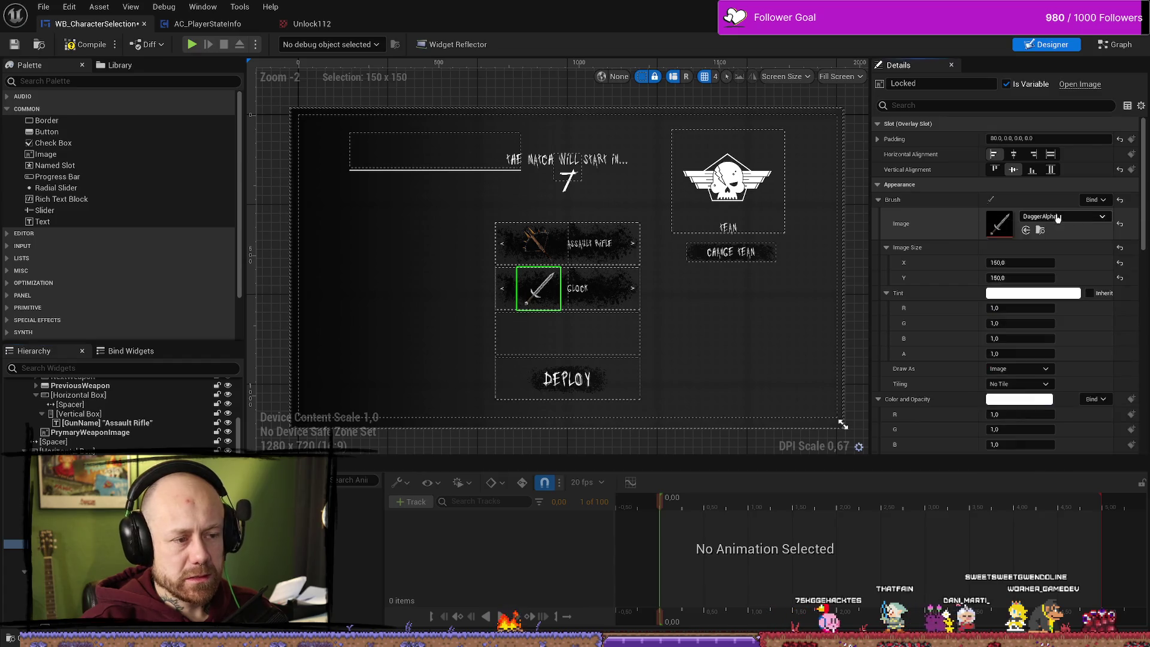
pyautogui.click(1040, 230)
pyautogui.click(768, 509)
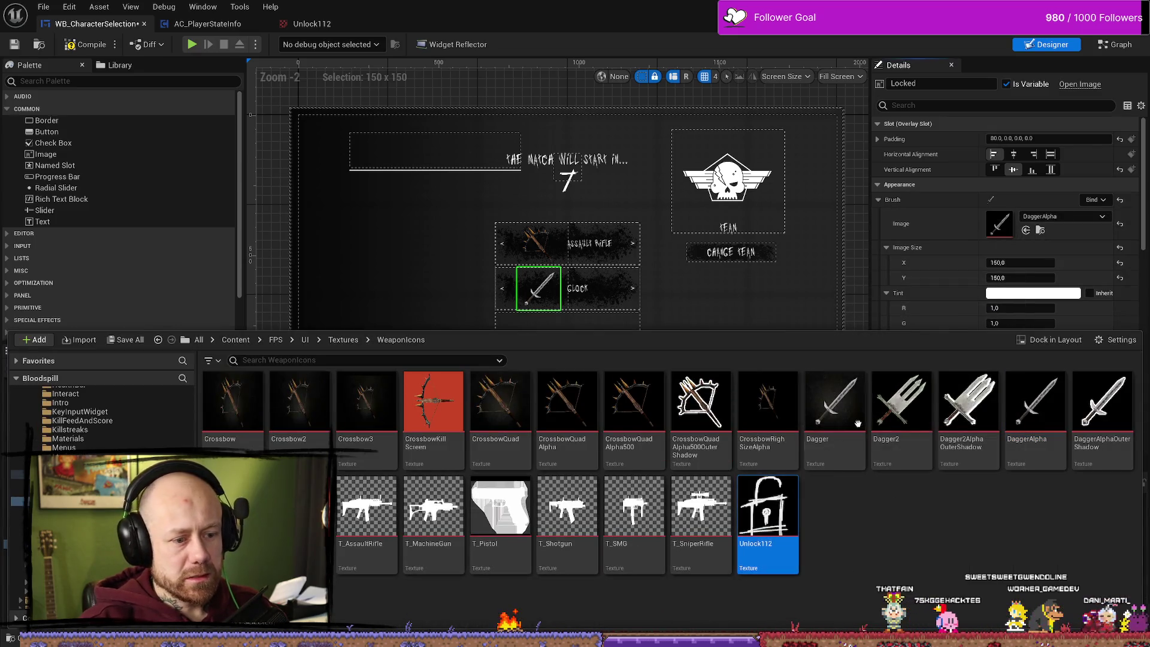
pyautogui.click(1024, 234)
pyautogui.click(1024, 233)
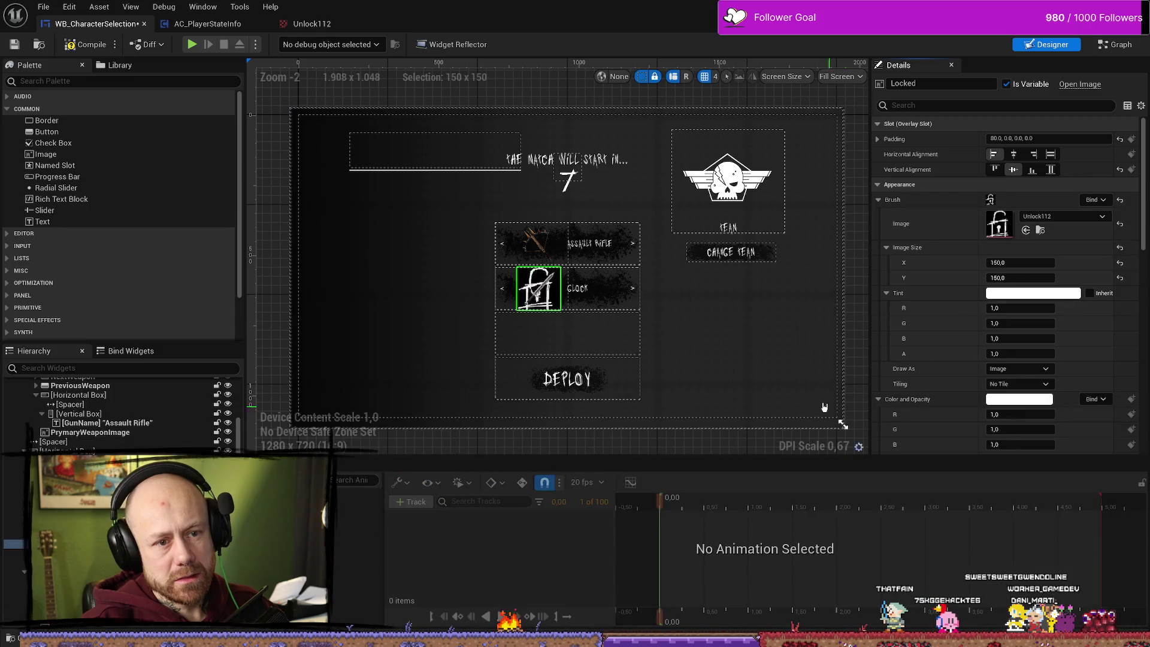
pyautogui.scroll(6, 537, 300)
pyautogui.scroll(2, 537, 300)
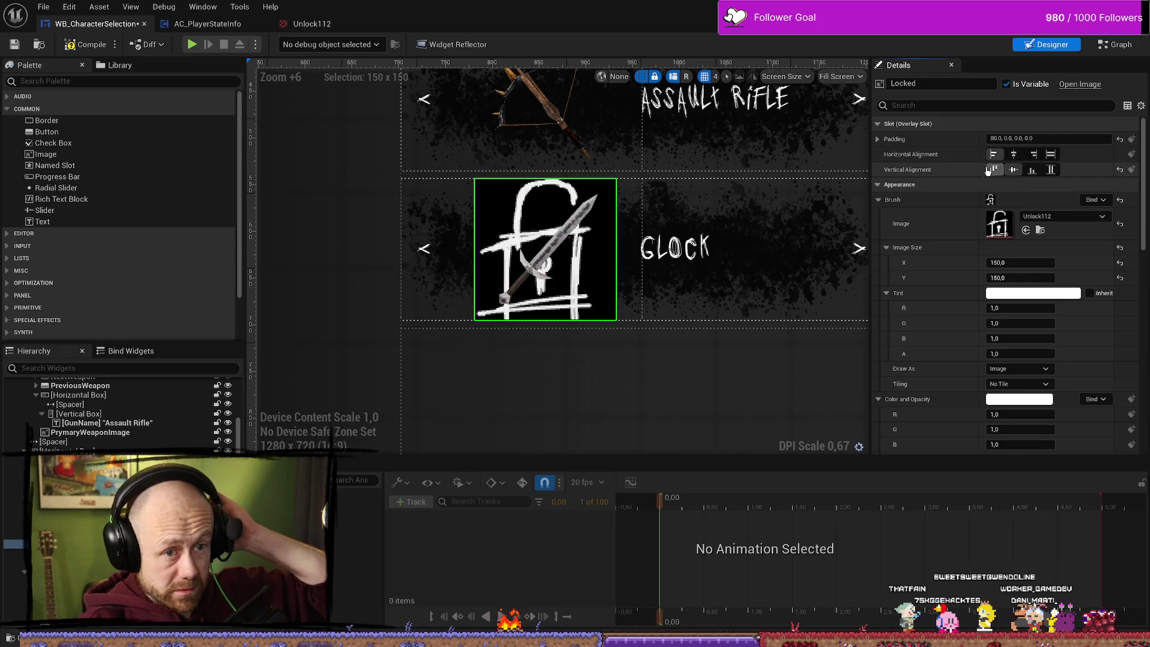
# - Set the padlock's Image Size to 50 x 50
pyautogui.click(1012, 264)
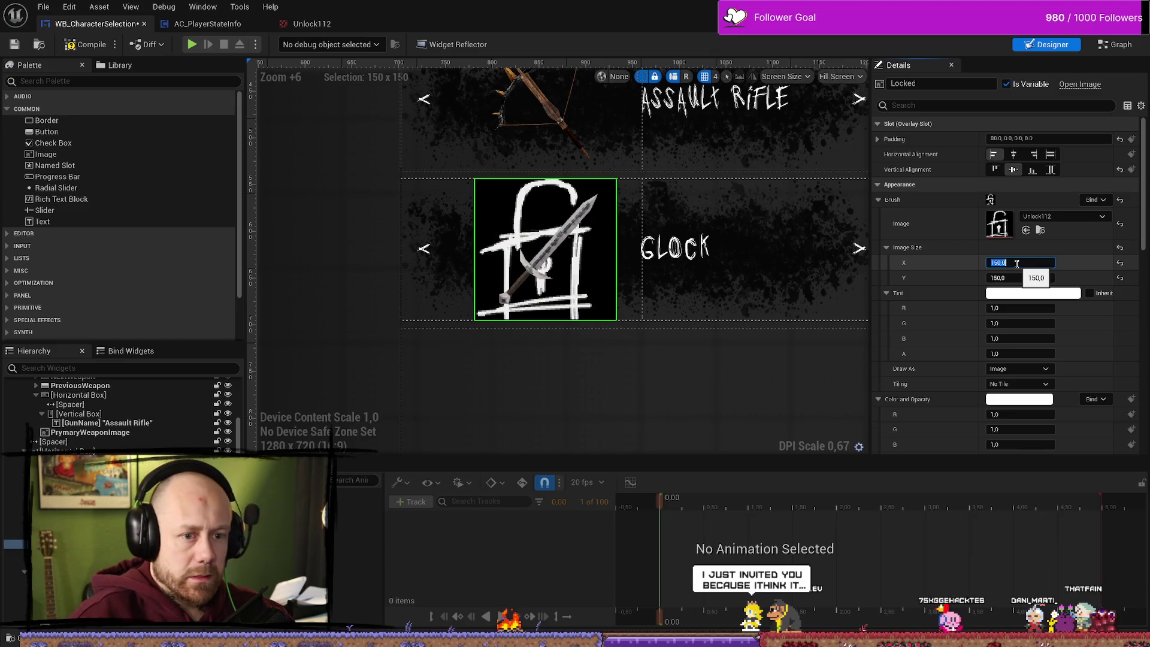
pyautogui.write('80')
pyautogui.press('Tab')
pyautogui.write('50')
pyautogui.press('Return')
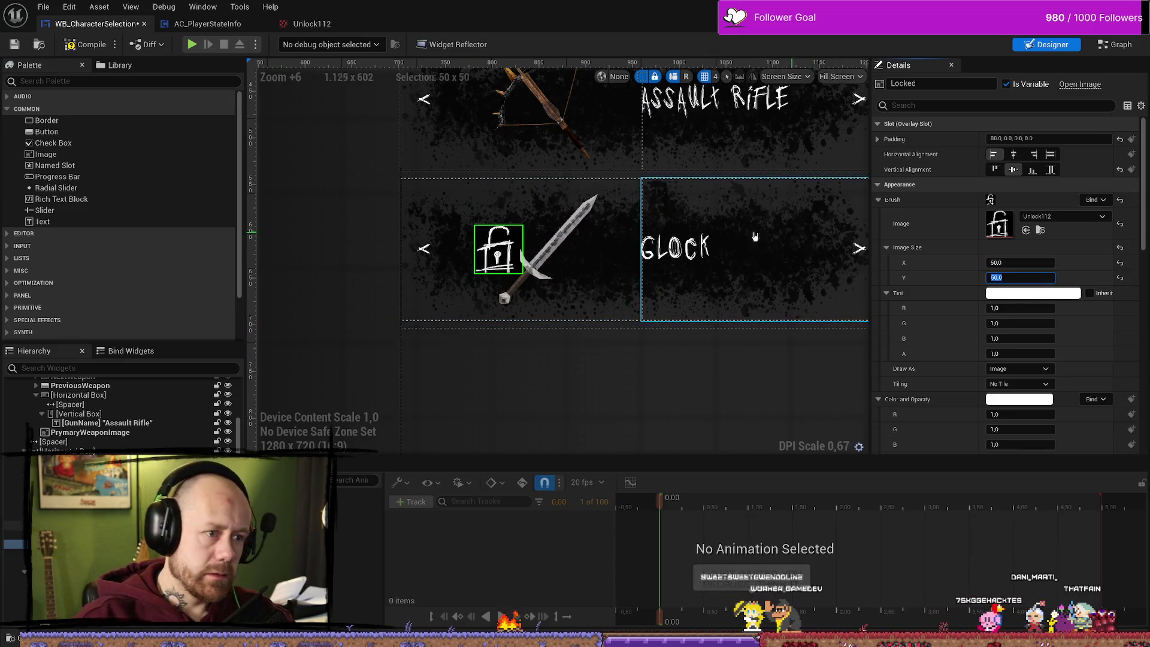
# - Try Center horizontal alignment, revert to Left Align, and expand the individual padding sides
pyautogui.click(1014, 156)
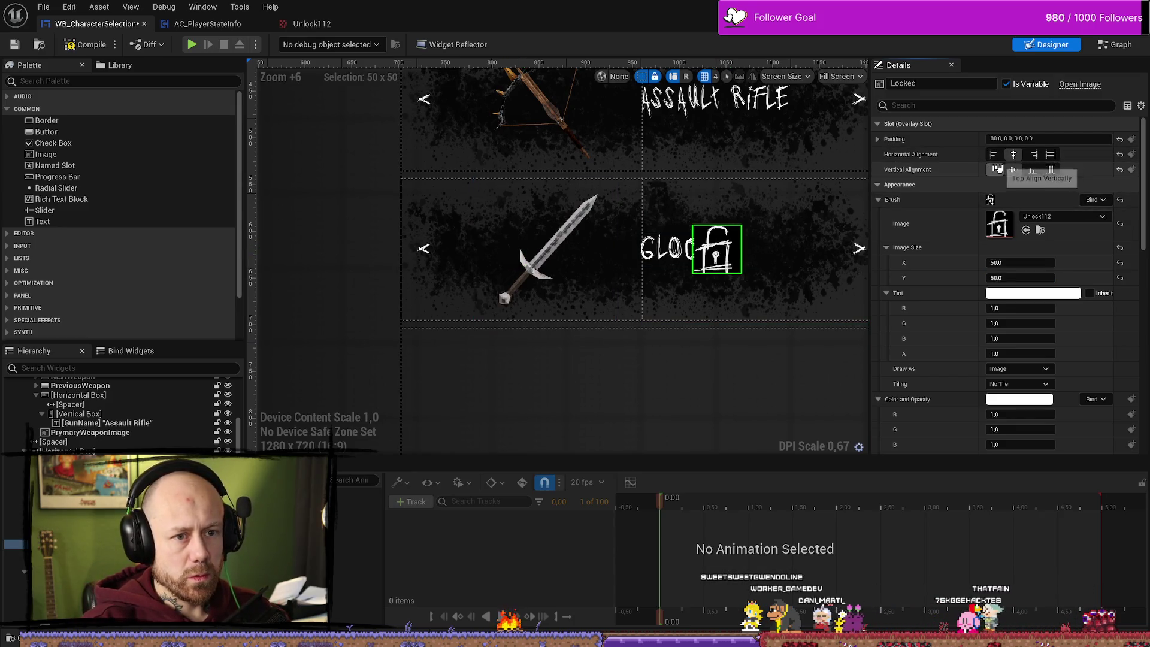
pyautogui.click(996, 154)
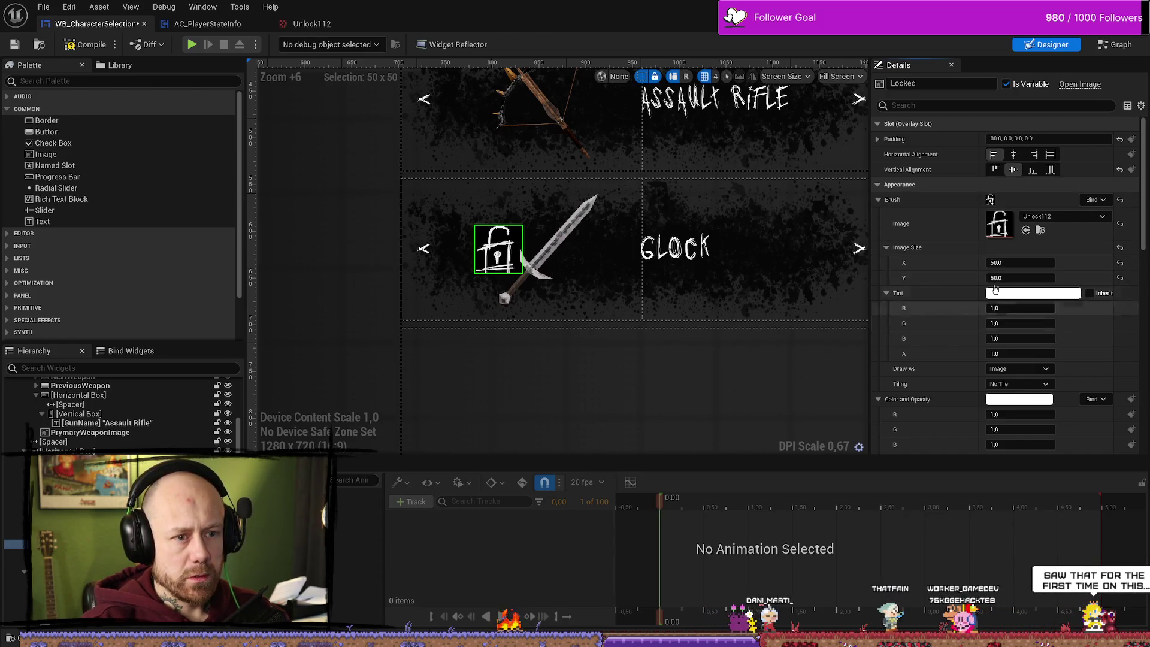
pyautogui.click(878, 140)
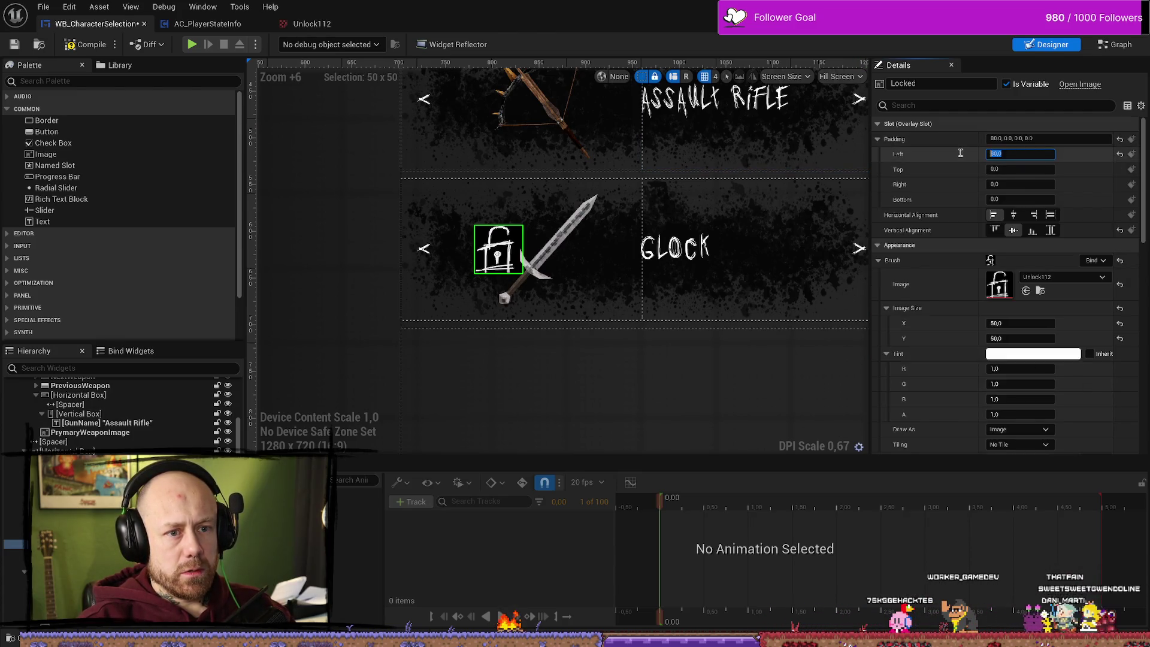
# - Try left padding values of 0, 200, 100 and 120 for the padlock
pyautogui.write('0')
pyautogui.press('Return')
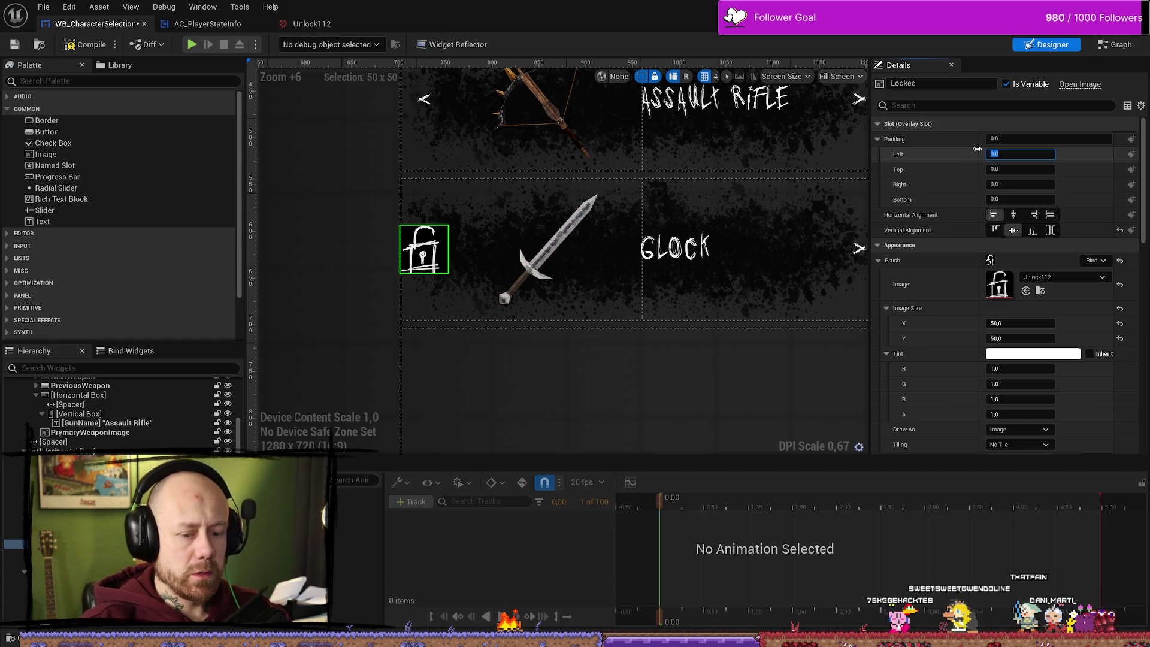
pyautogui.write('200')
pyautogui.press('Return')
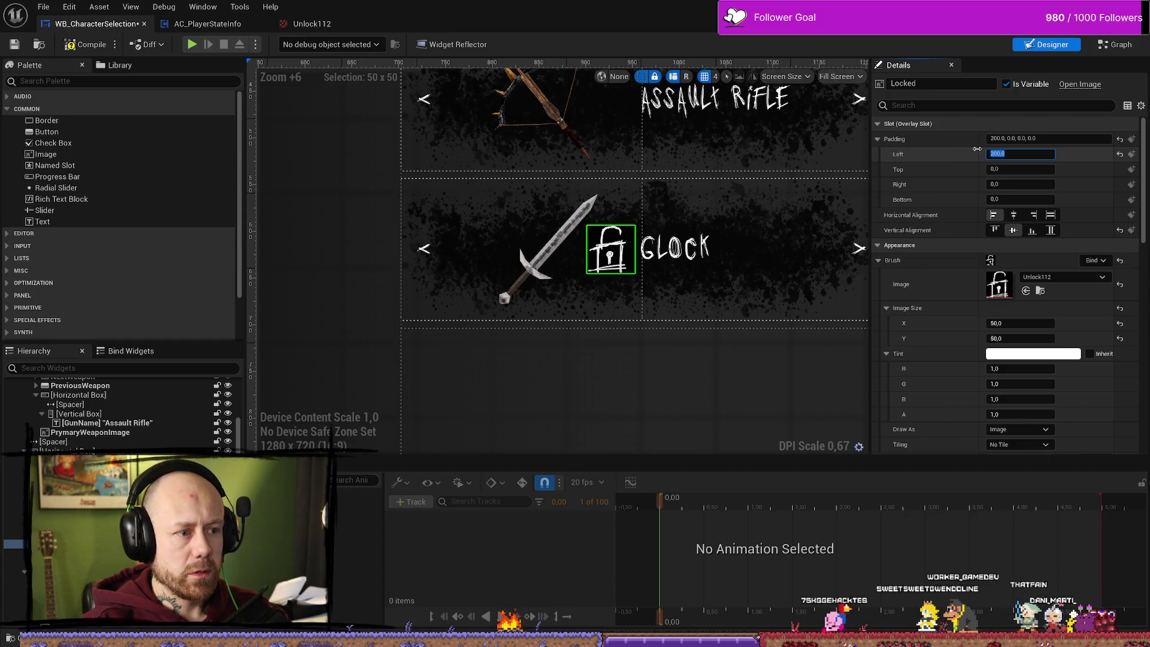
pyautogui.write('0')
pyautogui.press('Return')
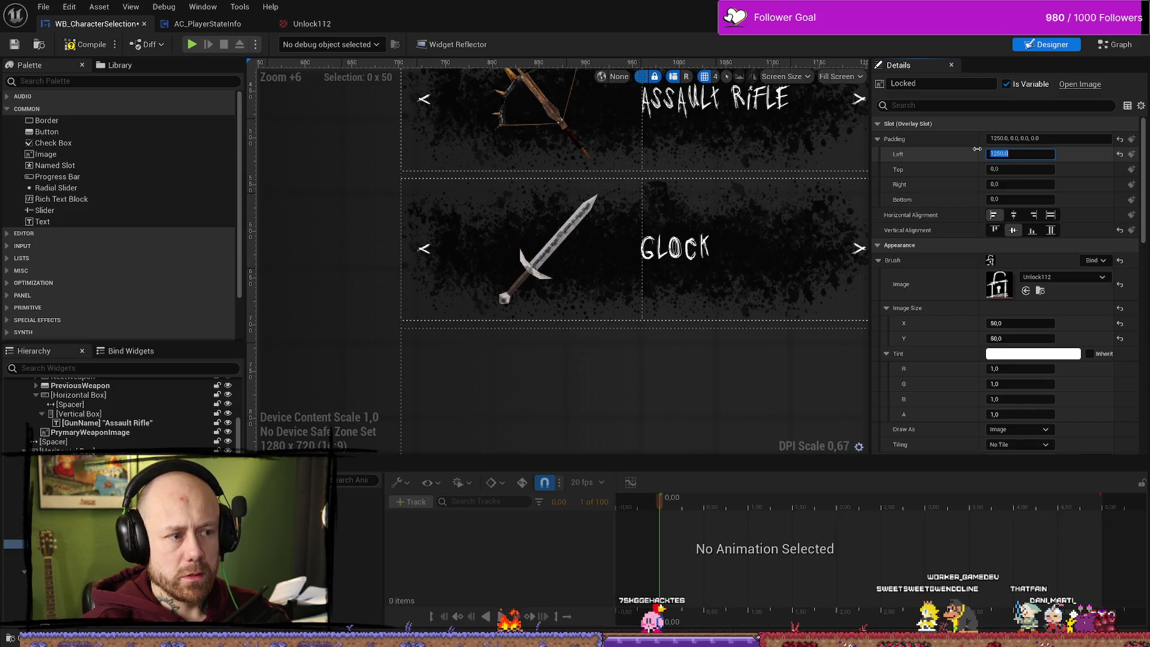
pyautogui.write('120')
pyautogui.press('Return')
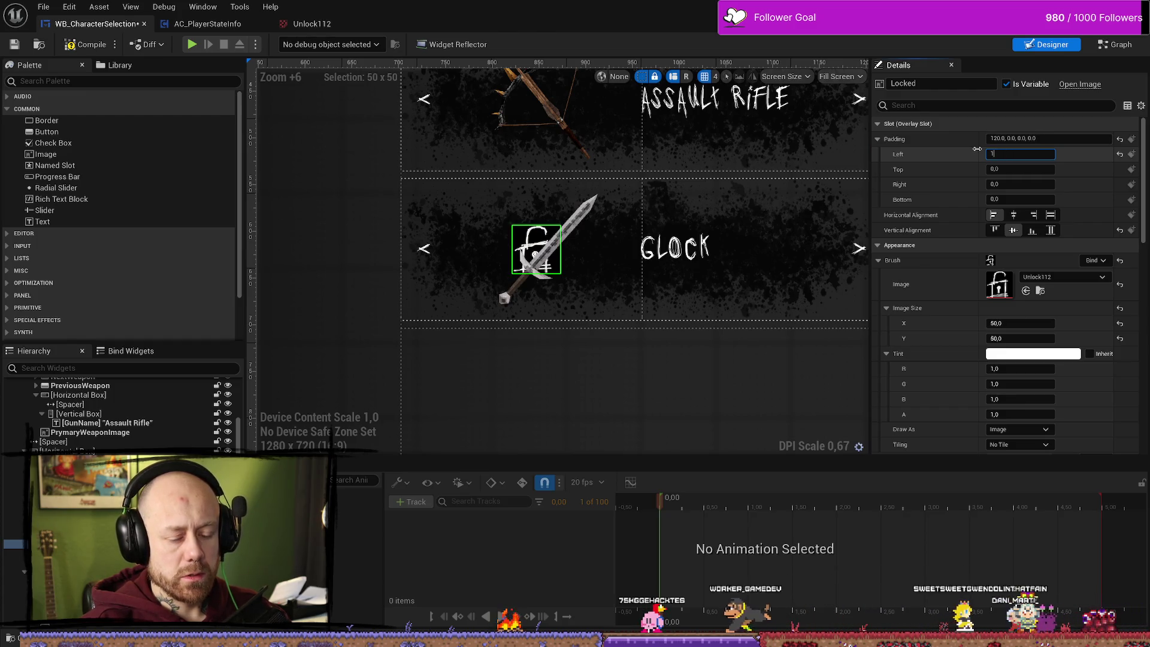
# - Settle the padlock's left padding at 130 after trying 135, checking the sword beneath it
pyautogui.write('1')
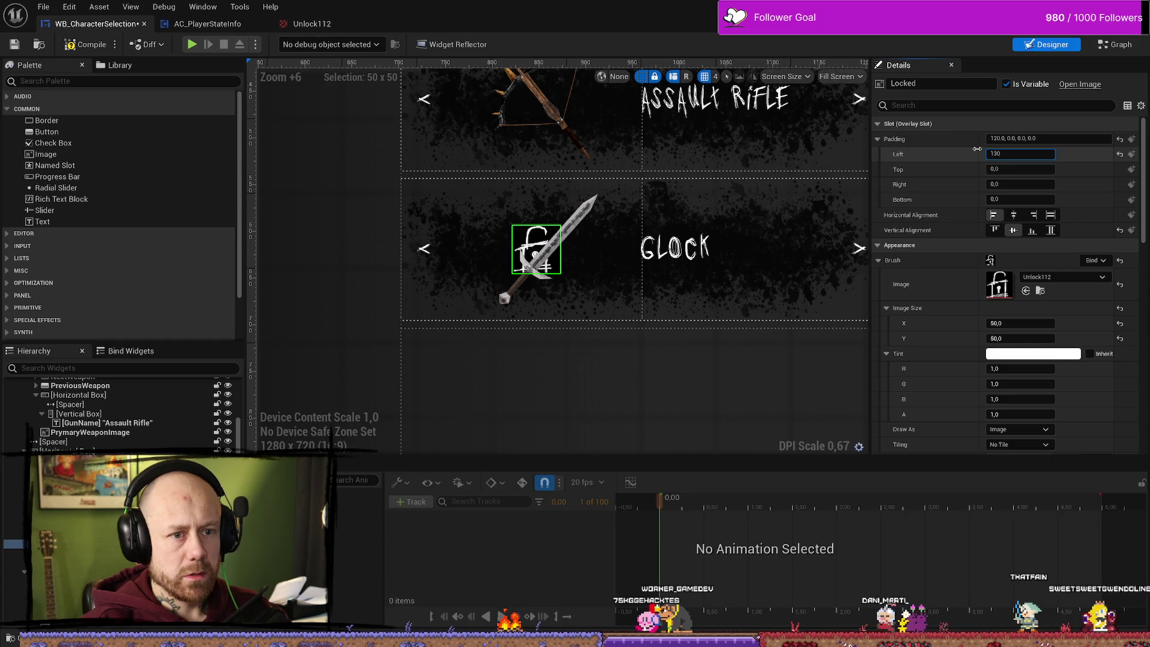
pyautogui.write('35')
pyautogui.press('Return')
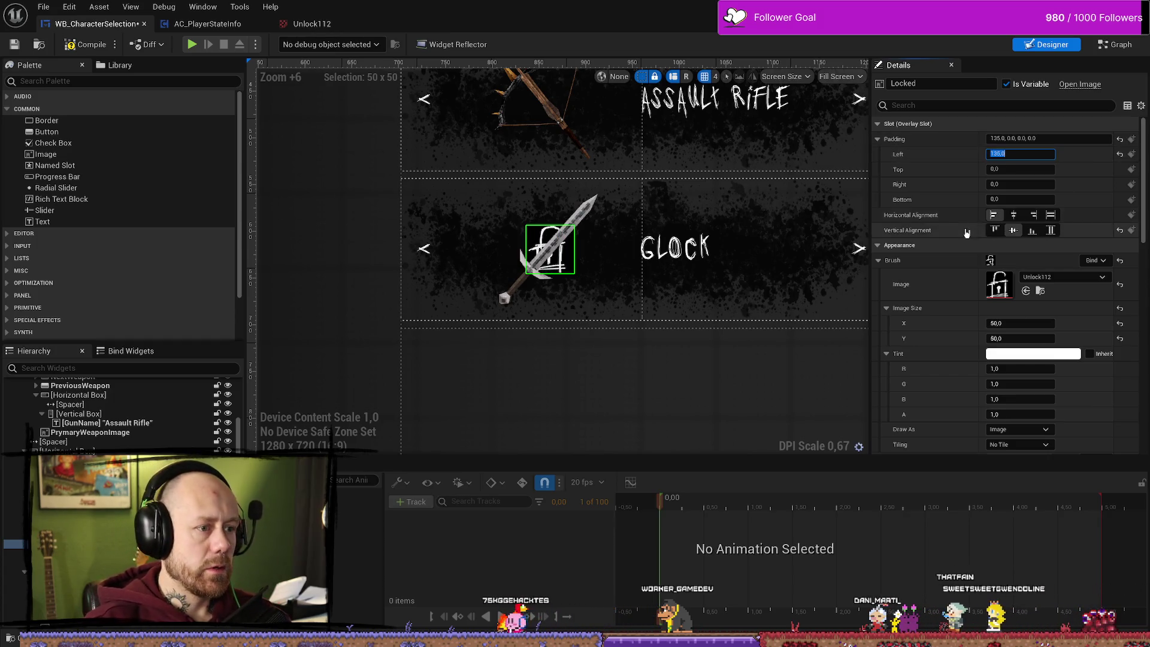
pyautogui.write('130')
pyautogui.press('Return')
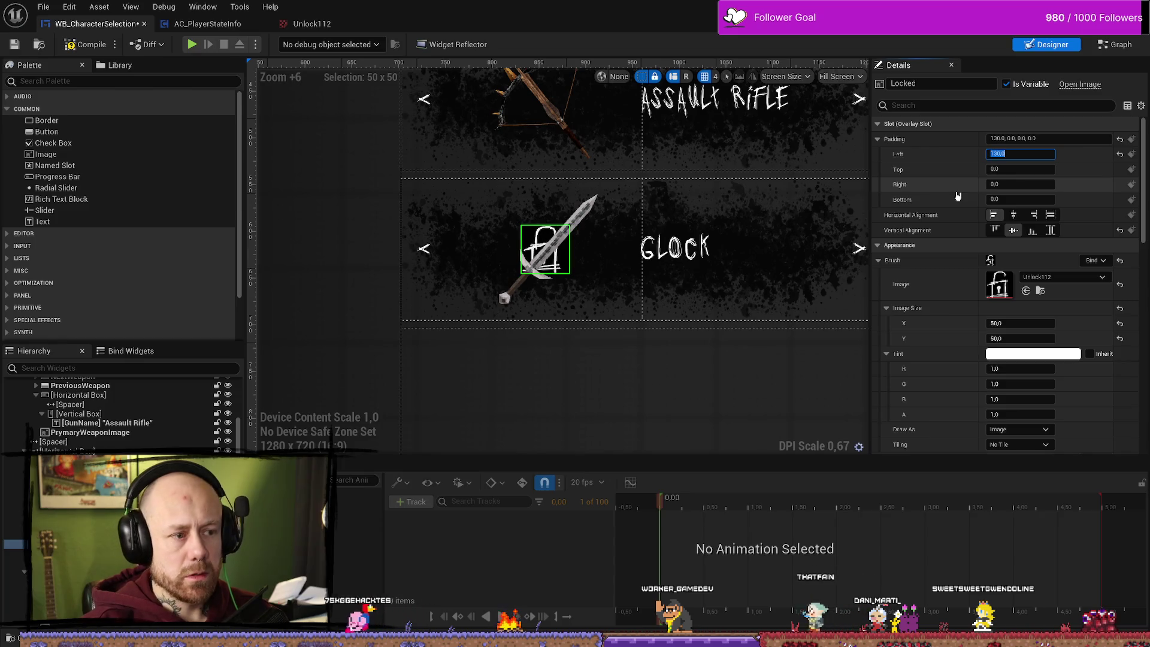
pyautogui.scroll(-5, 640, 367)
pyautogui.scroll(-1, 640, 367)
pyautogui.scroll(3, 635, 371)
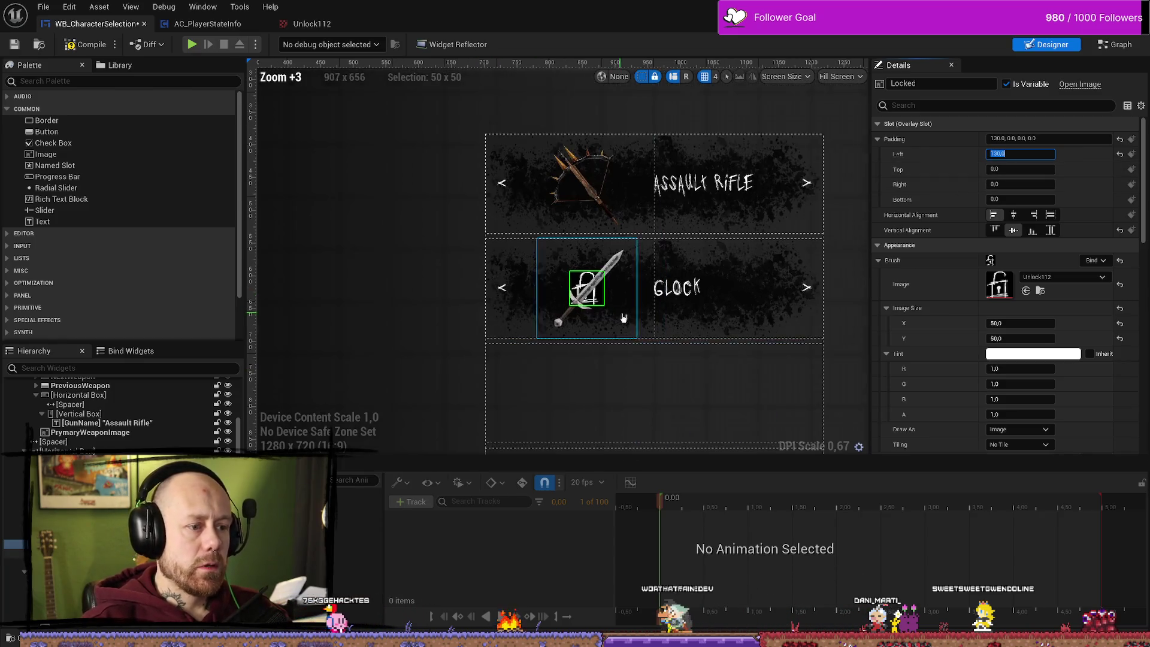
pyautogui.click(604, 257)
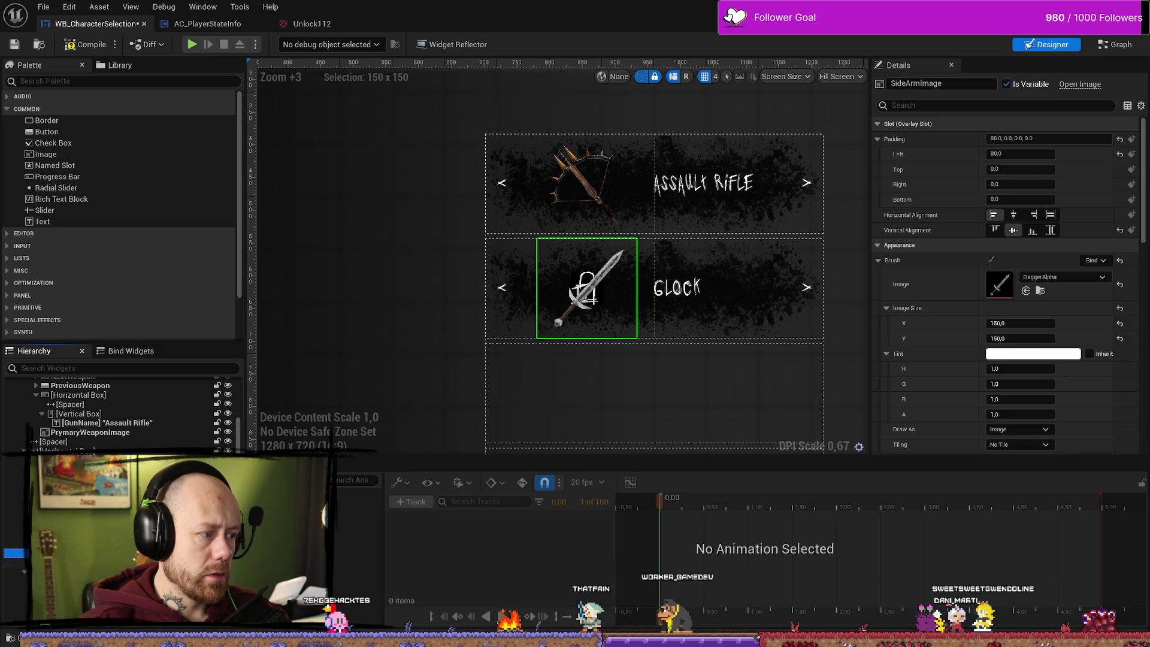
pyautogui.click(587, 289)
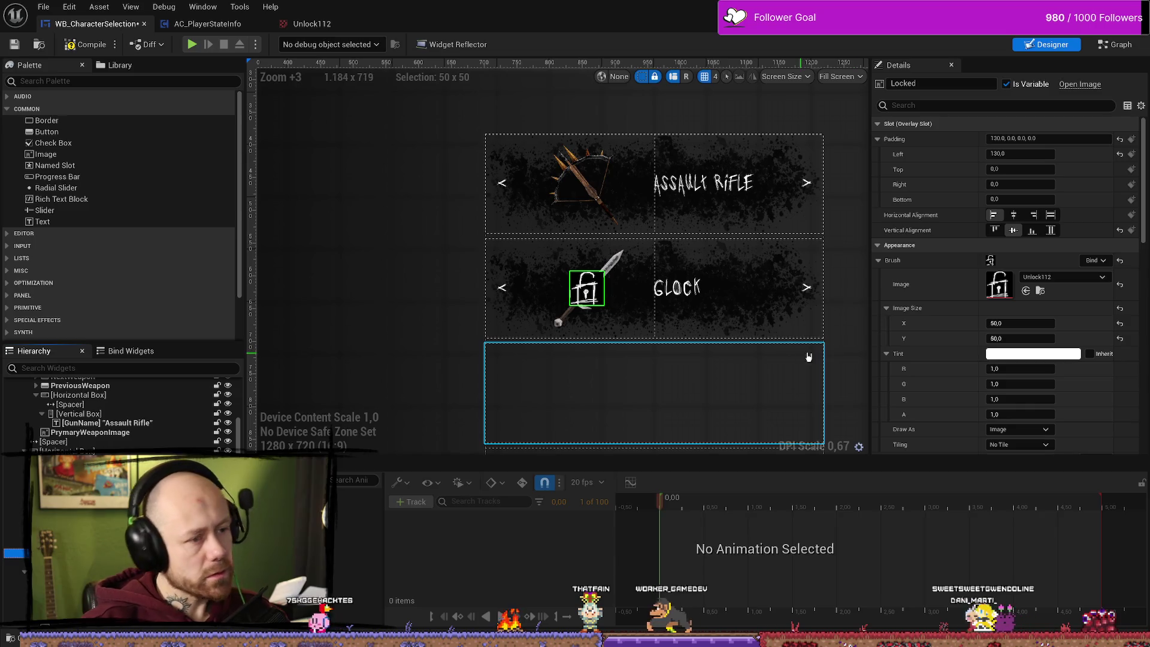
pyautogui.click(1018, 355)
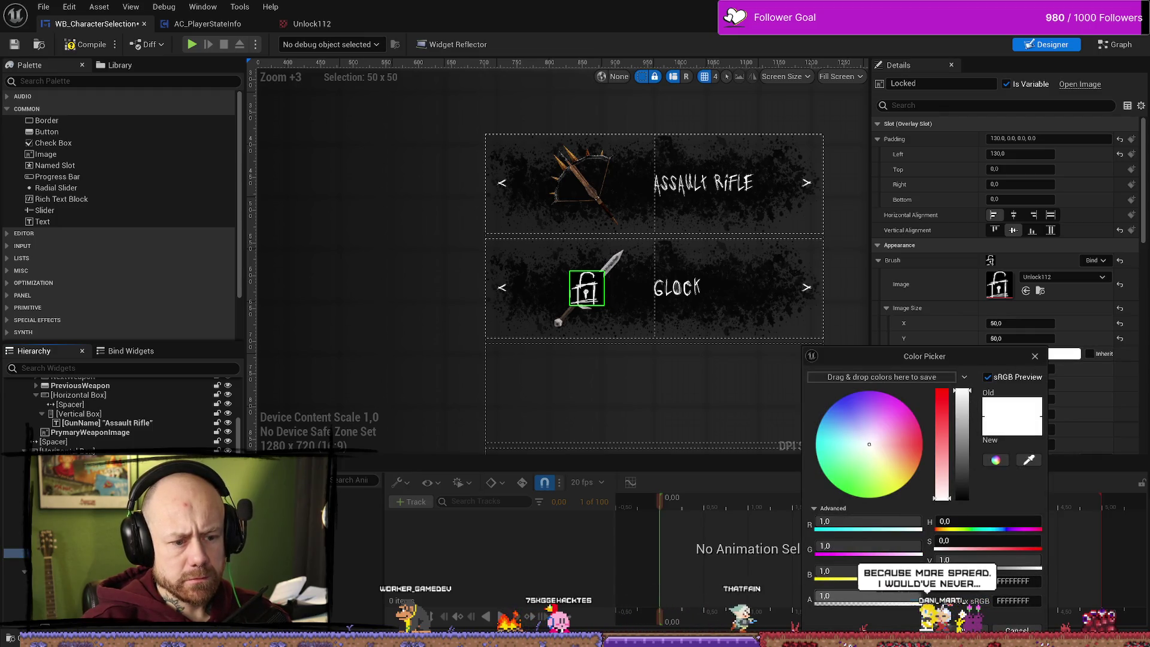
pyautogui.moveTo(911, 597); pyautogui.dragTo(866, 596)
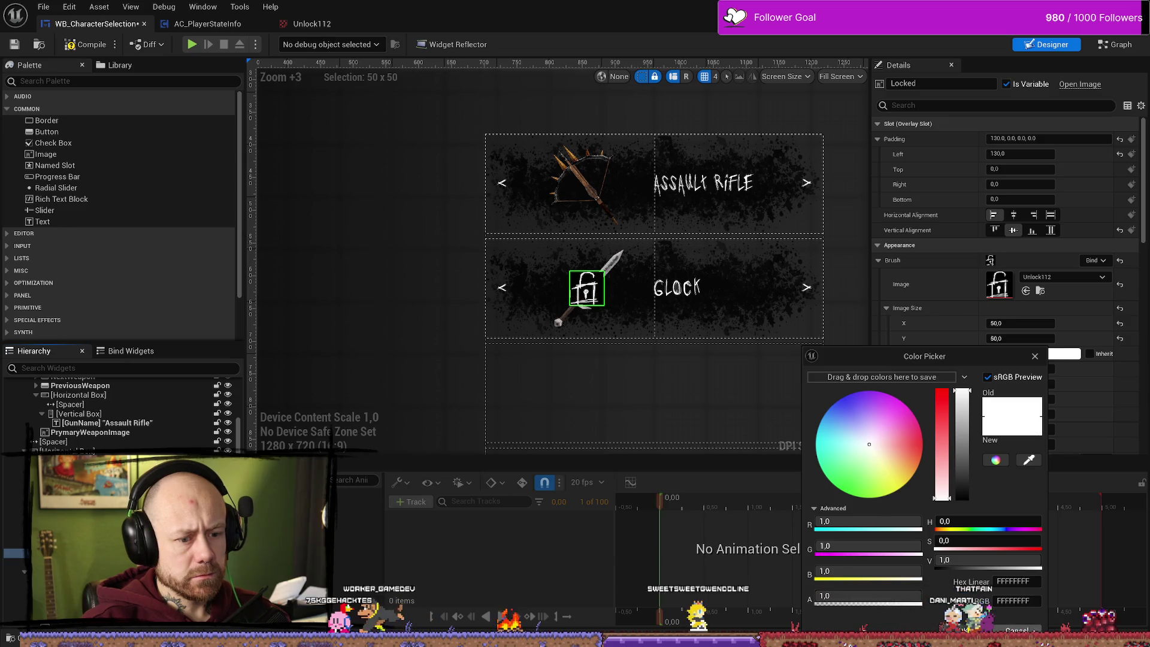
pyautogui.press('Escape')
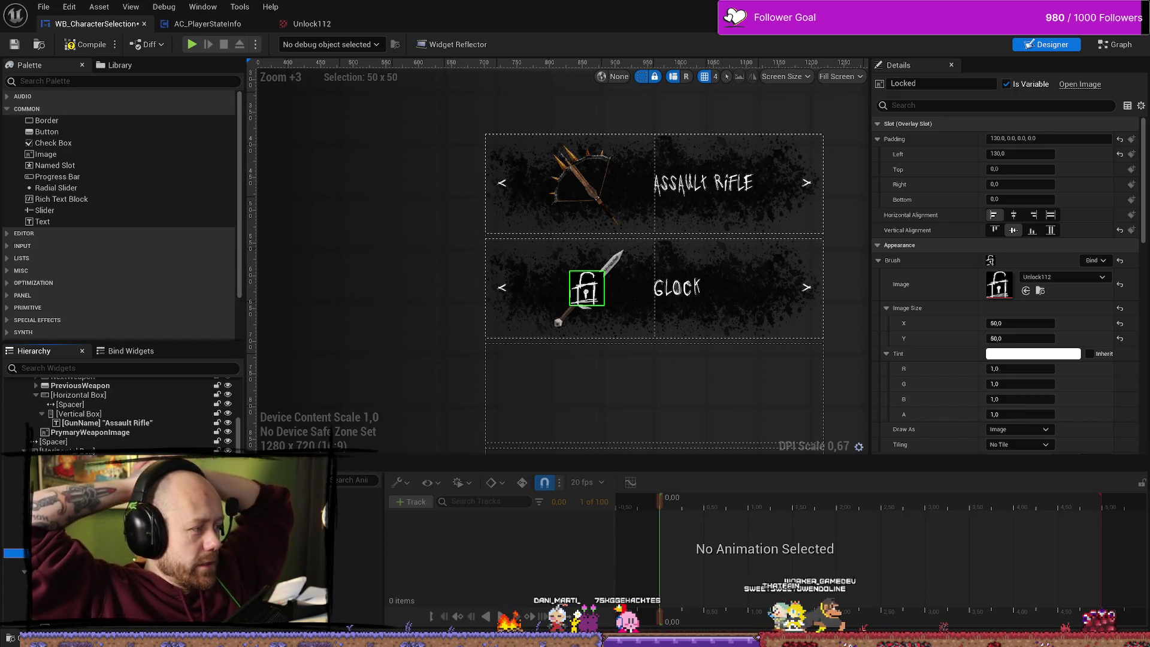
# - Switch to Affinity Photo, zoom out on the canvas and show the Layers panel
pyautogui.hotkey('alt', 'Tab')
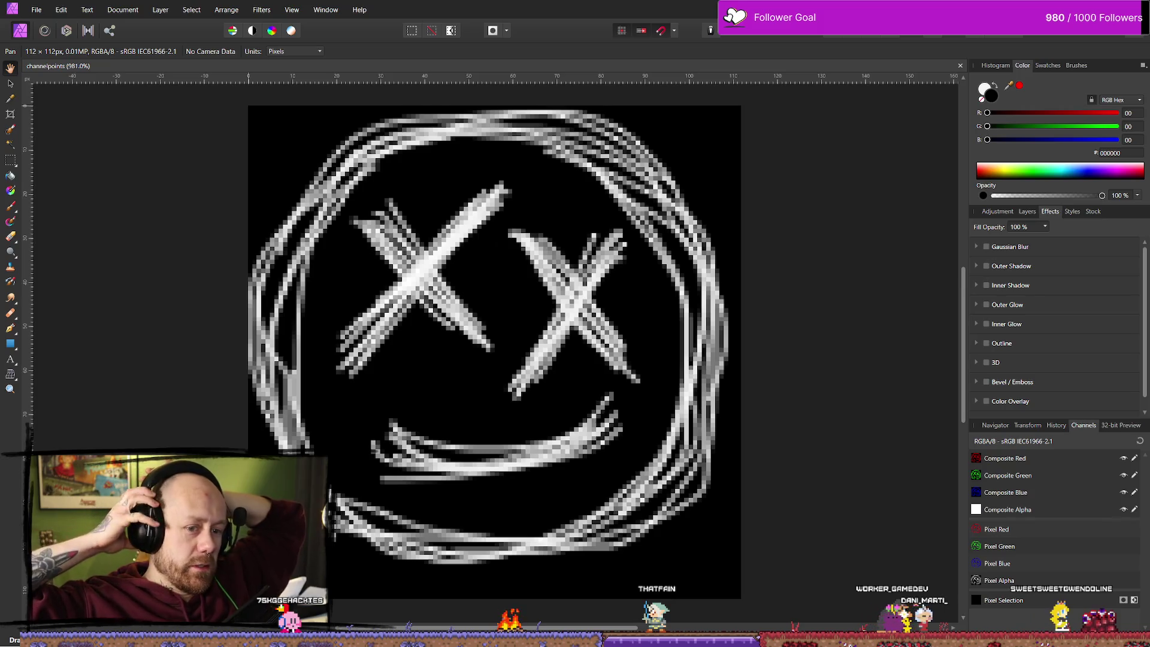
pyautogui.scroll(-5, 393, 336)
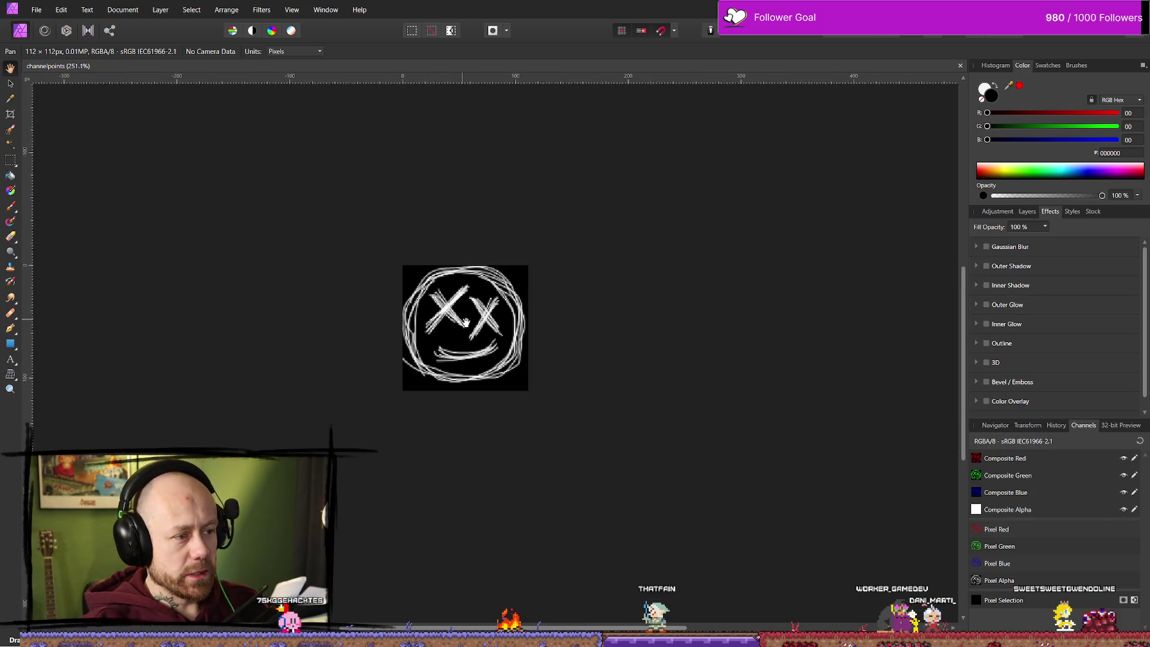
pyautogui.scroll(1, 380, 311)
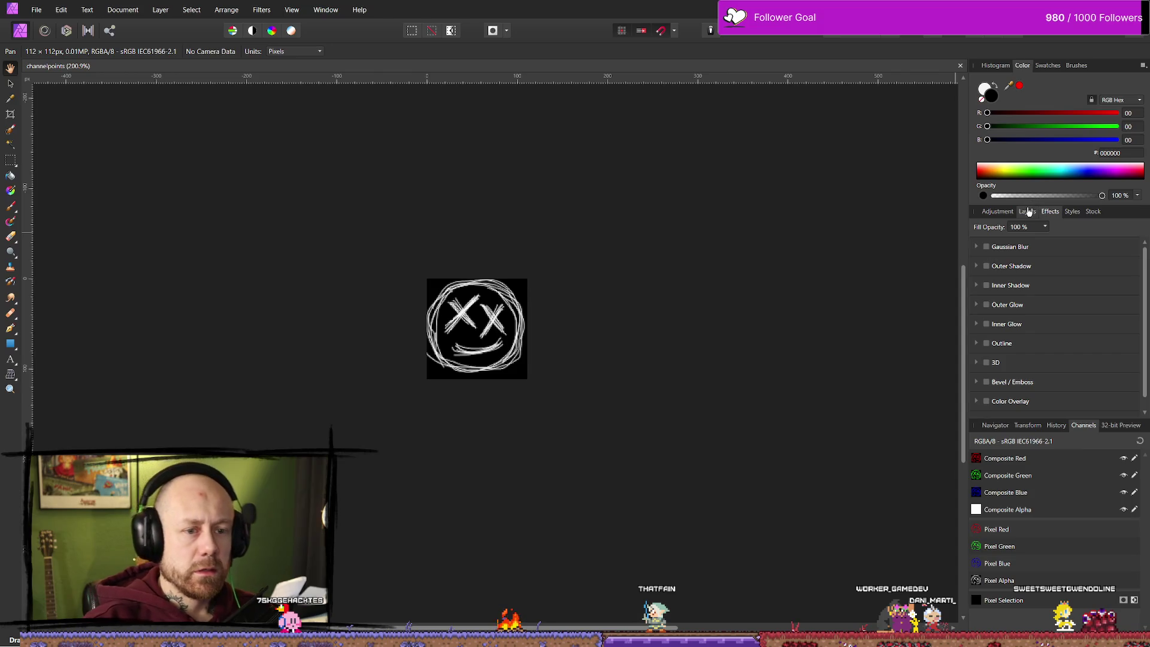
pyautogui.click(1028, 212)
pyautogui.click(995, 212)
pyautogui.click(1027, 212)
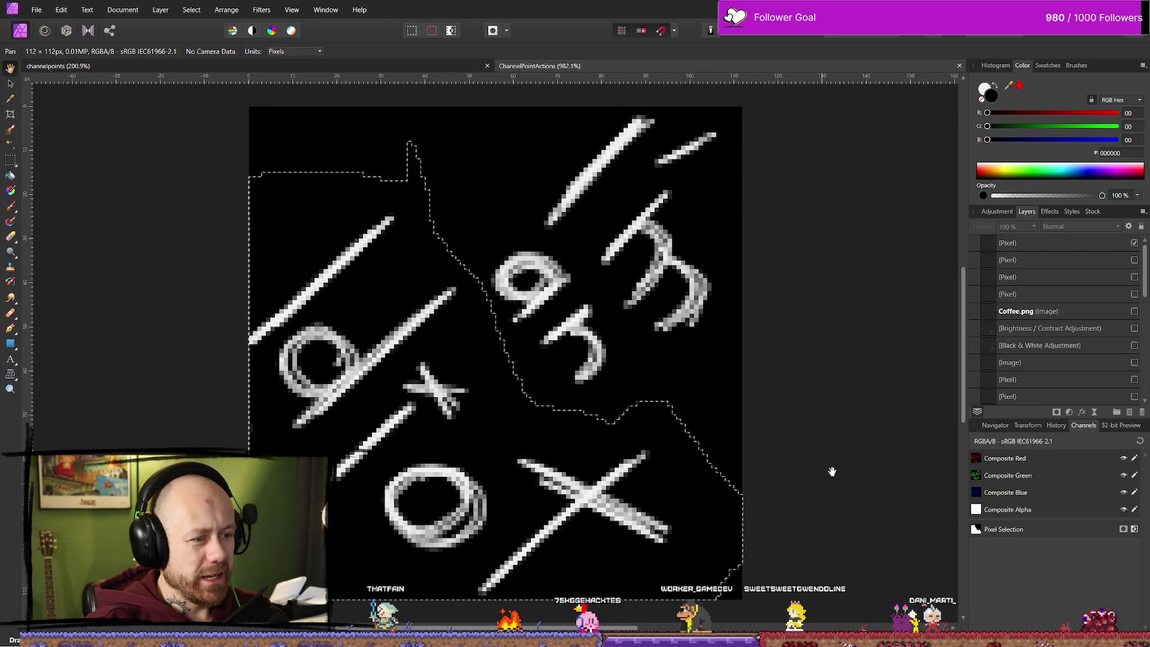
pyautogui.click(1135, 243)
pyautogui.scroll(-2, 1106, 336)
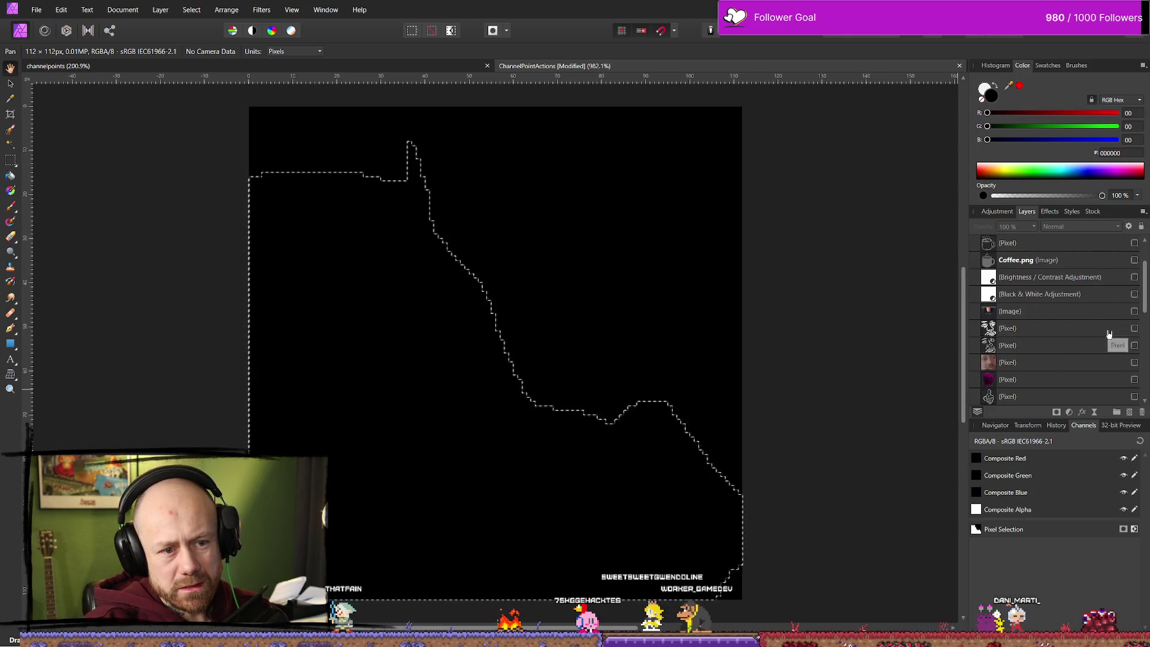
pyautogui.scroll(-5, 1108, 333)
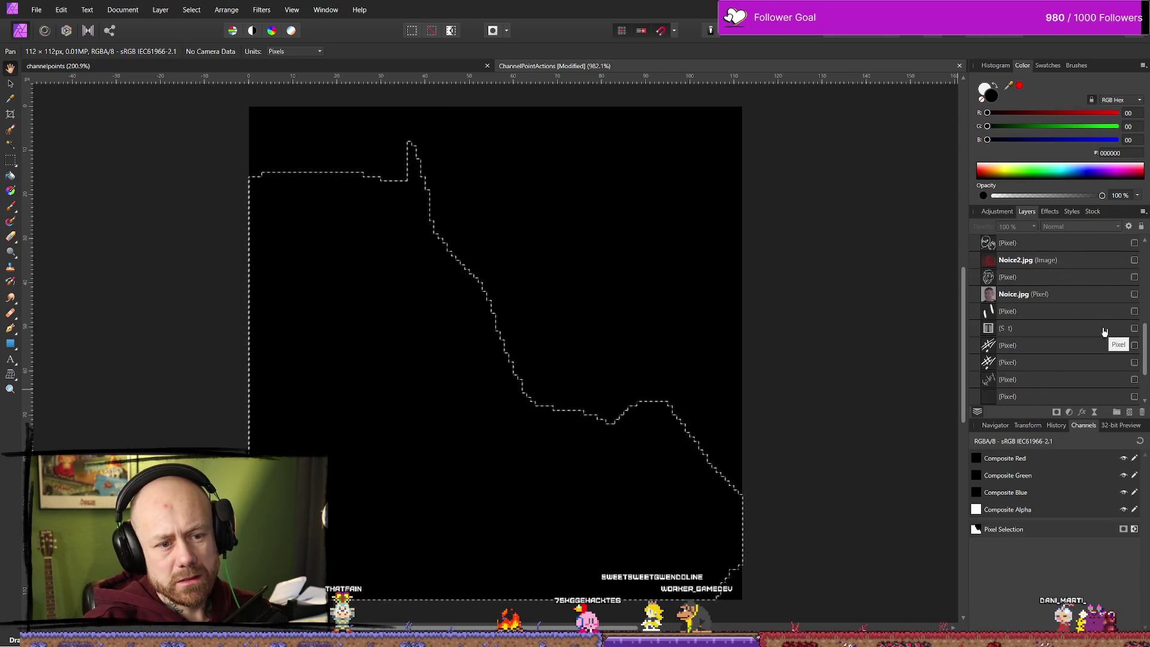
pyautogui.scroll(-3, 1105, 332)
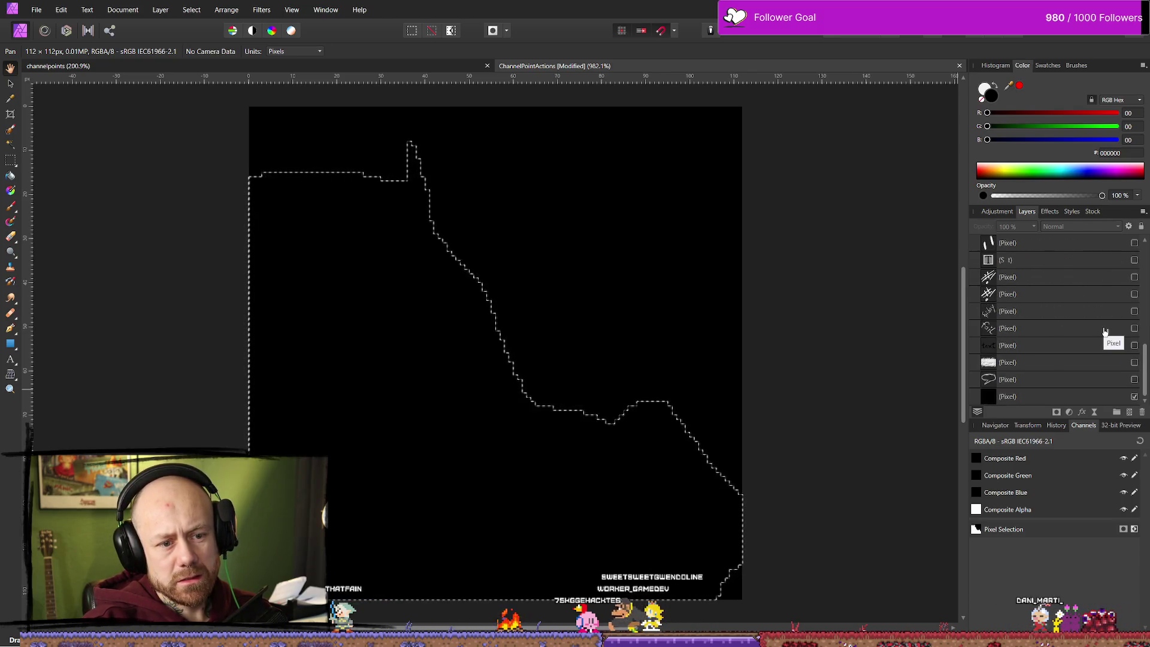
pyautogui.scroll(4, 1109, 339)
pyautogui.scroll(5, 1110, 340)
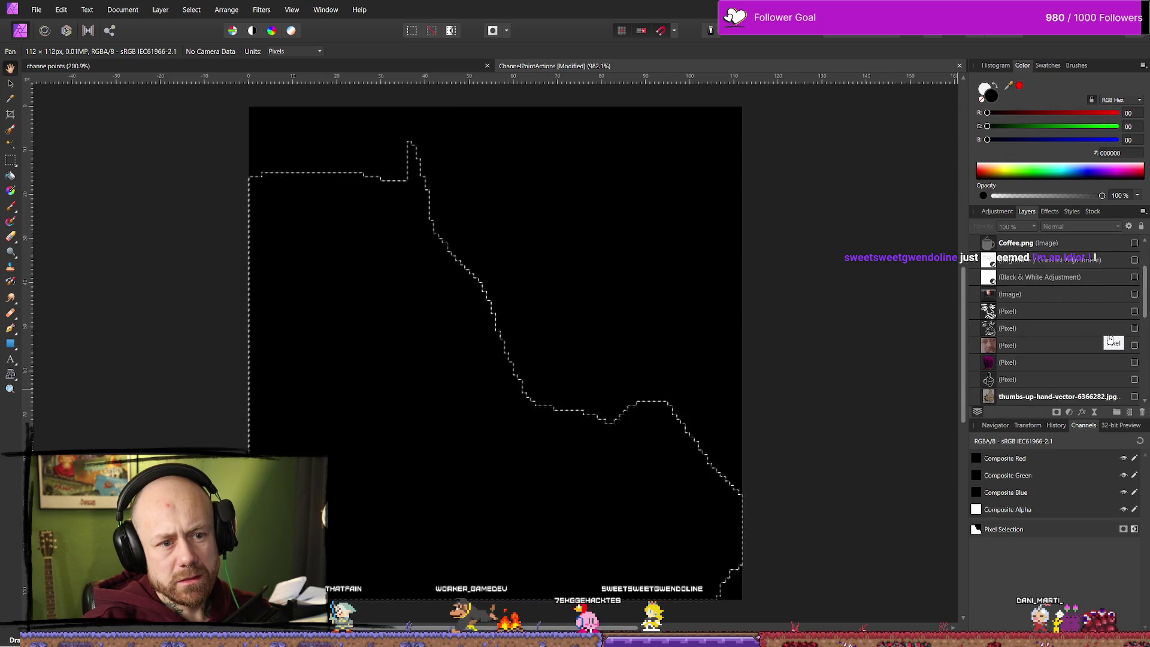
pyautogui.scroll(-10, 1110, 339)
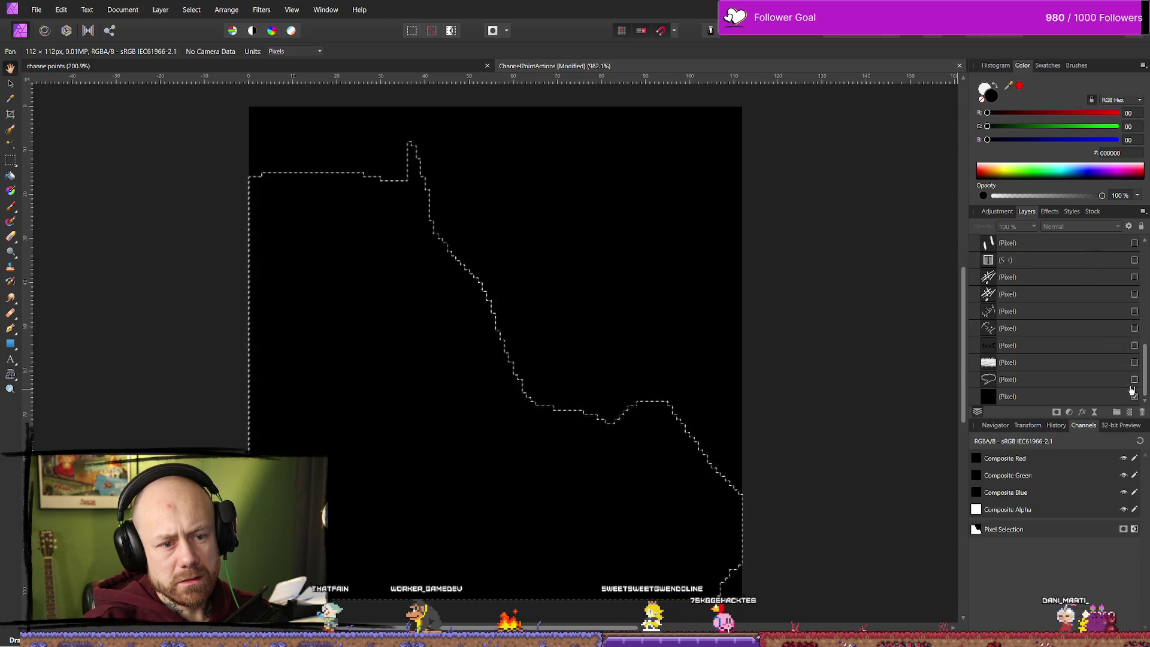
pyautogui.scroll(2, 1130, 384)
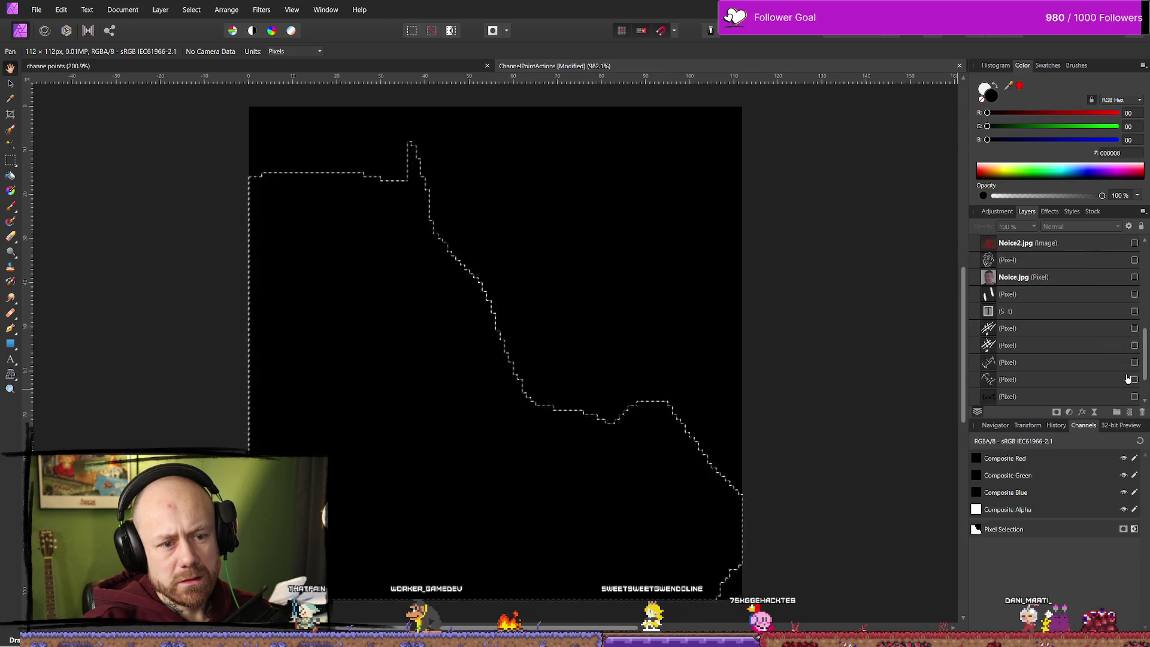
pyautogui.click(1134, 312)
pyautogui.scroll(2, 1113, 312)
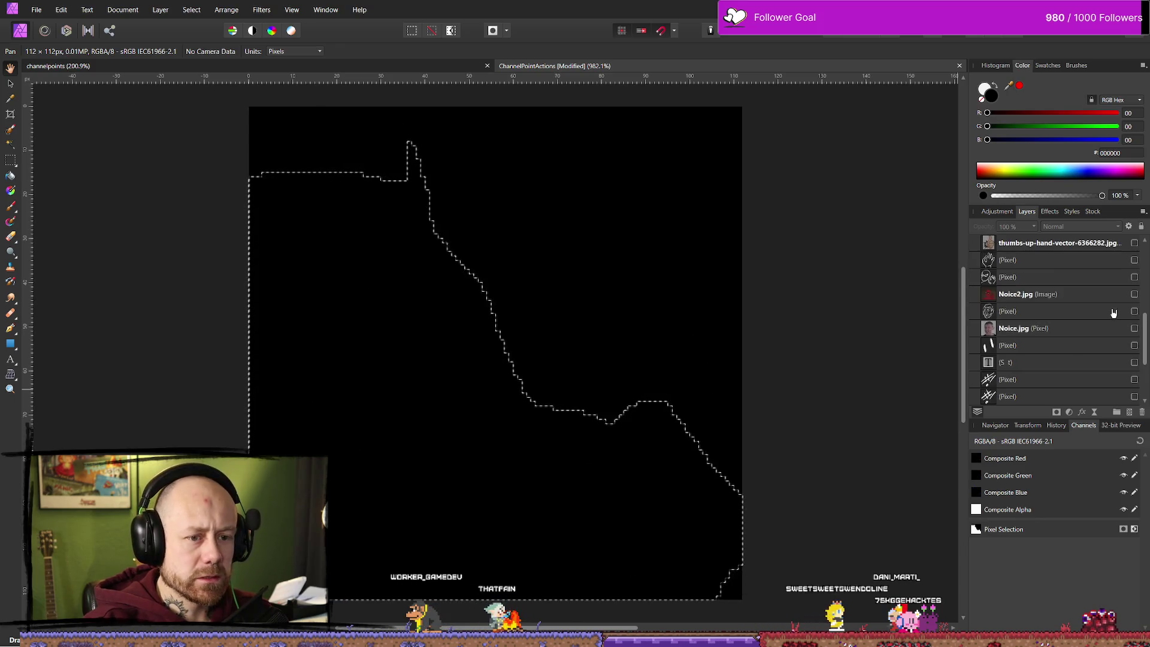
pyautogui.scroll(2, 1127, 345)
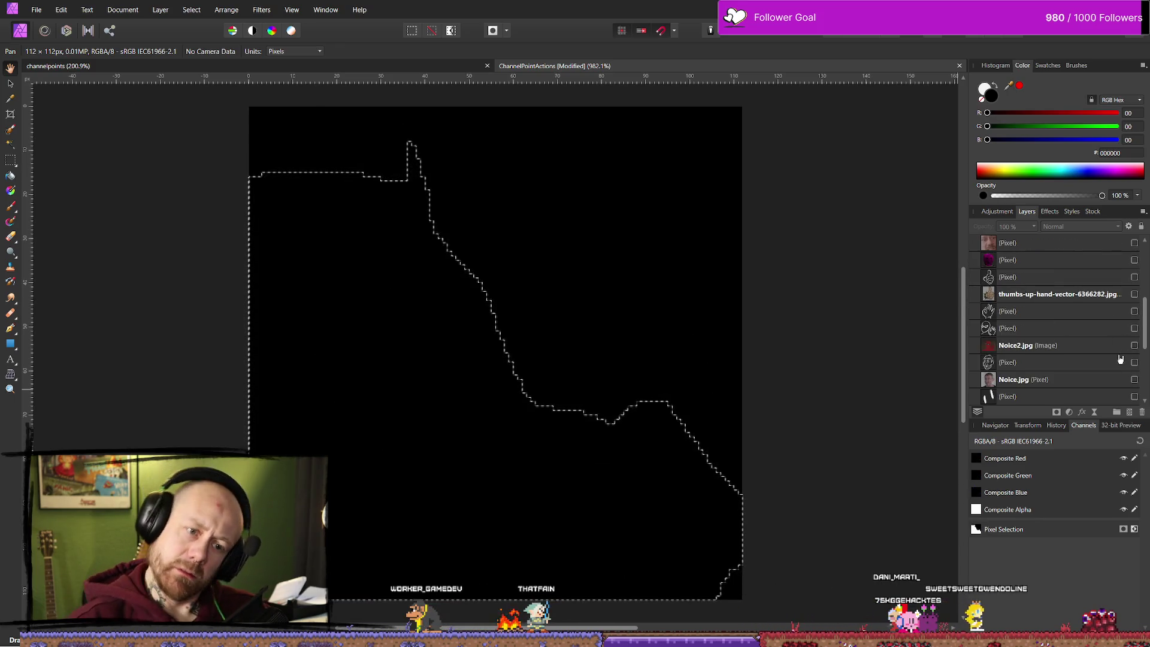
pyautogui.click(1134, 329)
pyautogui.click(1134, 329)
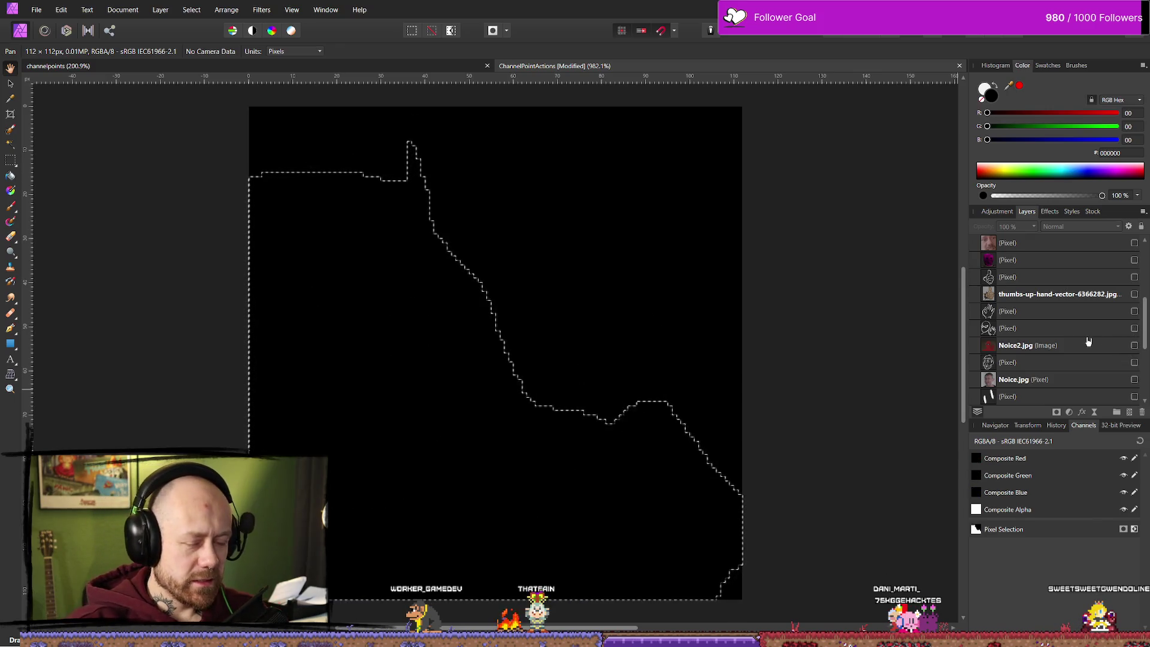
pyautogui.click(1134, 329)
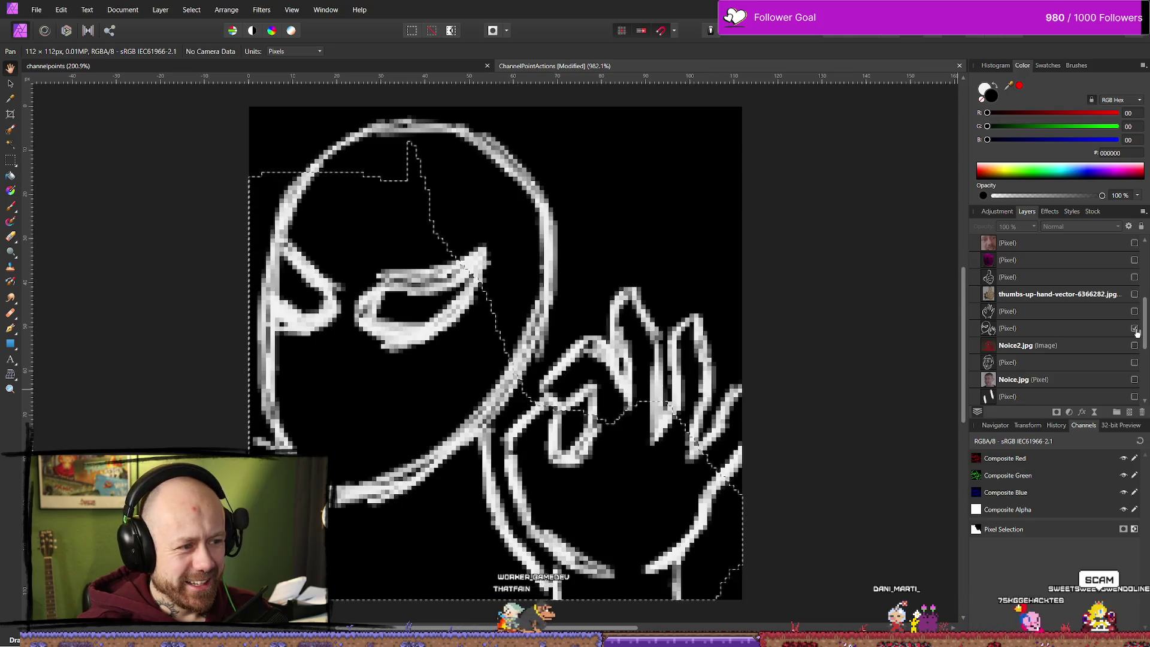
pyautogui.press('m')
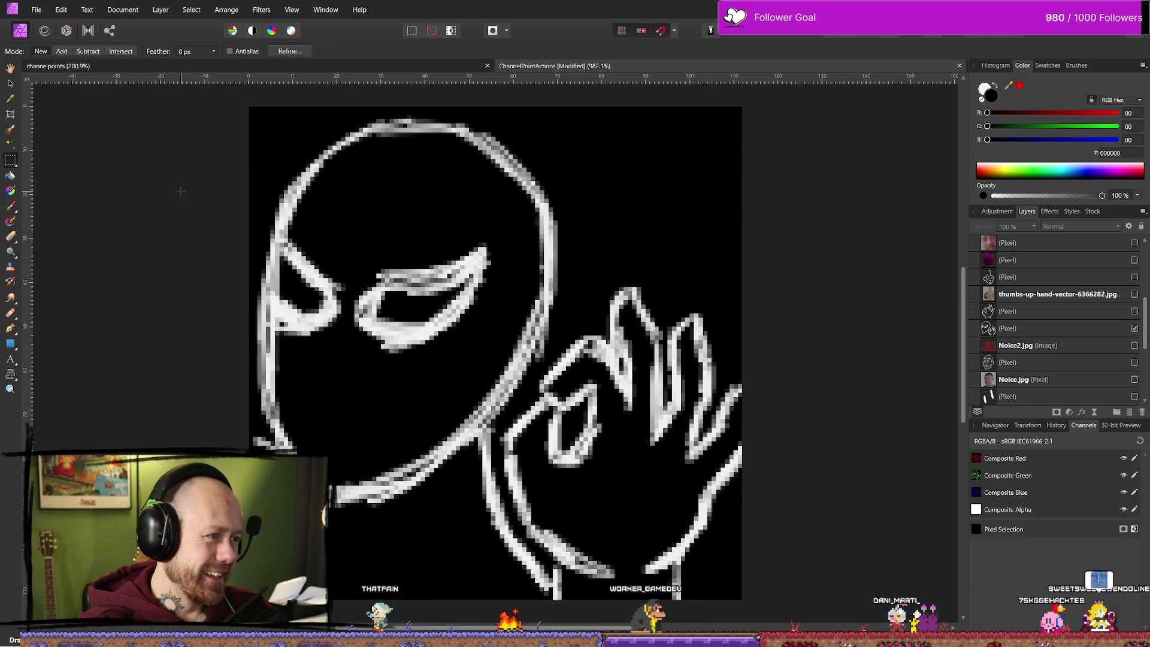
pyautogui.scroll(-10, 523, 265)
pyautogui.scroll(3, 672, 276)
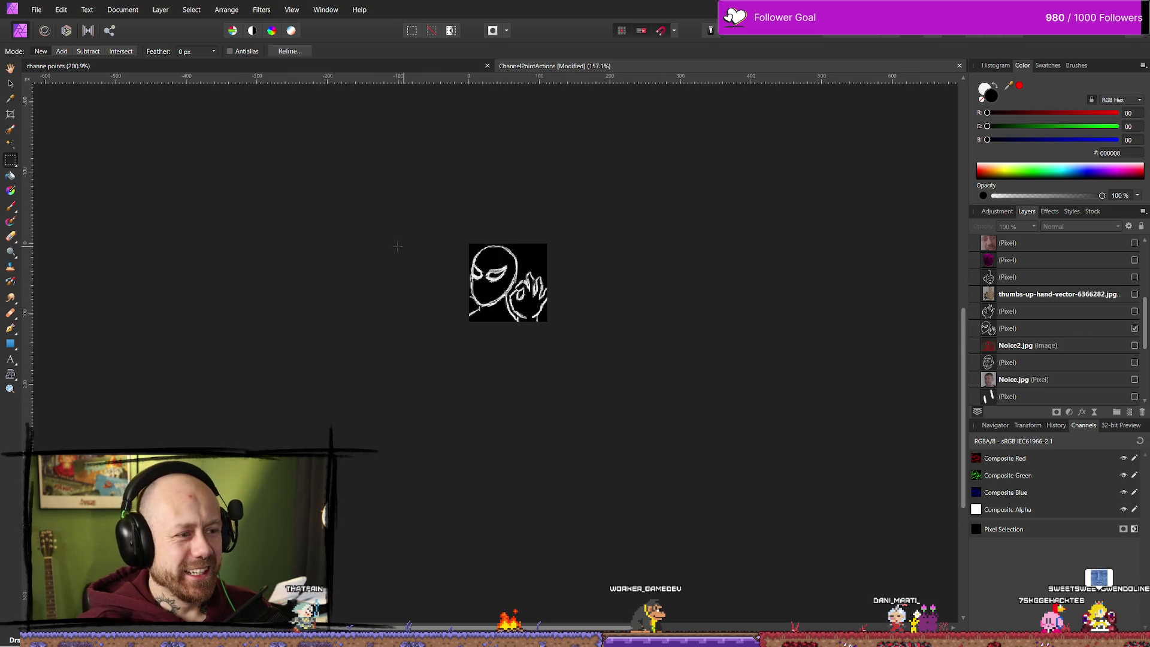
pyautogui.click(1134, 328)
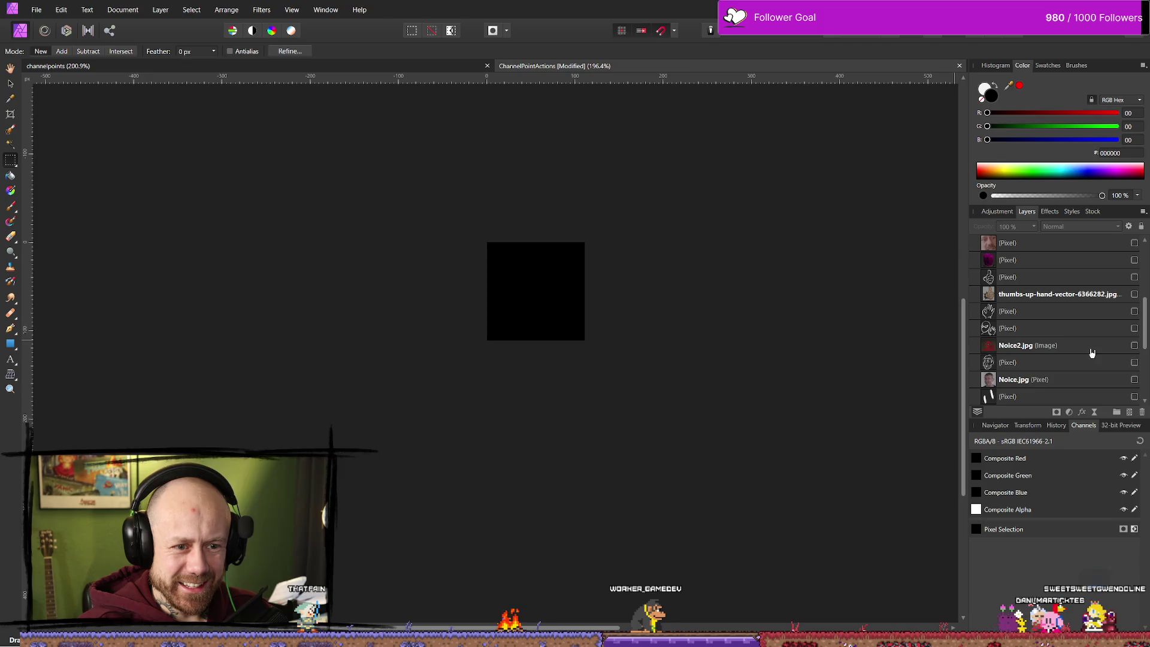
pyautogui.click(1134, 345)
pyautogui.click(1134, 345)
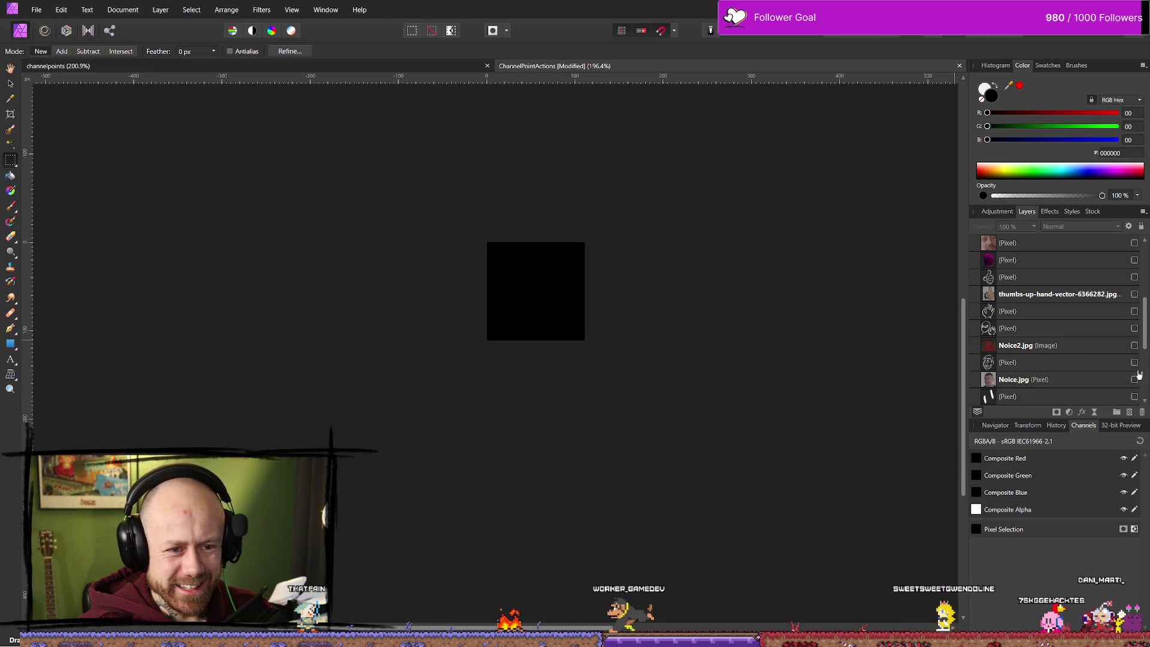
pyautogui.click(1134, 362)
pyautogui.click(1134, 362)
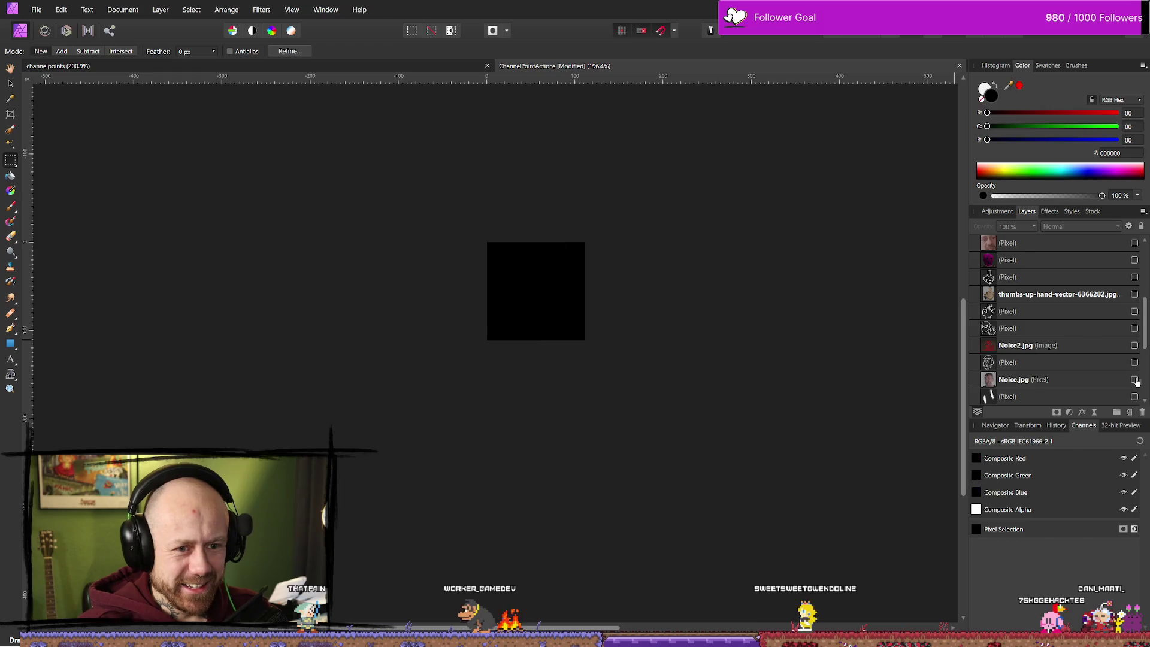
pyautogui.click(1134, 379)
pyautogui.click(1134, 379)
pyautogui.click(1134, 363)
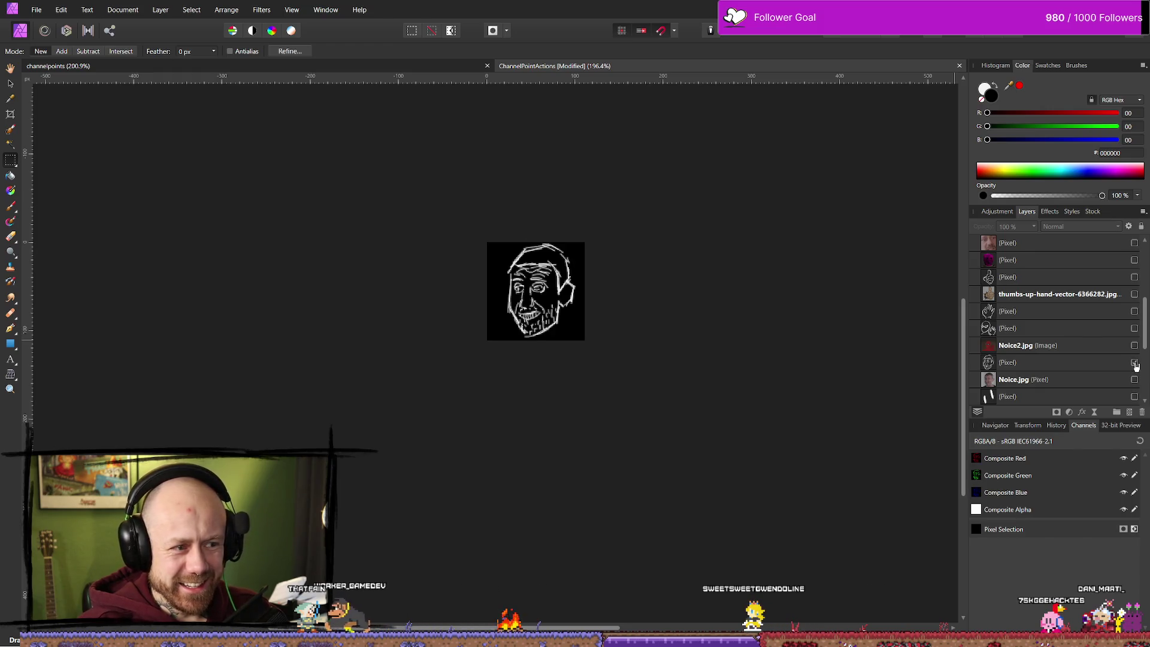
pyautogui.click(1135, 362)
pyautogui.scroll(3, 1100, 370)
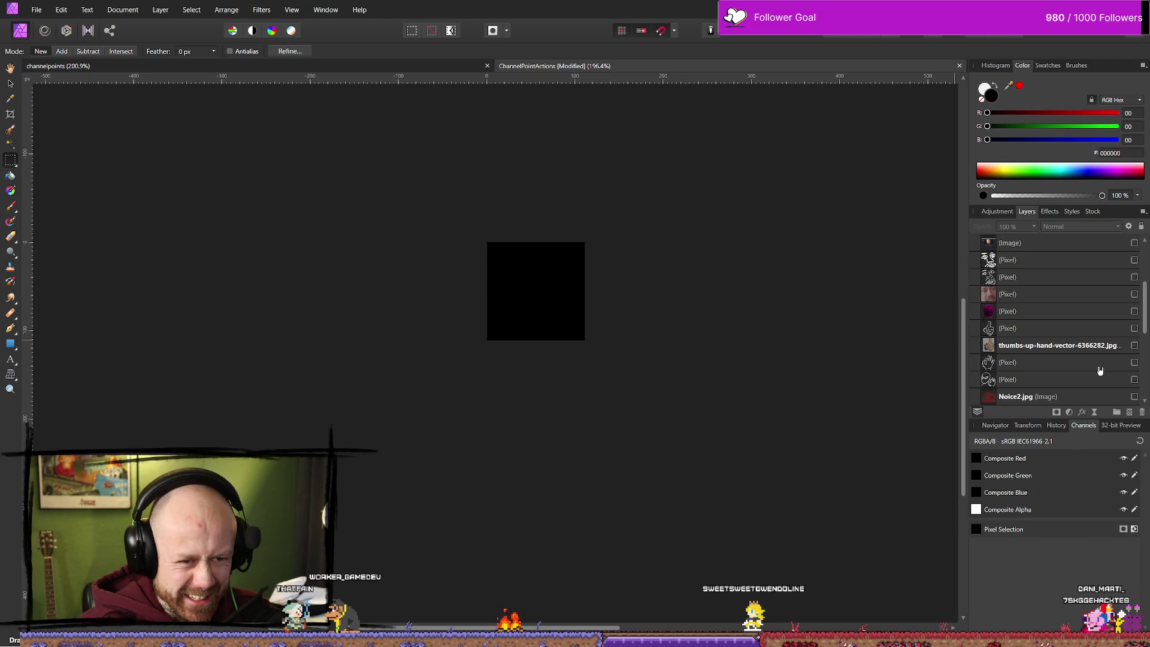
pyautogui.click(1134, 329)
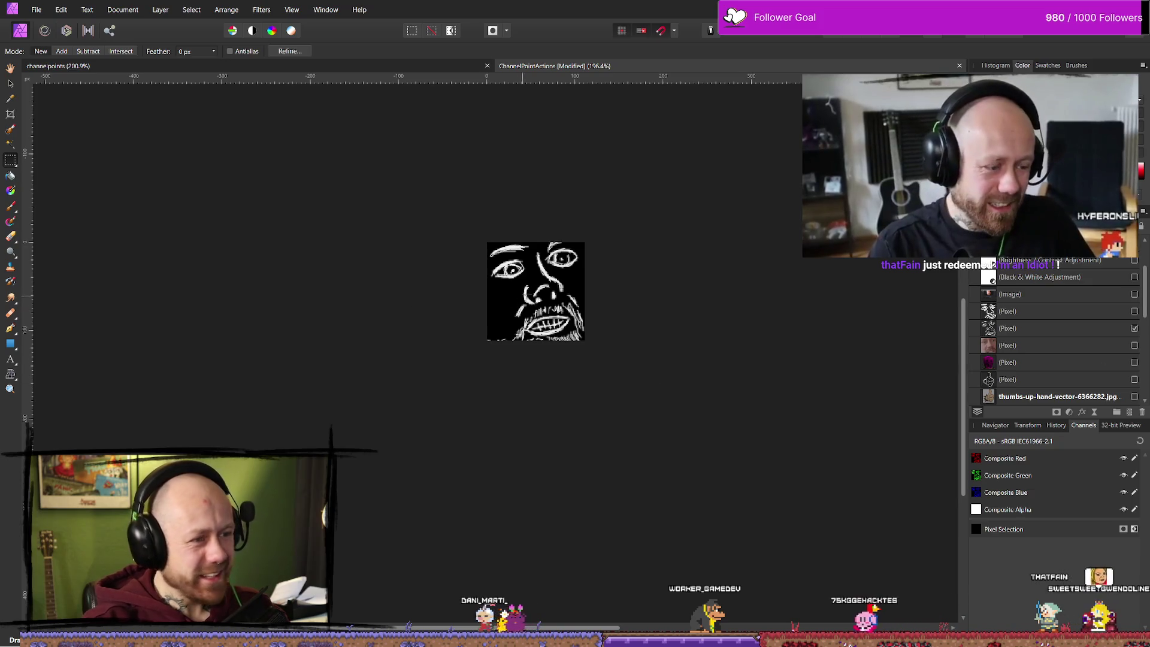
pyautogui.click(1134, 328)
pyautogui.click(1134, 311)
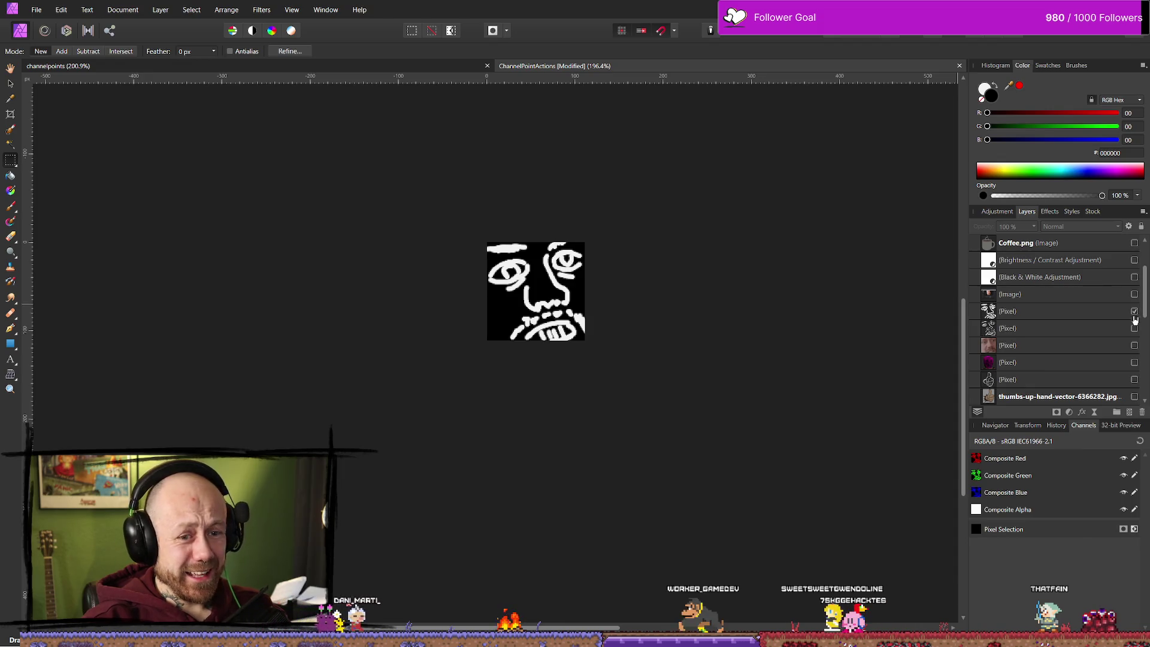
pyautogui.click(1134, 328)
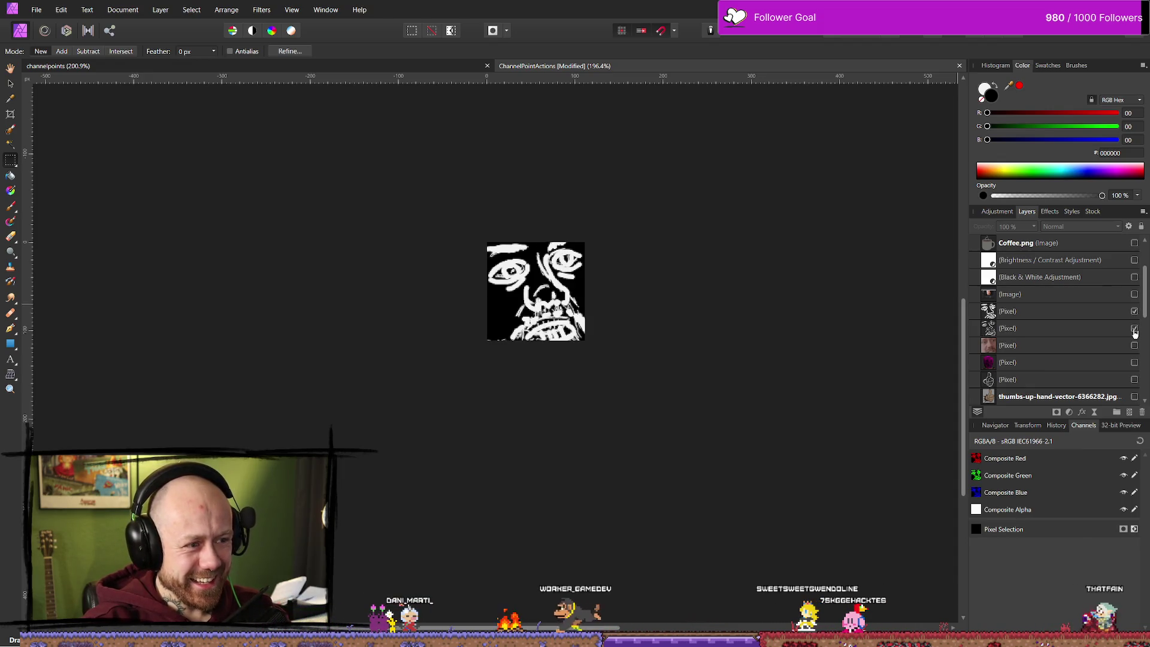
pyautogui.click(1135, 328)
pyautogui.click(1135, 311)
pyautogui.click(1134, 311)
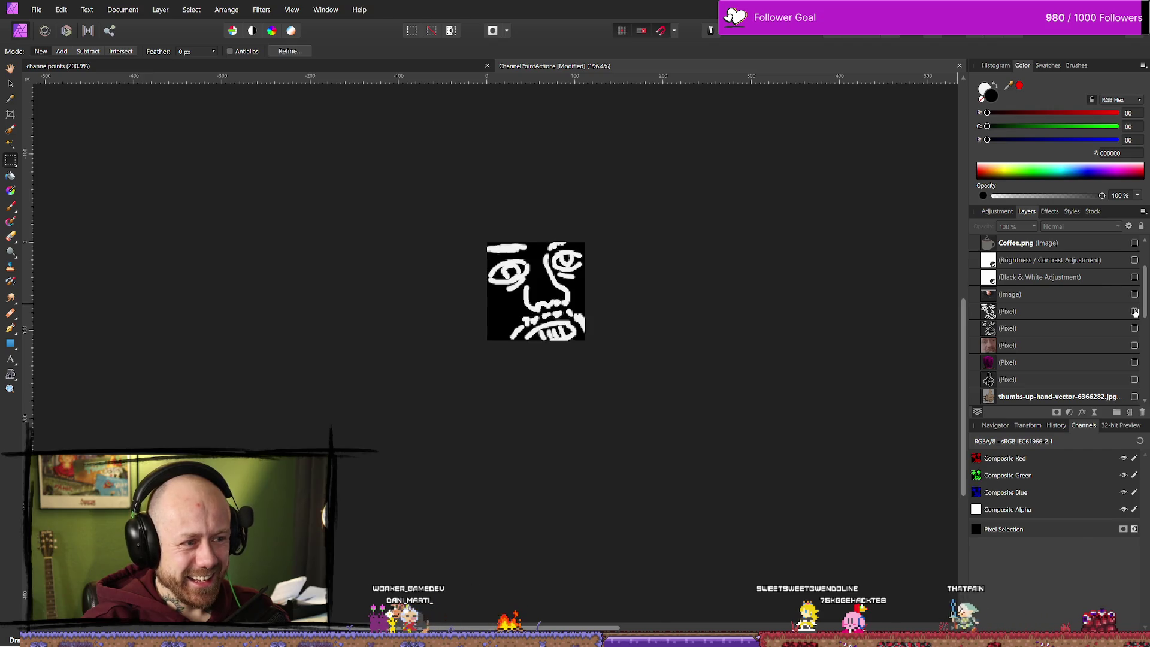
pyautogui.click(1134, 311)
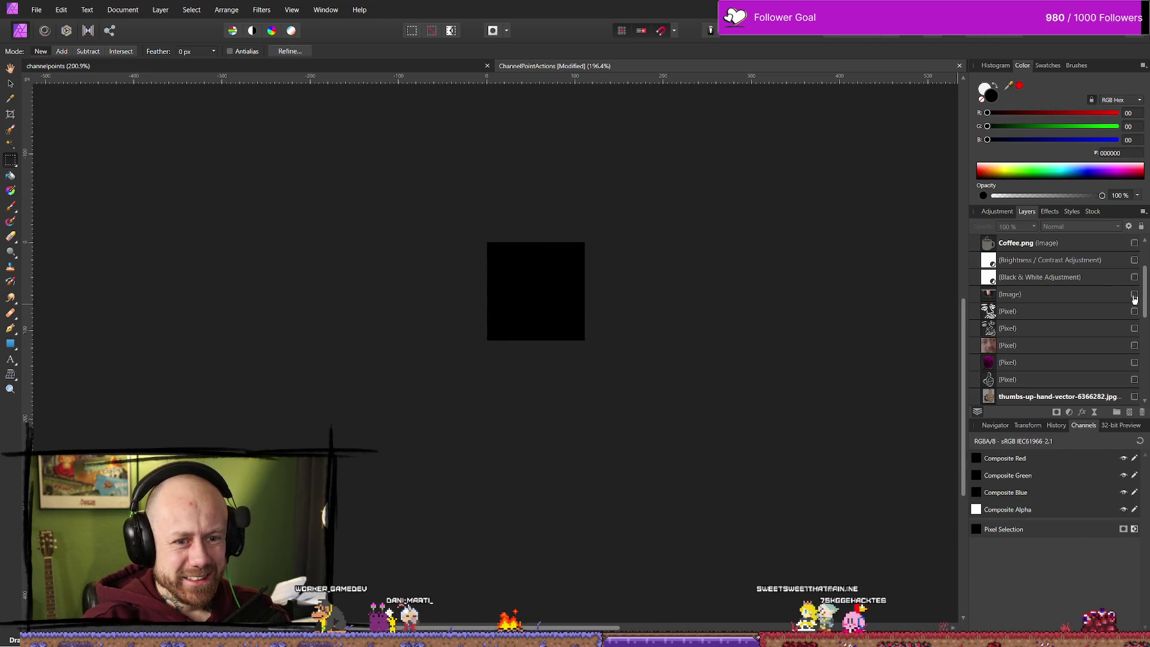
pyautogui.click(1134, 294)
pyautogui.click(1134, 295)
pyautogui.click(1134, 294)
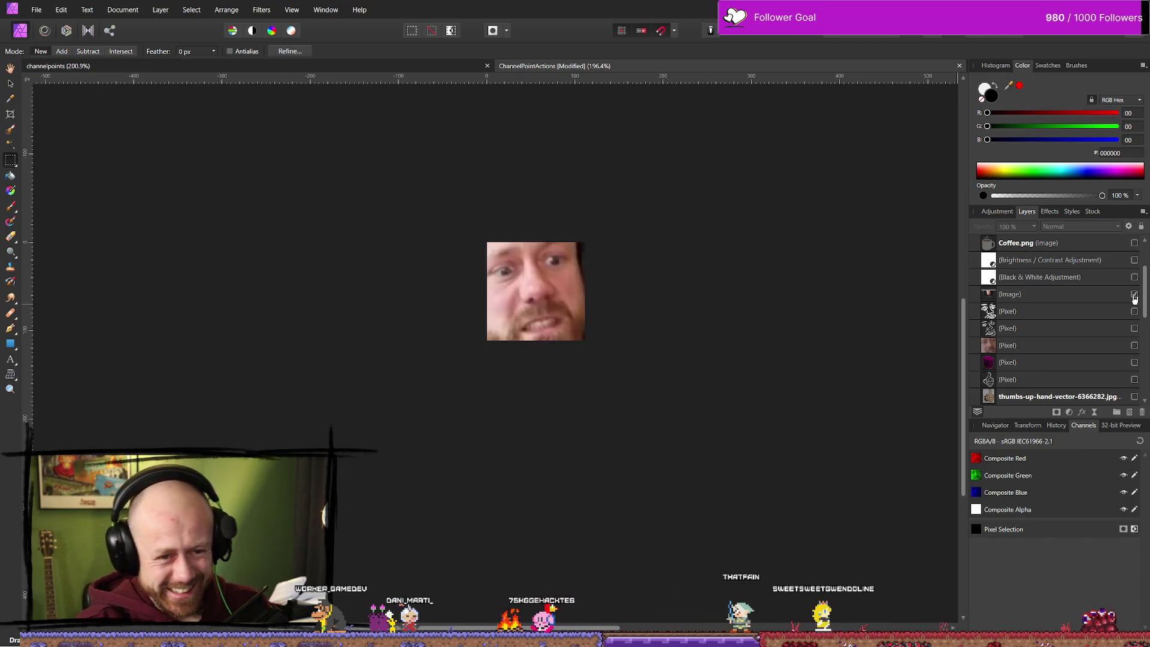
pyautogui.click(1134, 295)
pyautogui.scroll(2, 1135, 311)
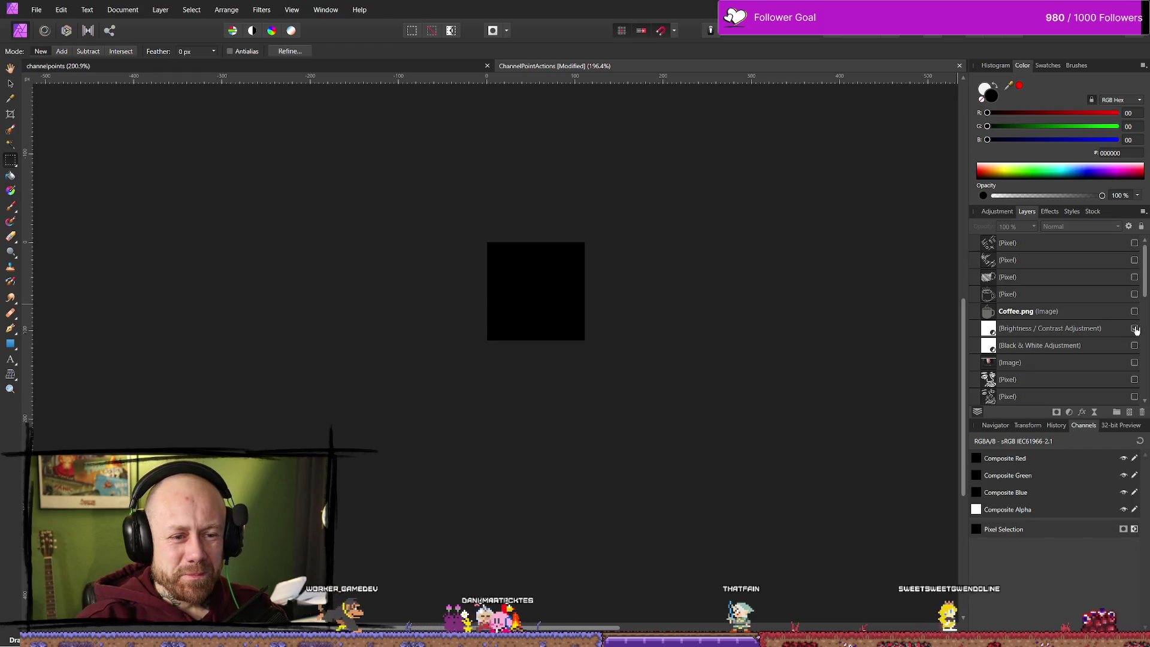
pyautogui.click(1134, 312)
pyautogui.click(1134, 311)
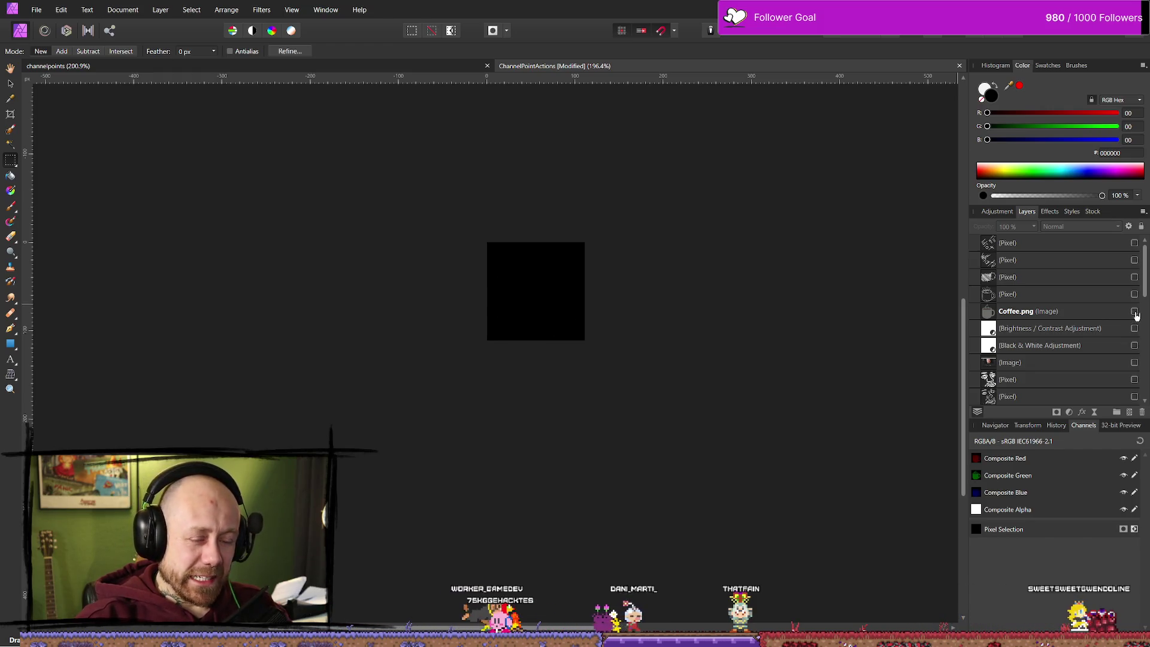
pyautogui.click(1134, 294)
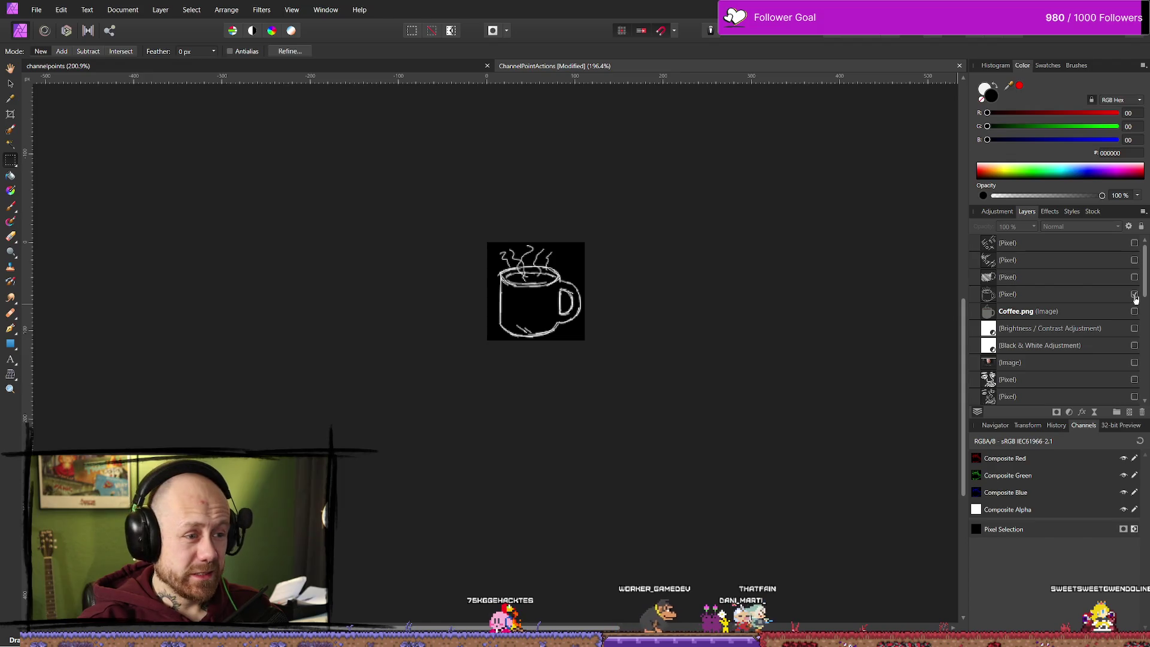
pyautogui.click(1134, 294)
pyautogui.scroll(-2, 1100, 305)
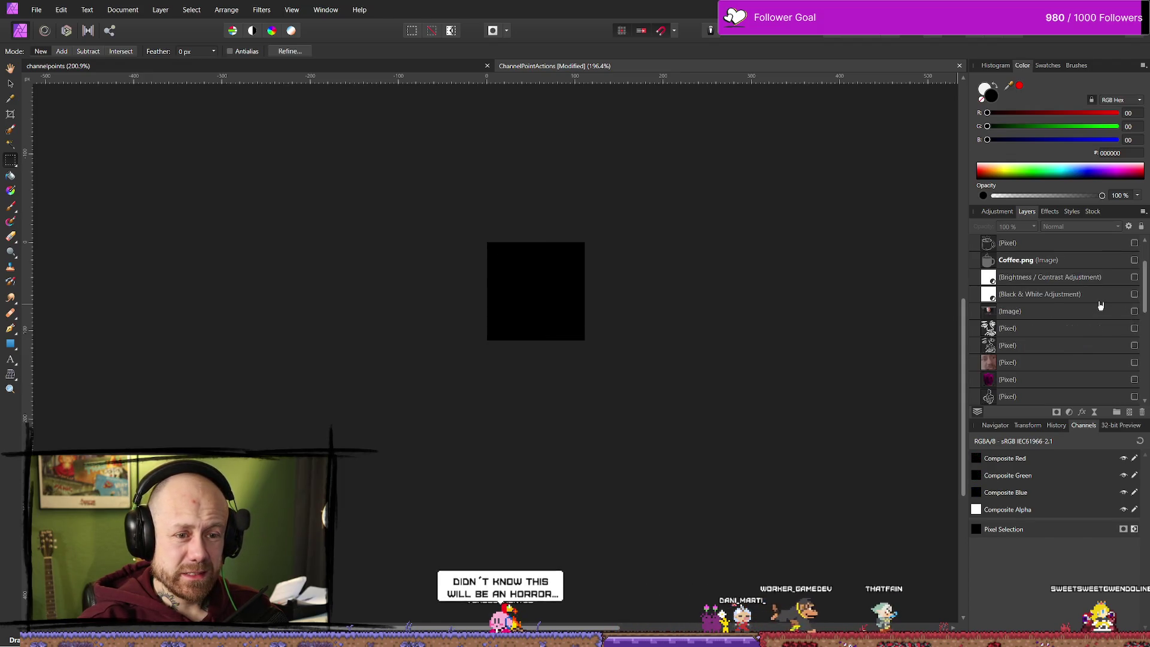
pyautogui.scroll(-5, 1100, 306)
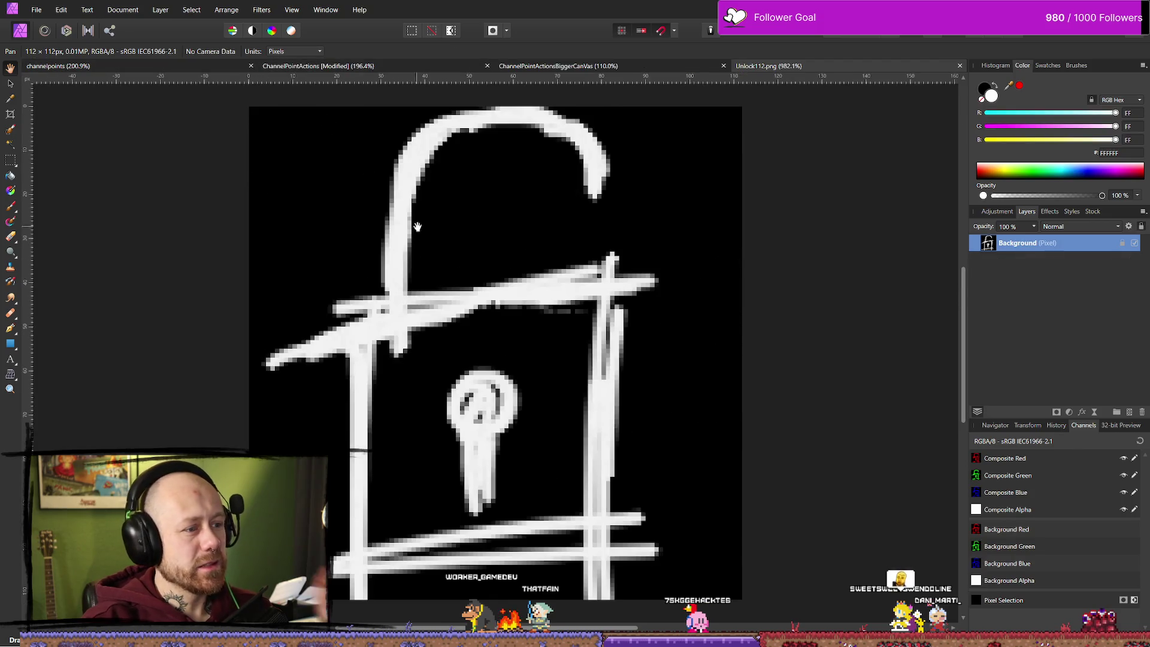
# - Close channelpoints, ChannelPointActions (Don't Save) and ChannelPointActionsBiggerCanVas
pyautogui.click(251, 66)
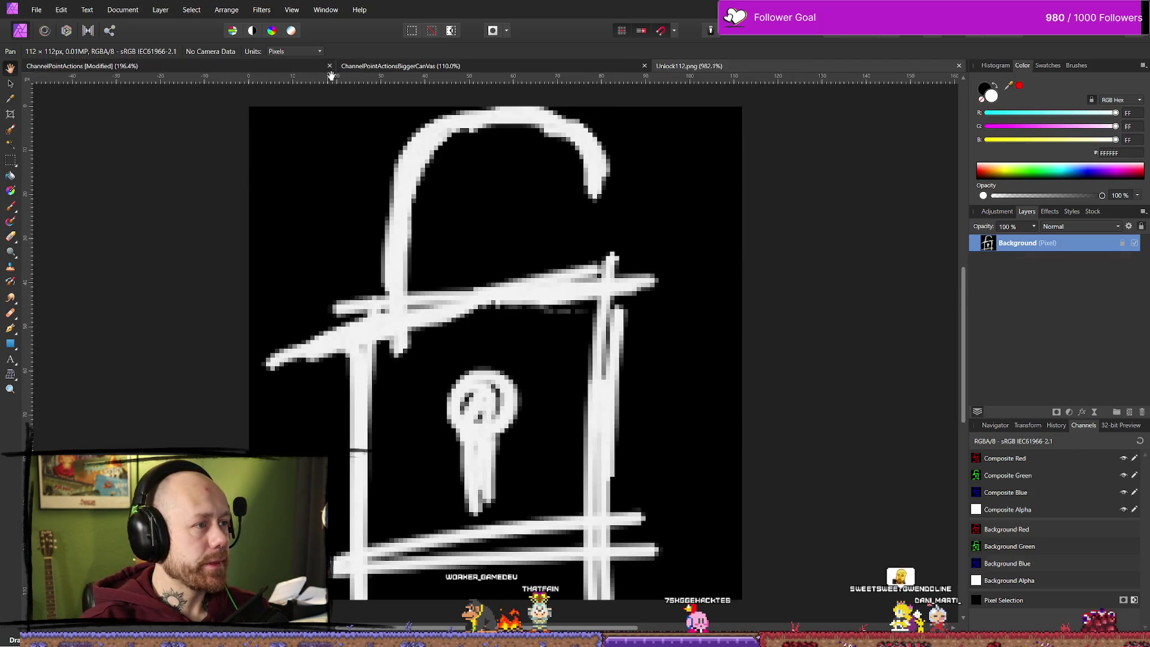
pyautogui.click(329, 66)
pyautogui.click(571, 337)
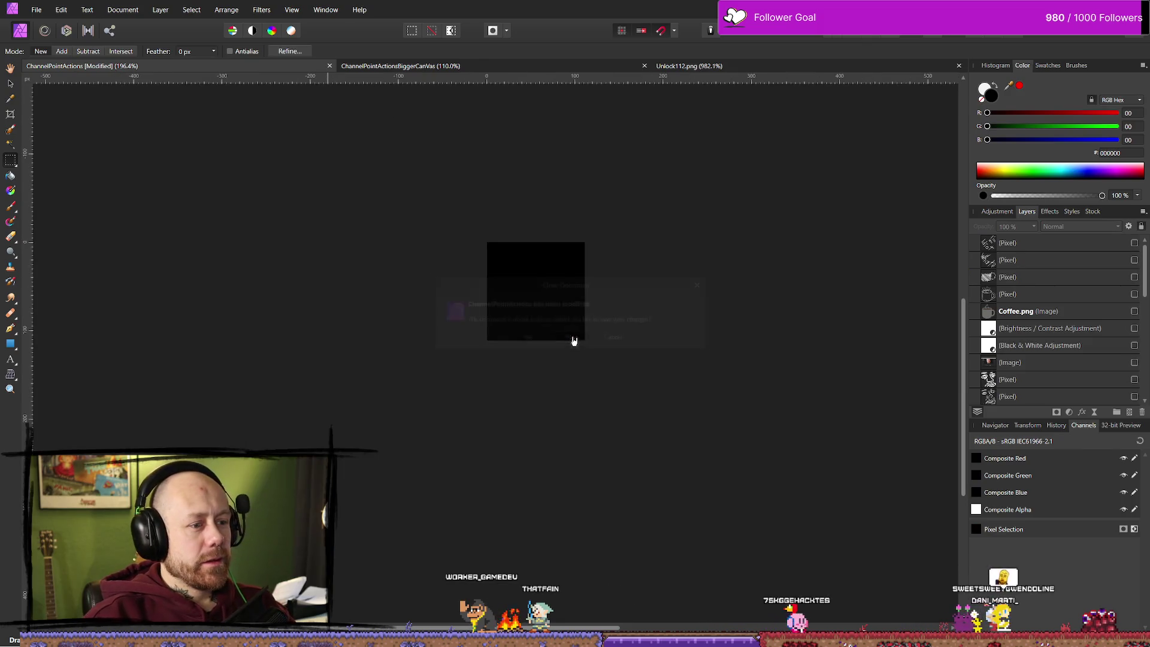
pyautogui.click(487, 66)
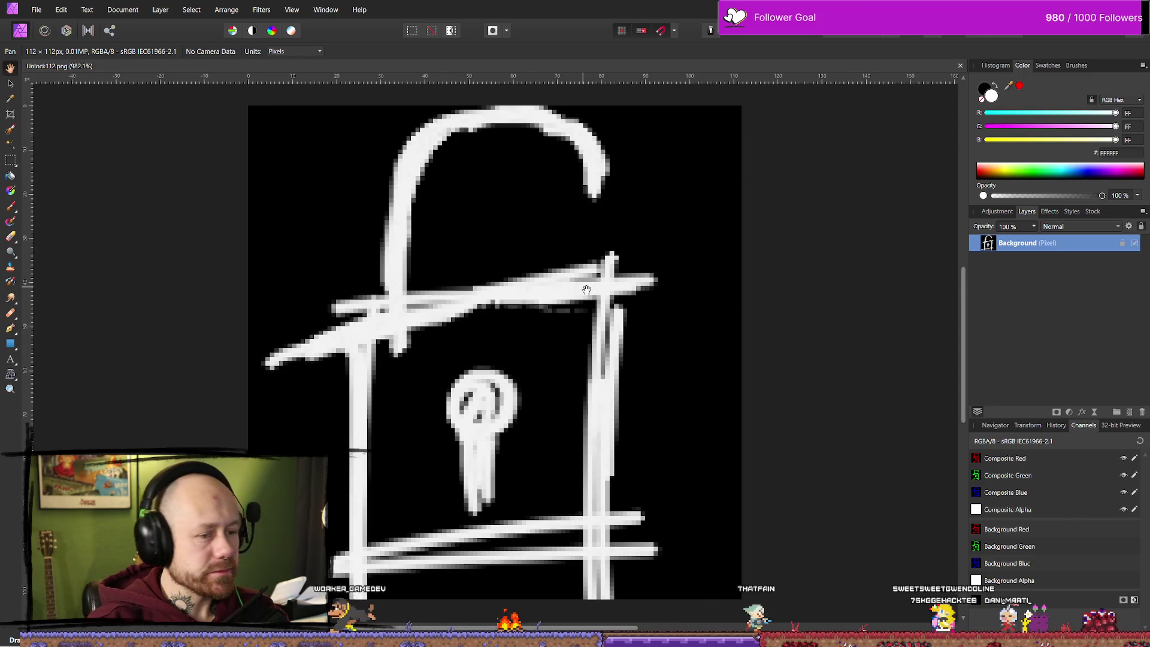
pyautogui.scroll(-3, 607, 271)
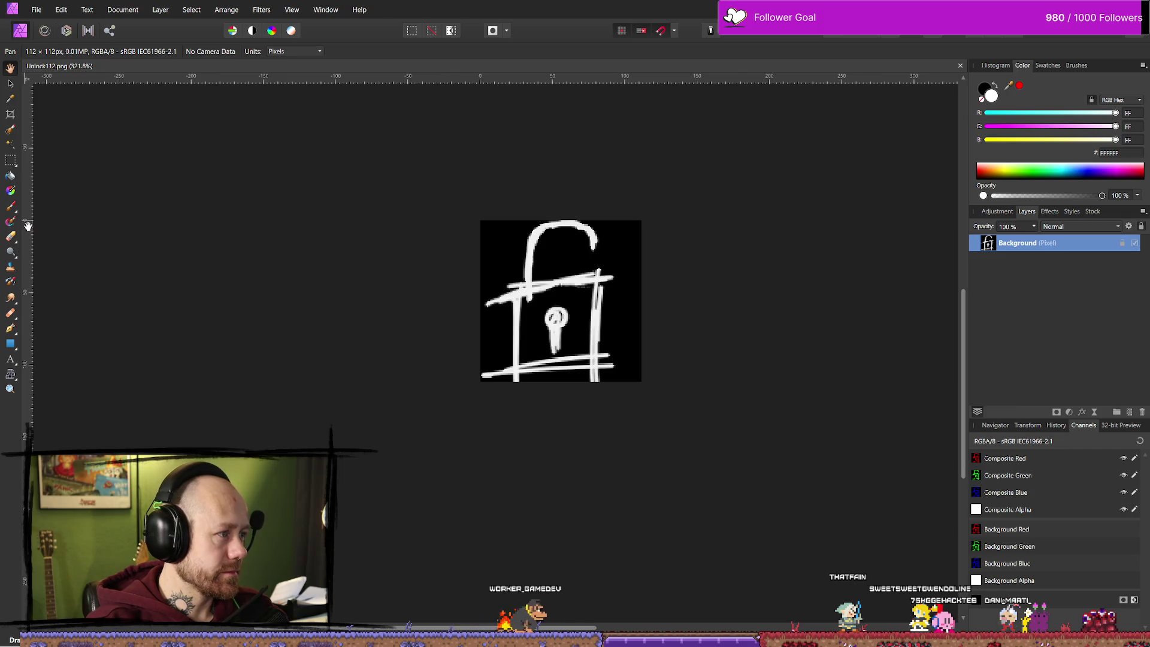
# - Flood-select every black pixel with Contiguous off, delete them, and bring up File > Export
pyautogui.click(13, 143)
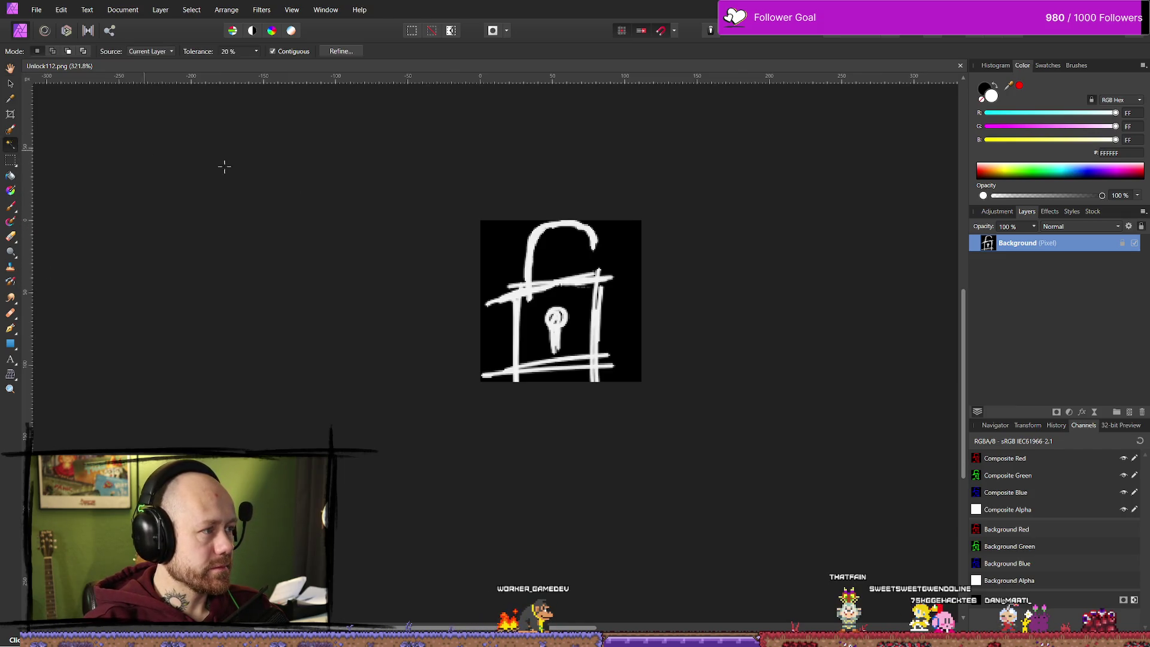
pyautogui.click(505, 231)
pyautogui.click(291, 53)
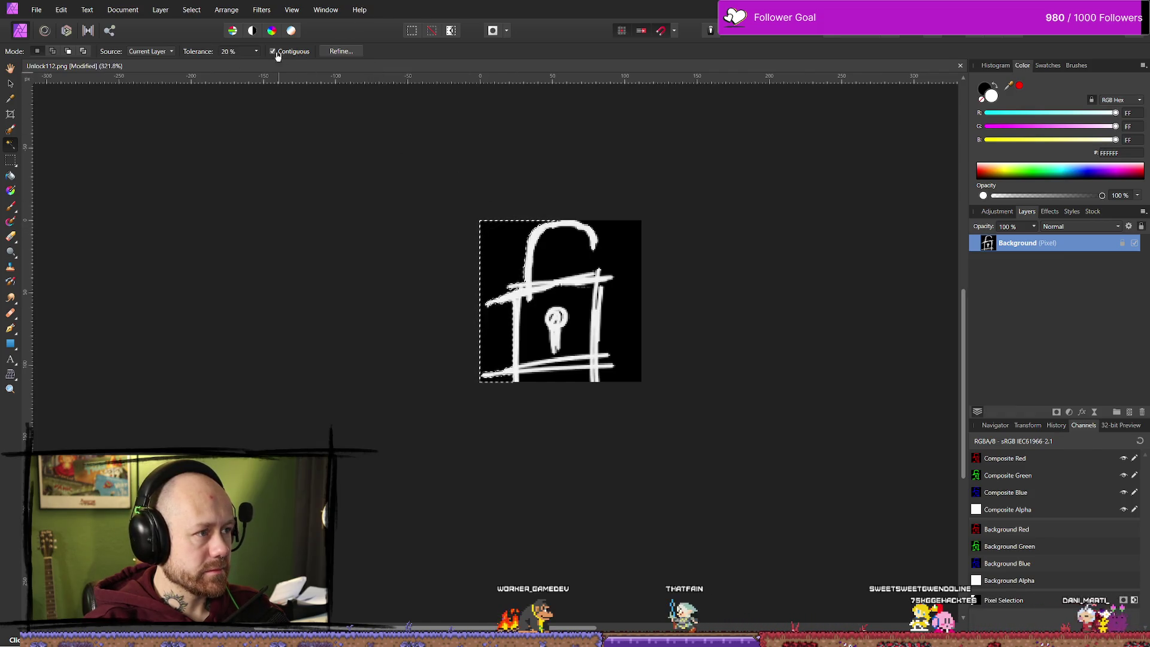
pyautogui.click(500, 237)
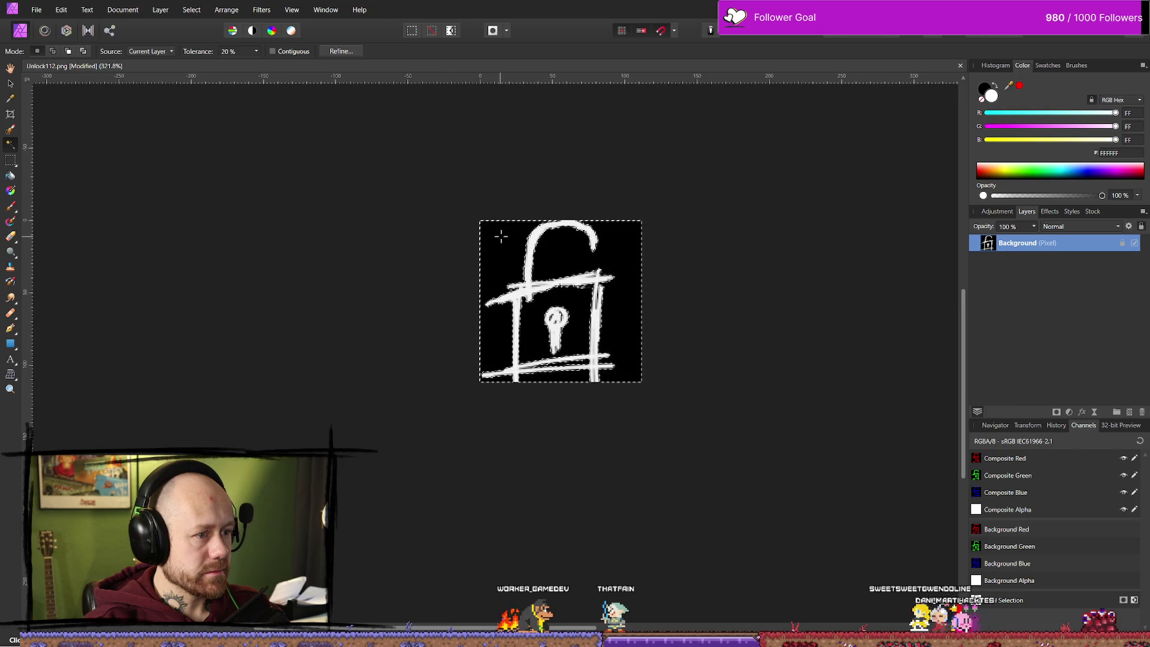
pyautogui.press('Delete')
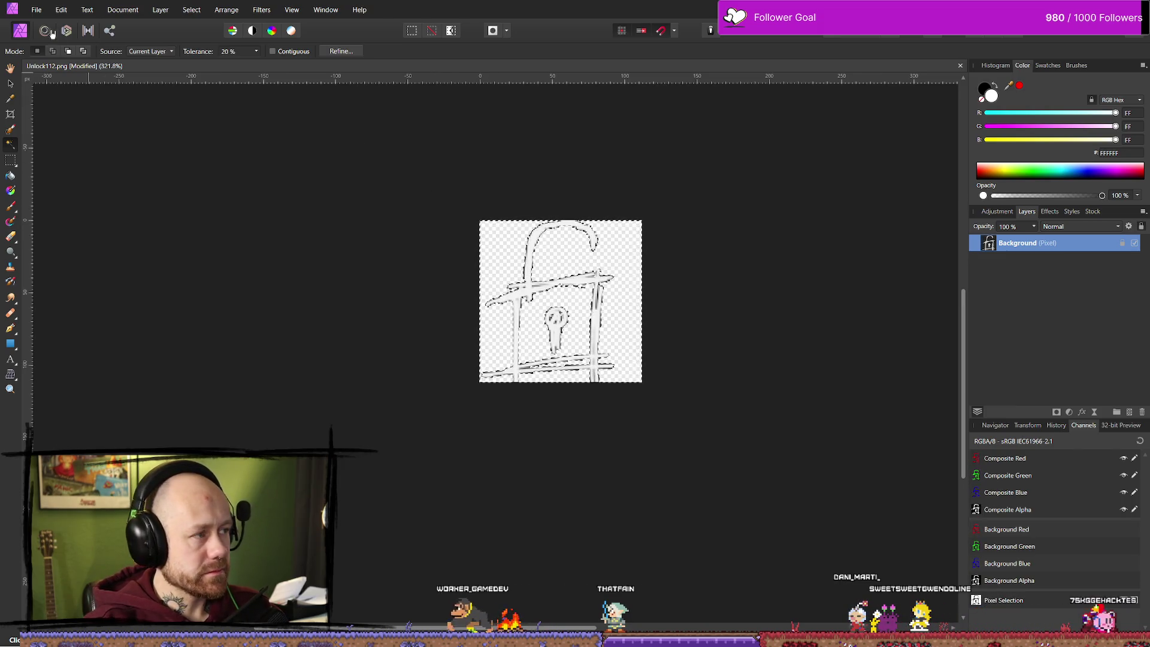
pyautogui.click(36, 9)
# - Export the padlock PNG to the Bloodspill icon folder, then close the document, saving changes
pyautogui.click(59, 273)
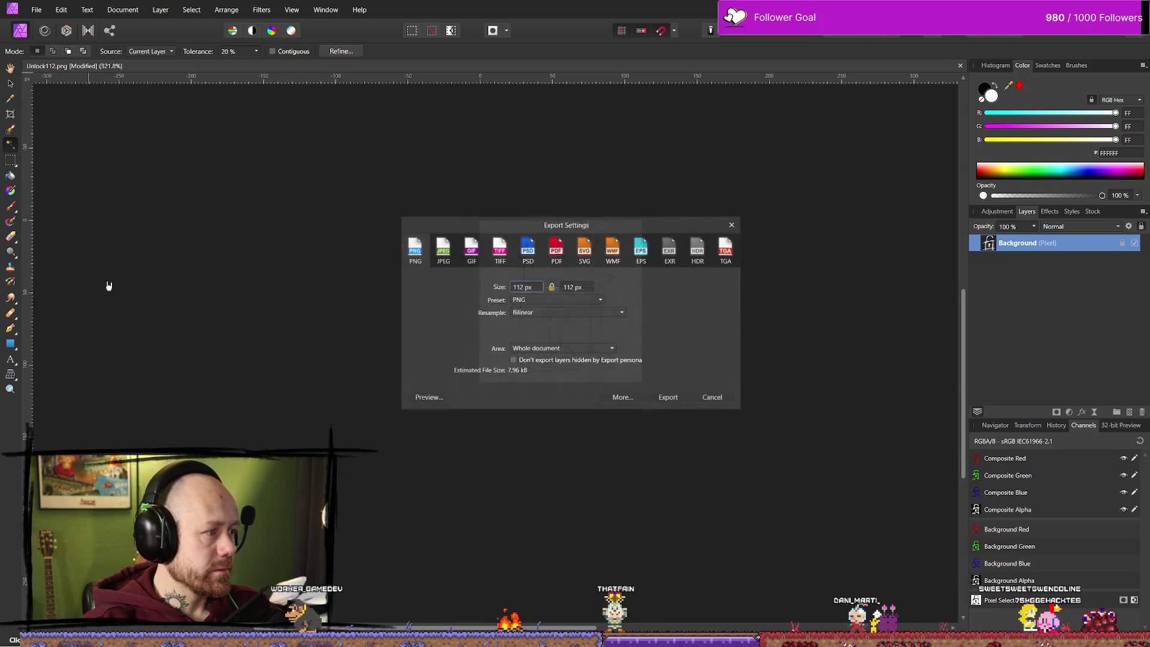
pyautogui.click(664, 398)
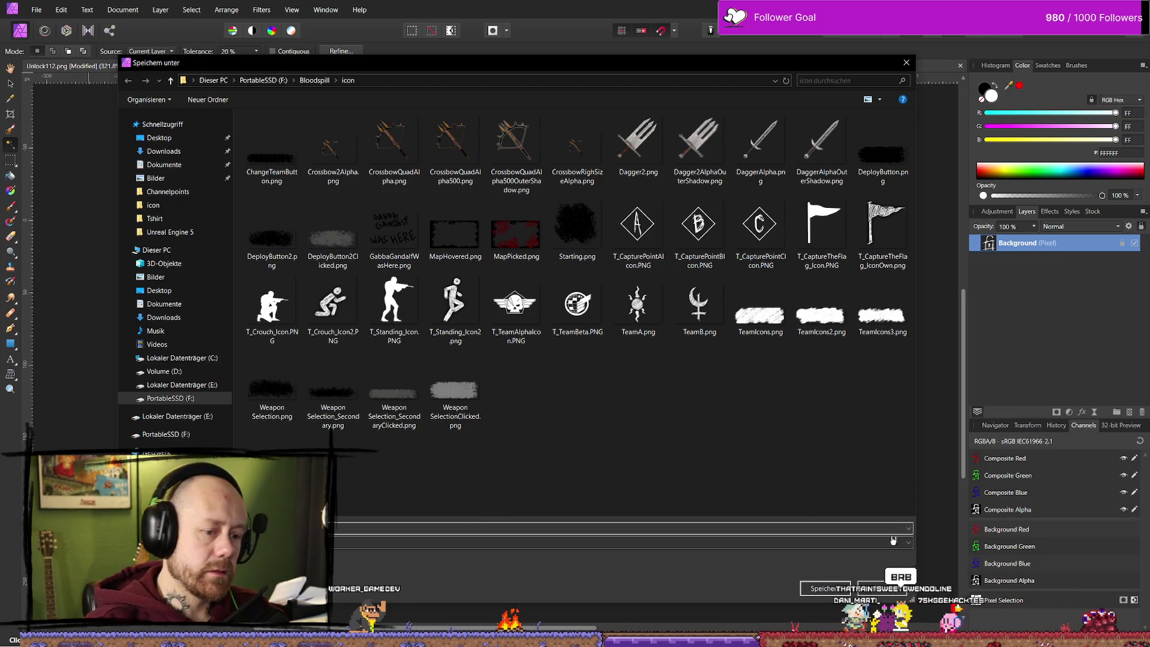
pyautogui.click(882, 588)
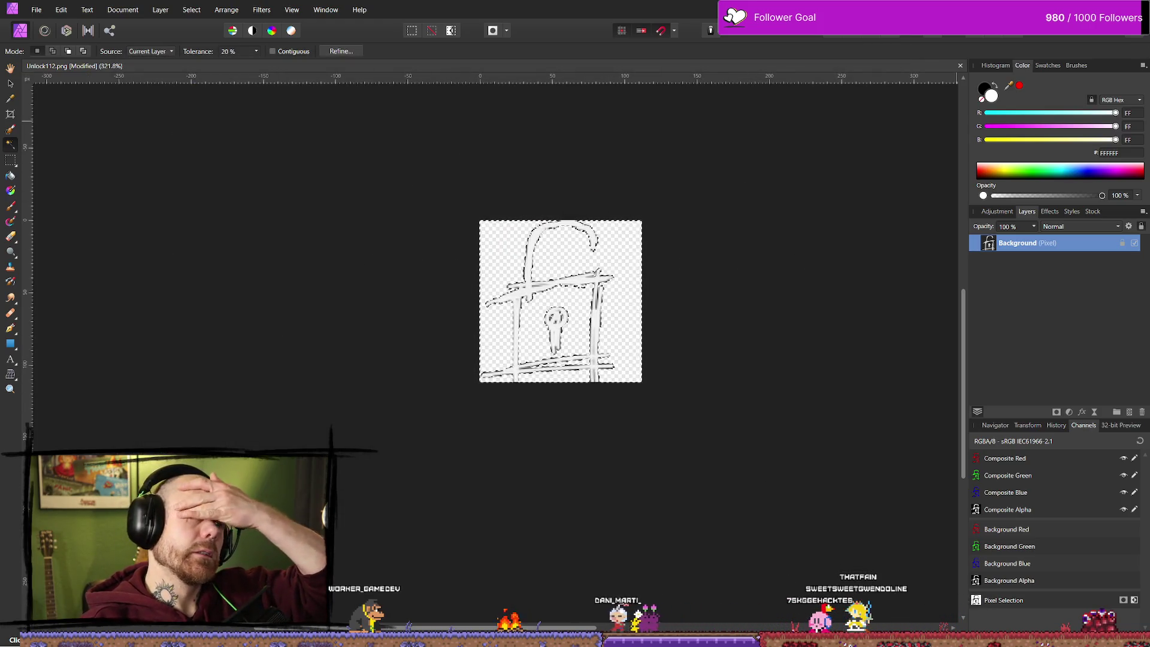
pyautogui.hotkey('ctrl', 'w')
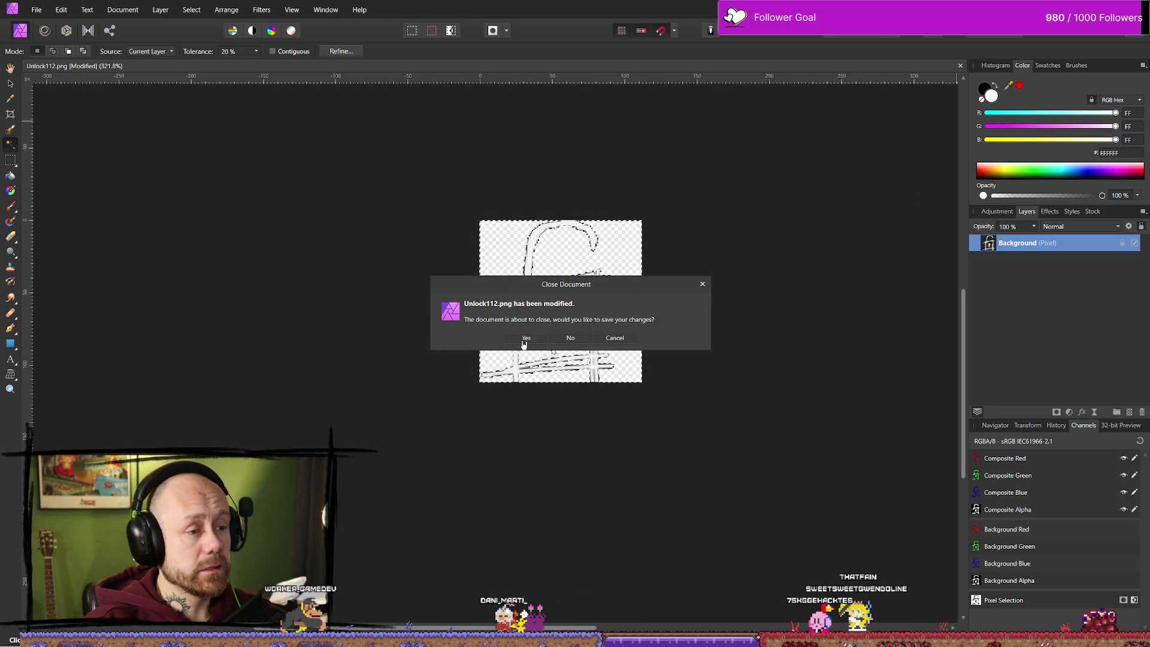
pyautogui.click(524, 340)
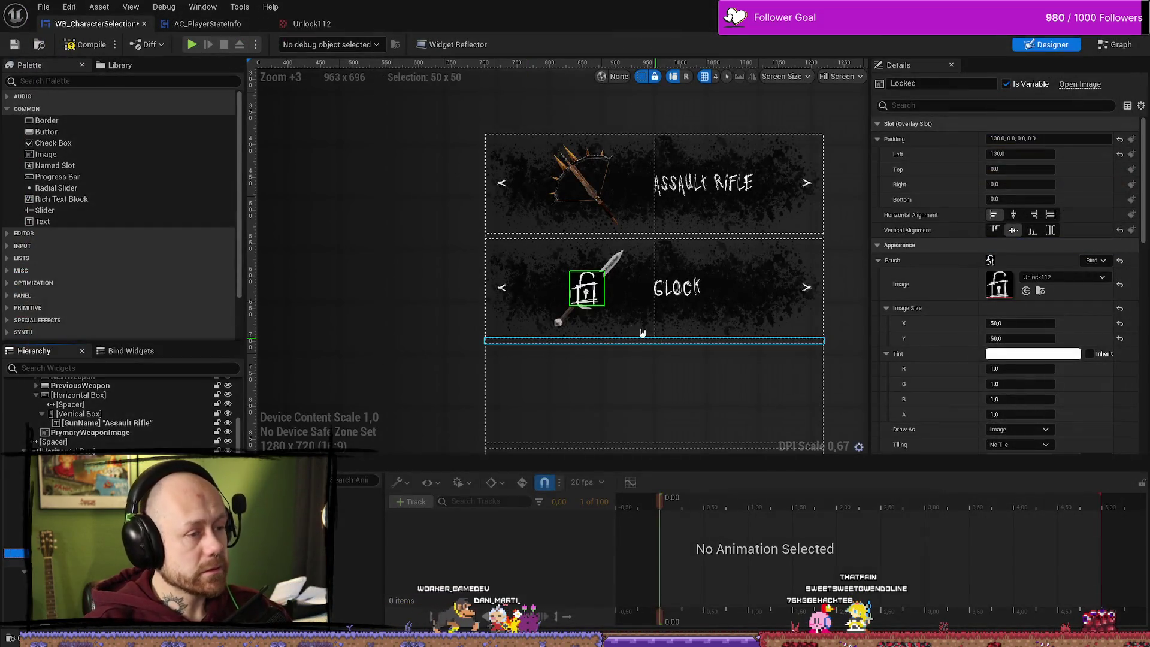
# - Force-delete the Unlock112 texture from the WeaponIcons folder in the Content Drawer
pyautogui.click(385, 325)
pyautogui.hotkey('ctrl', 'space')
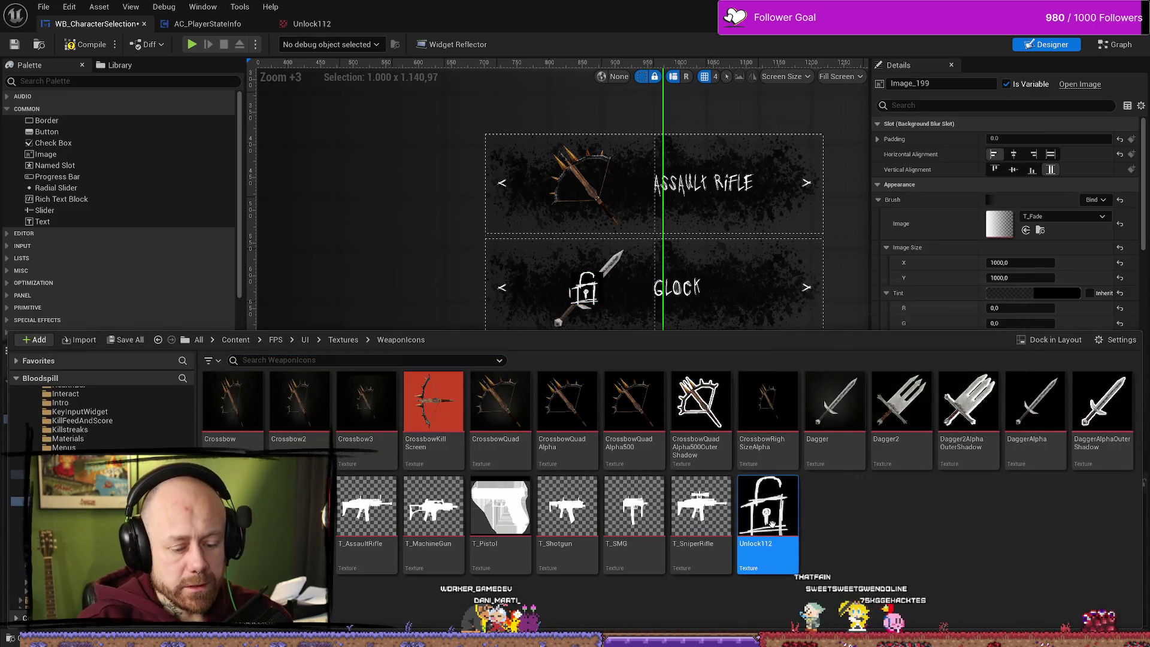
pyautogui.rightClick(772, 525)
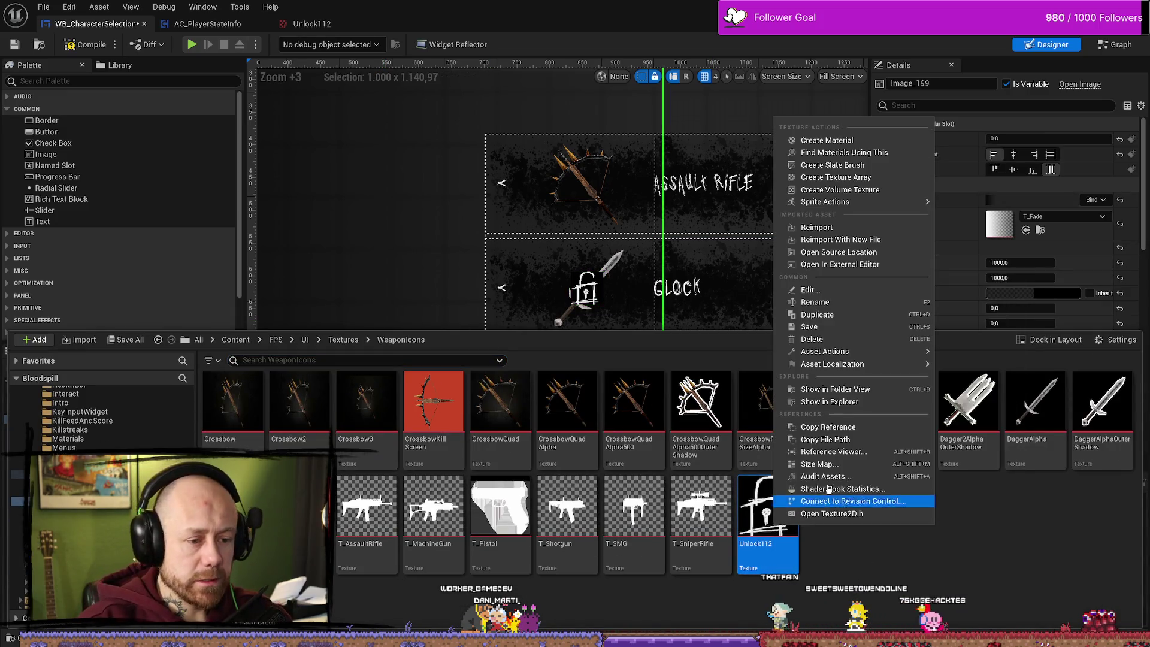
pyautogui.click(828, 340)
pyautogui.click(629, 509)
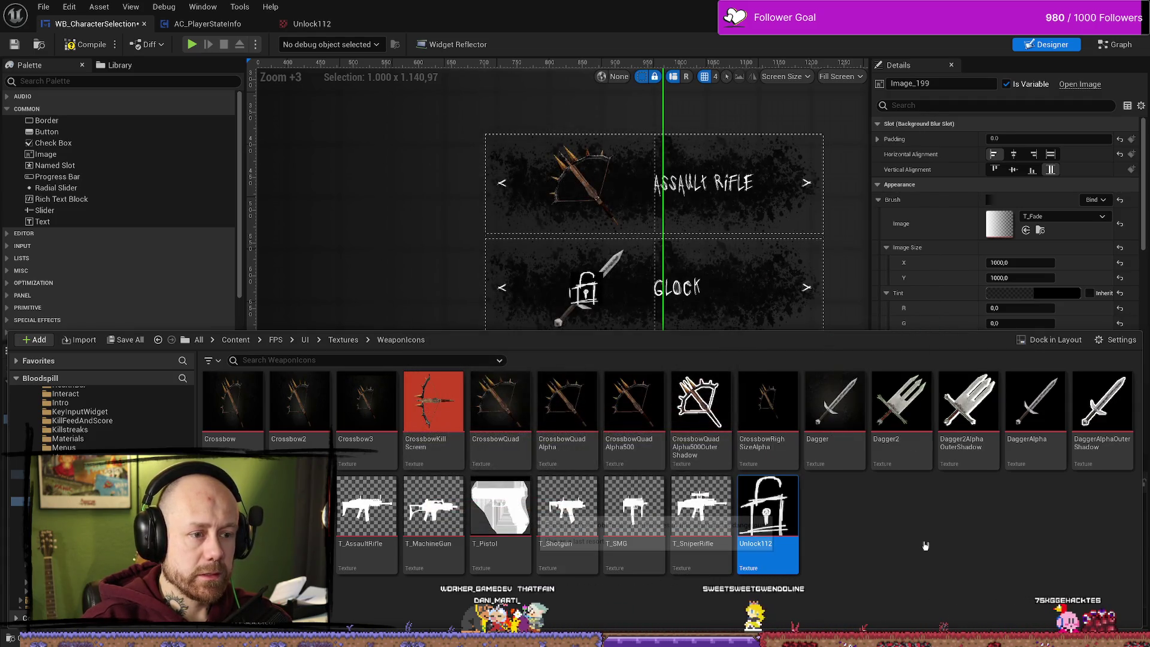
# - Switch to AC_PlayerStateInfo's Event Graph, moving its tab after Save Stats
pyautogui.click(207, 24)
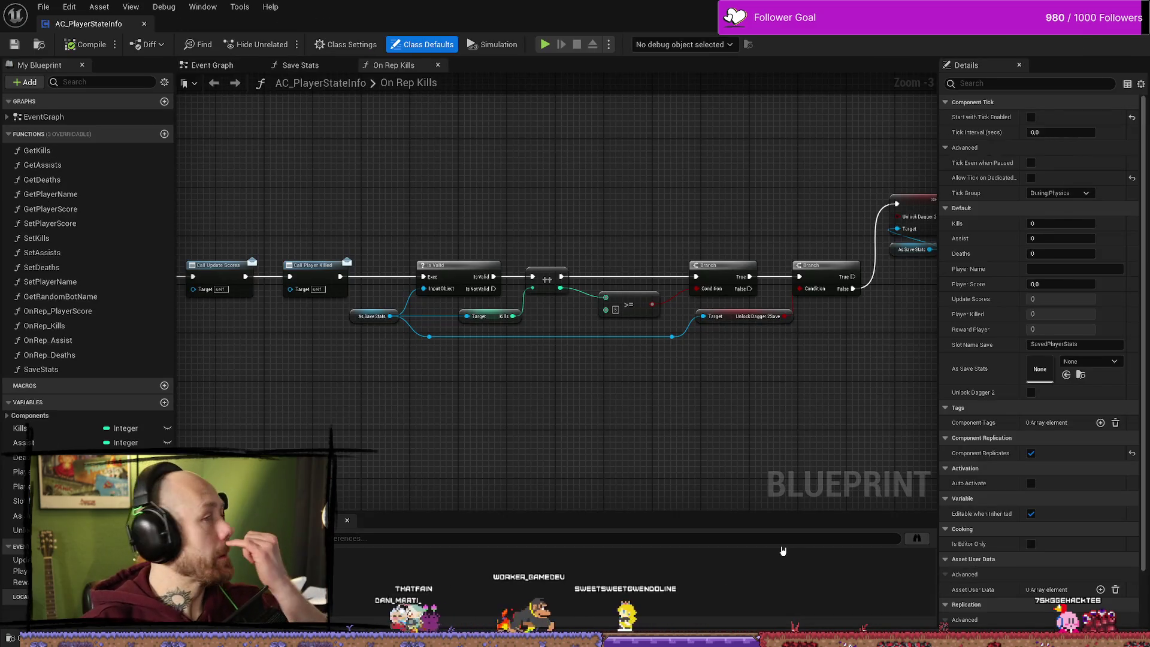
pyautogui.moveTo(212, 65); pyautogui.dragTo(302, 65)
pyautogui.hotkey('ctrl', 'space')
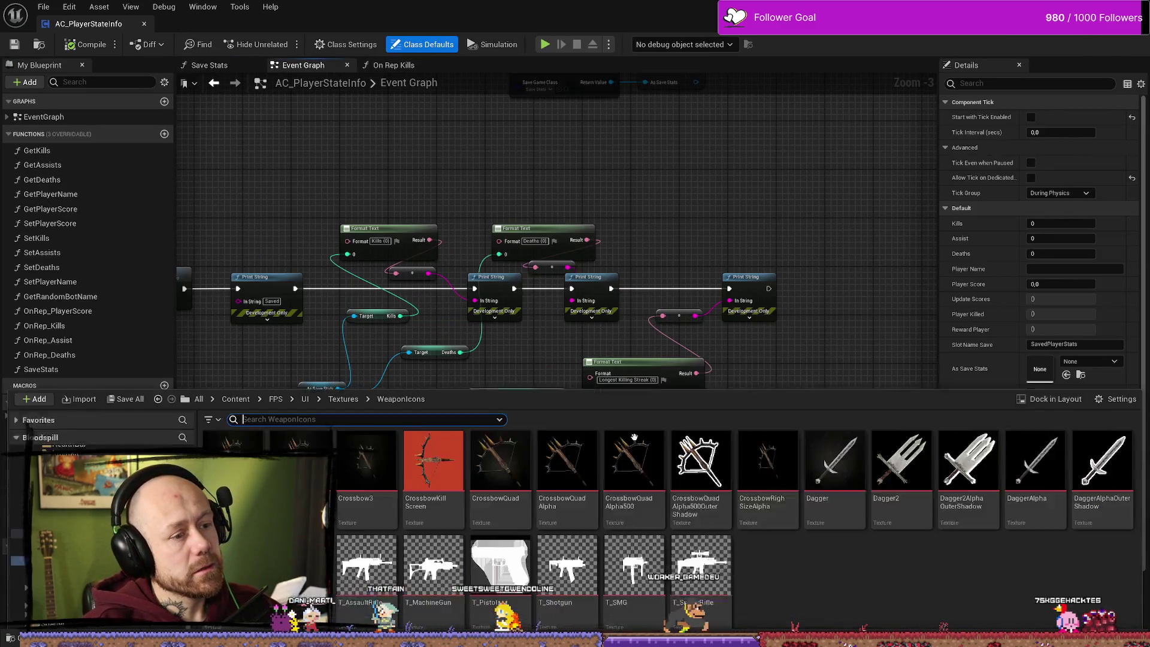
pyautogui.hotkey('ctrl', 'space')
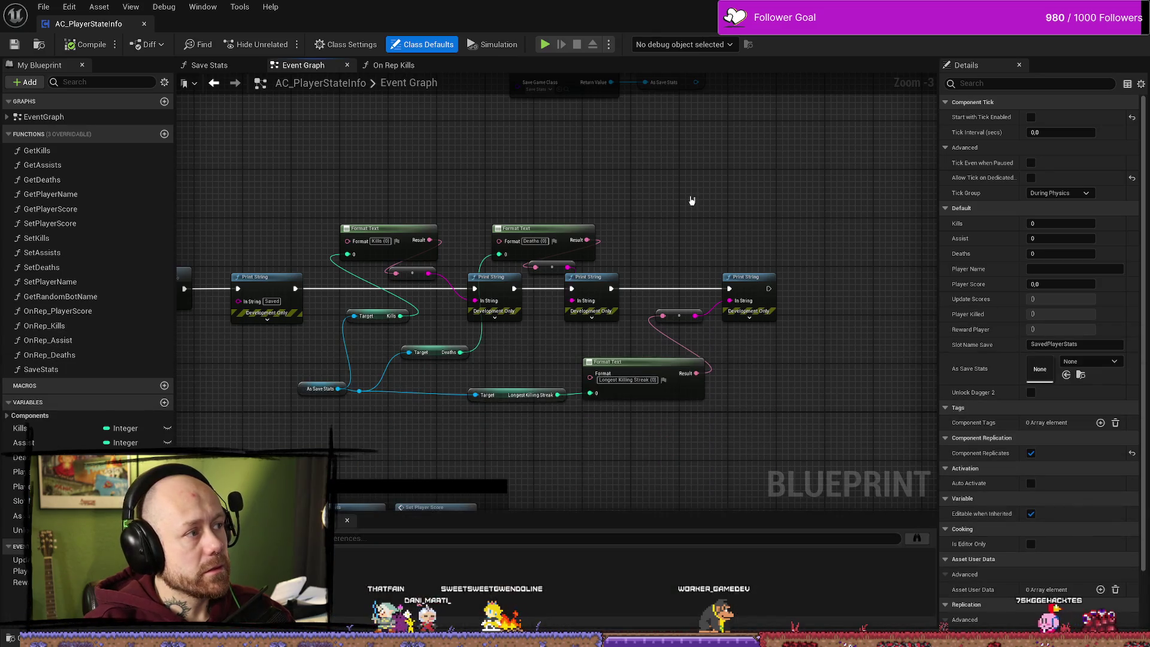
pyautogui.hotkey('ctrl', 'space')
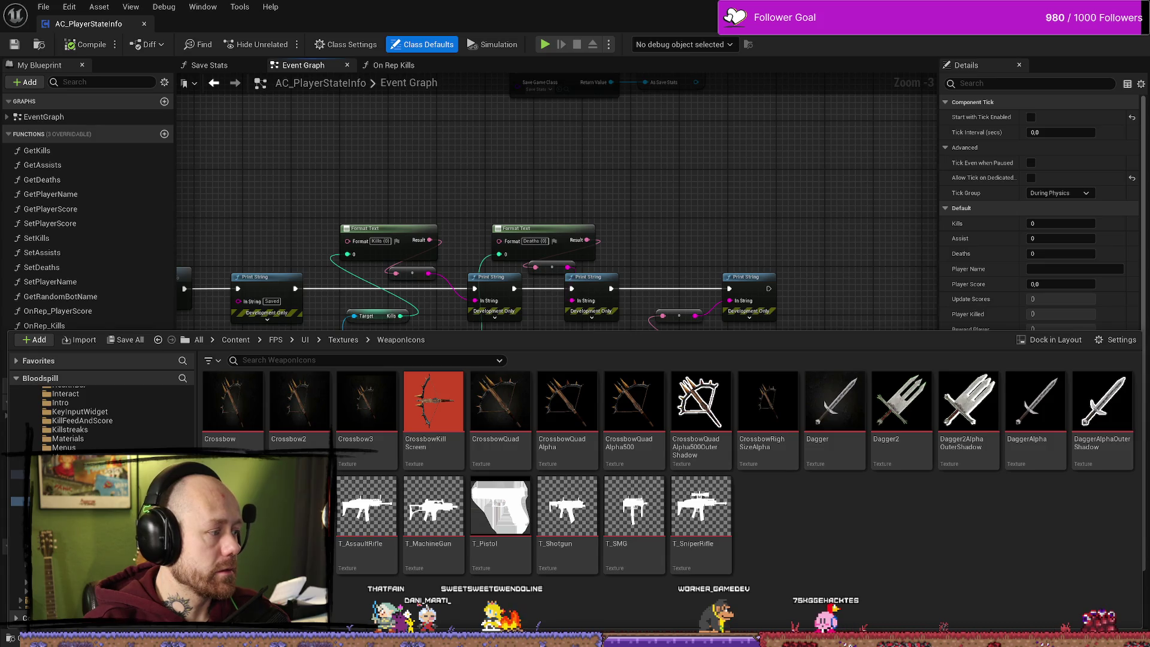
# - Show the T_SniperRifle texture folder in Explorer and import UnlockAlpha.png into WeaponIcons
pyautogui.rightClick(822, 575)
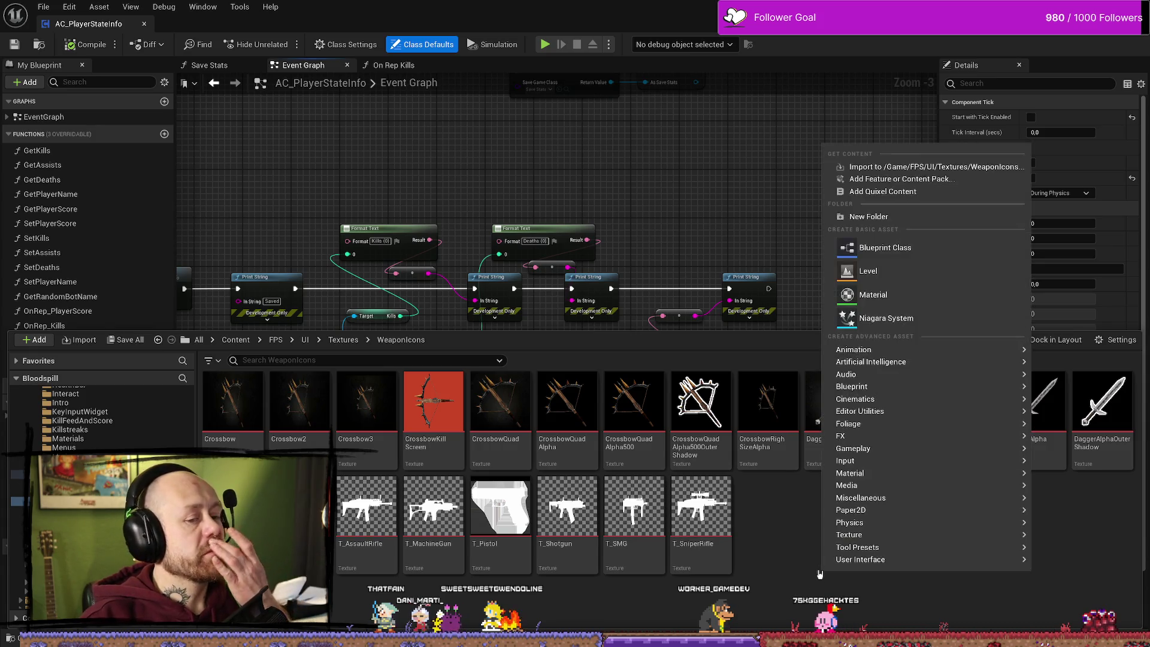
pyautogui.rightClick(713, 521)
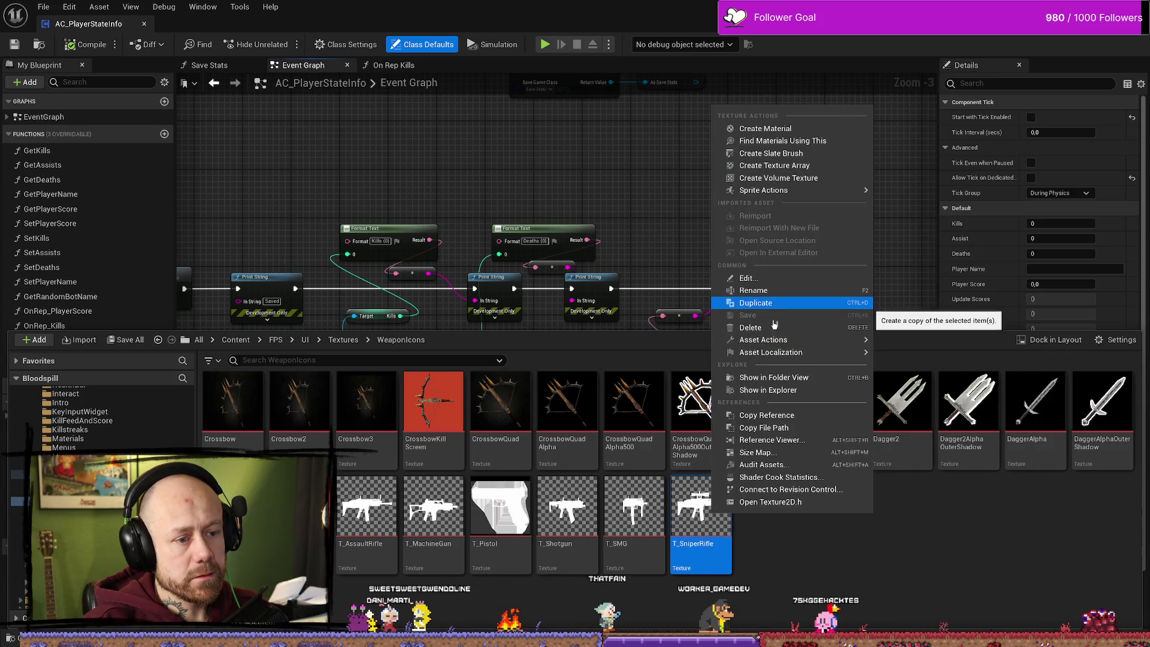
pyautogui.click(790, 391)
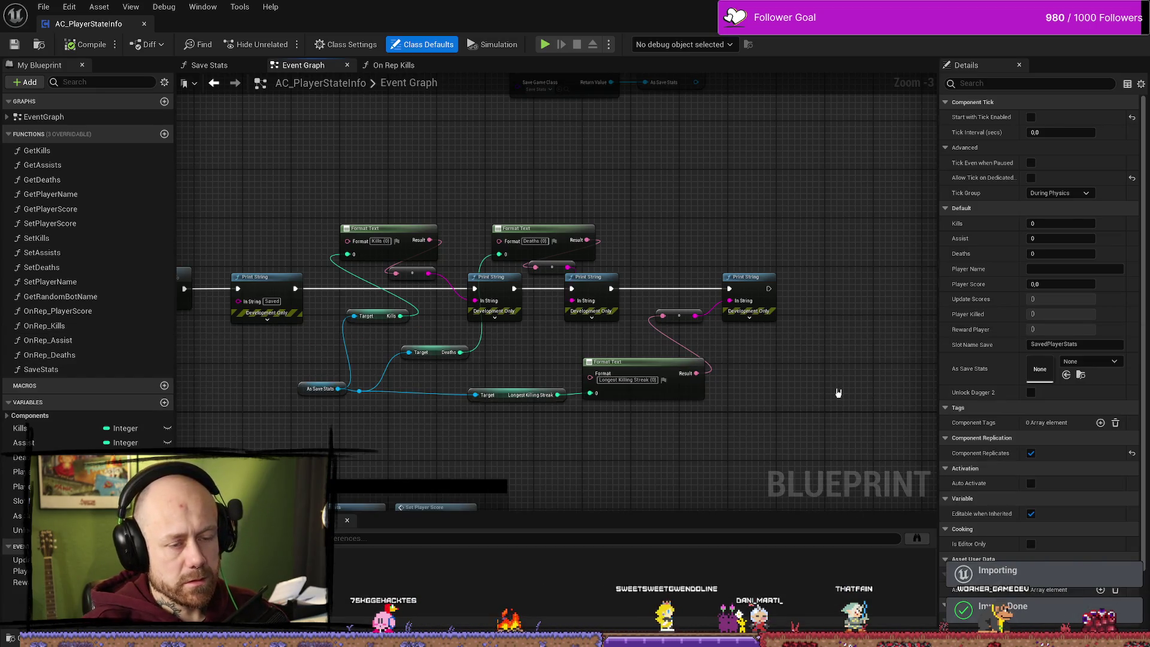
pyautogui.hotkey('ctrl', 'space')
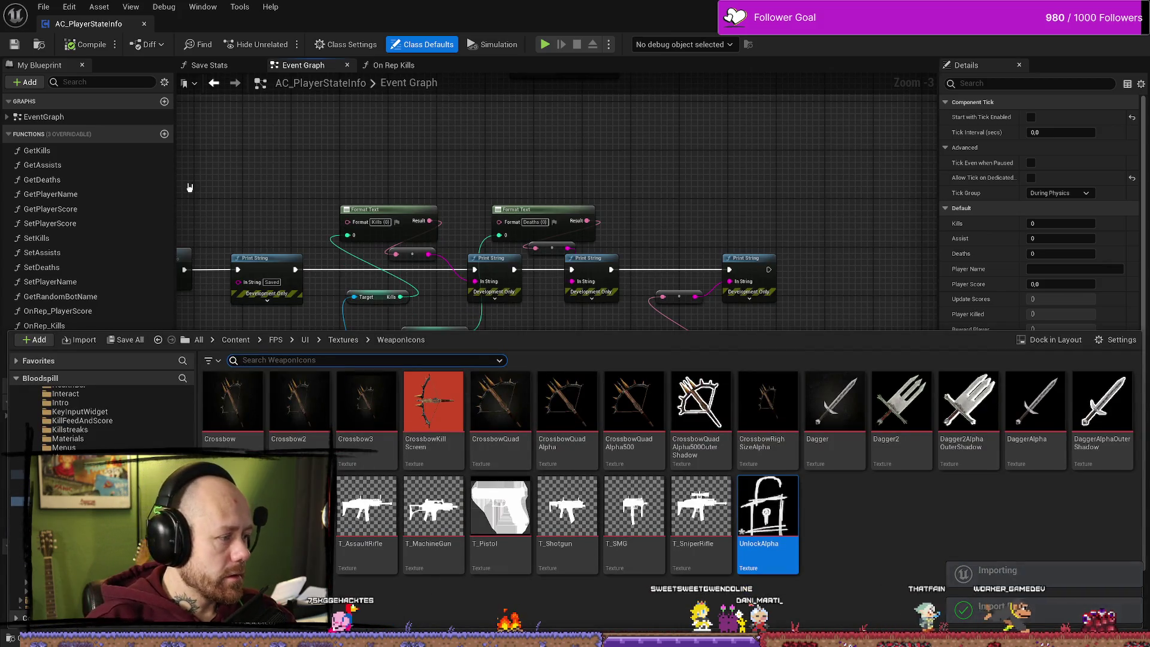
pyautogui.hotkey('ctrl', 'space')
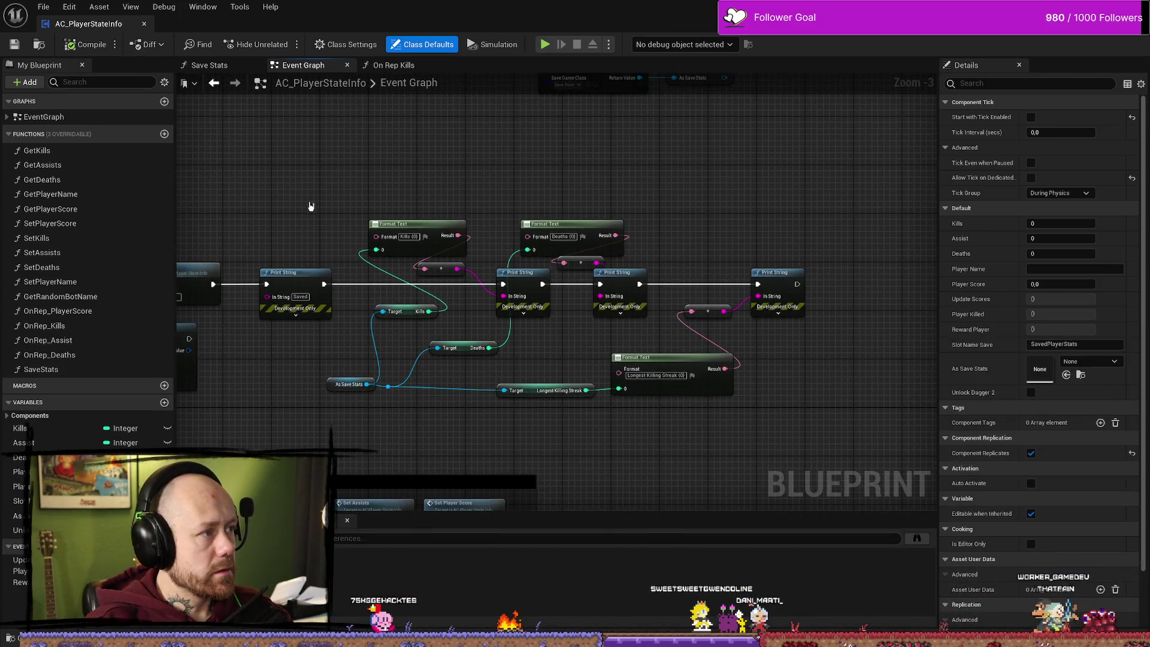
# - Clear the asset search filter in the UI folder and open WB_CharacterSelection
pyautogui.hotkey('ctrl', 'space')
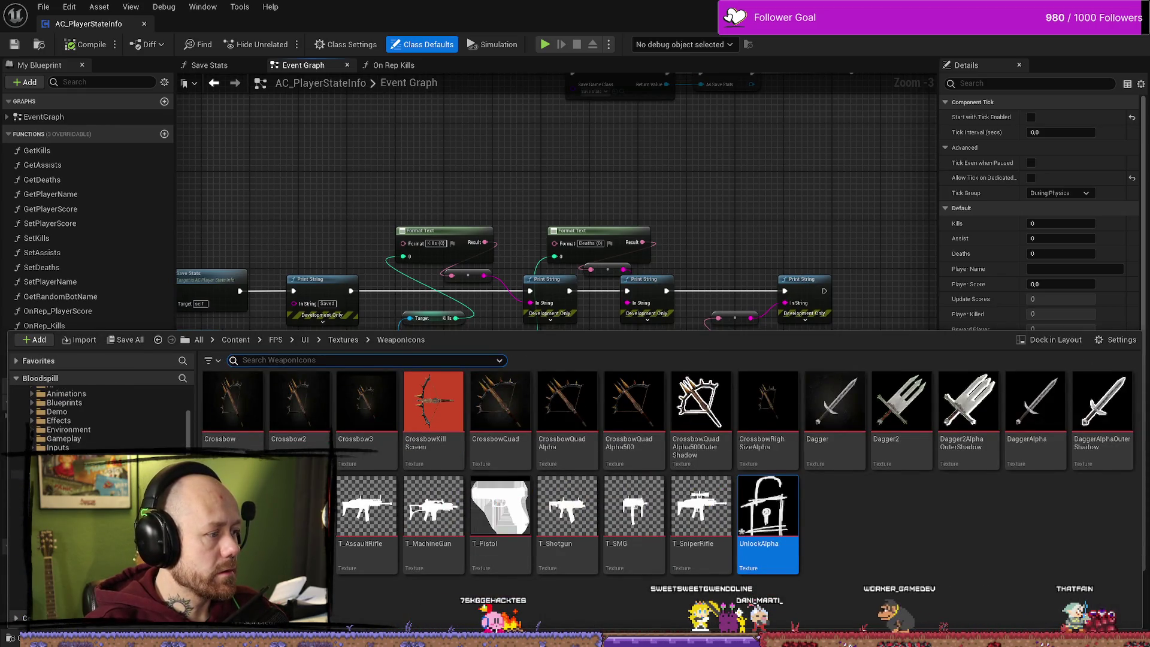
pyautogui.click(305, 339)
pyautogui.write('load')
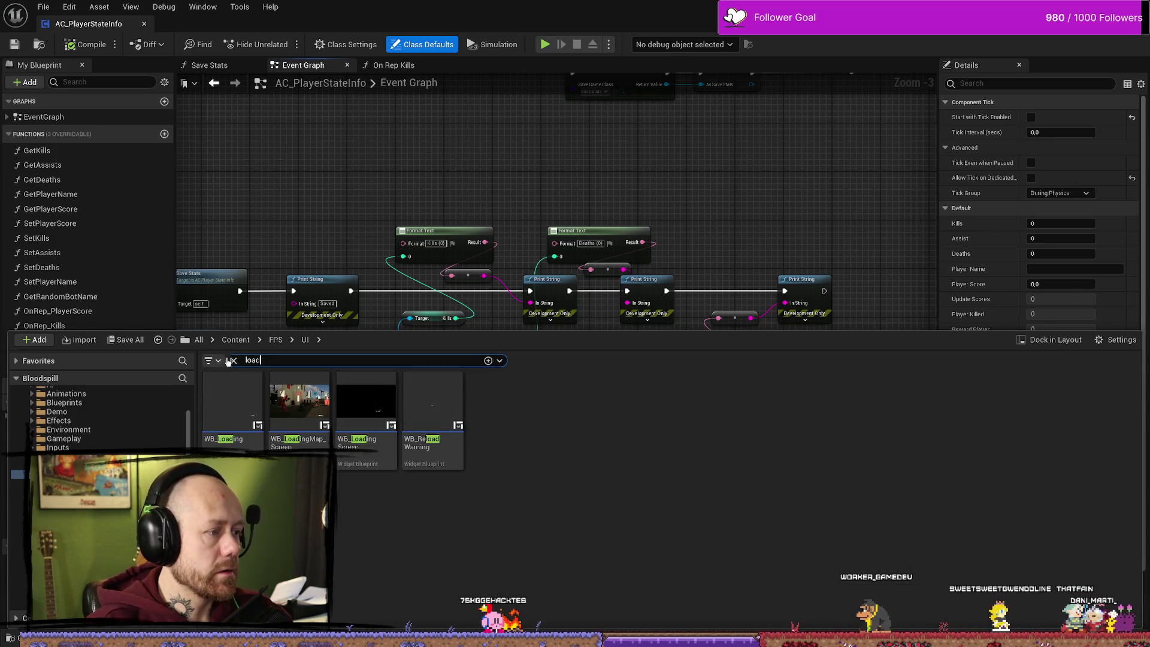
pyautogui.press('BackSpace')
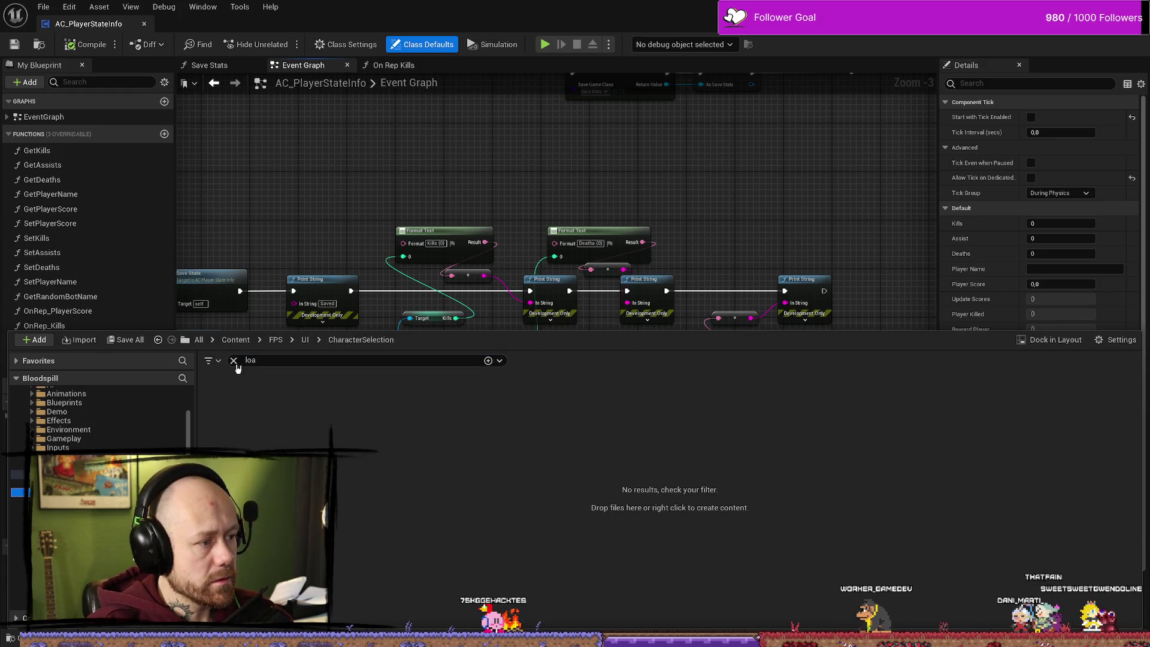
pyautogui.click(233, 361)
pyautogui.doubleClick(242, 398)
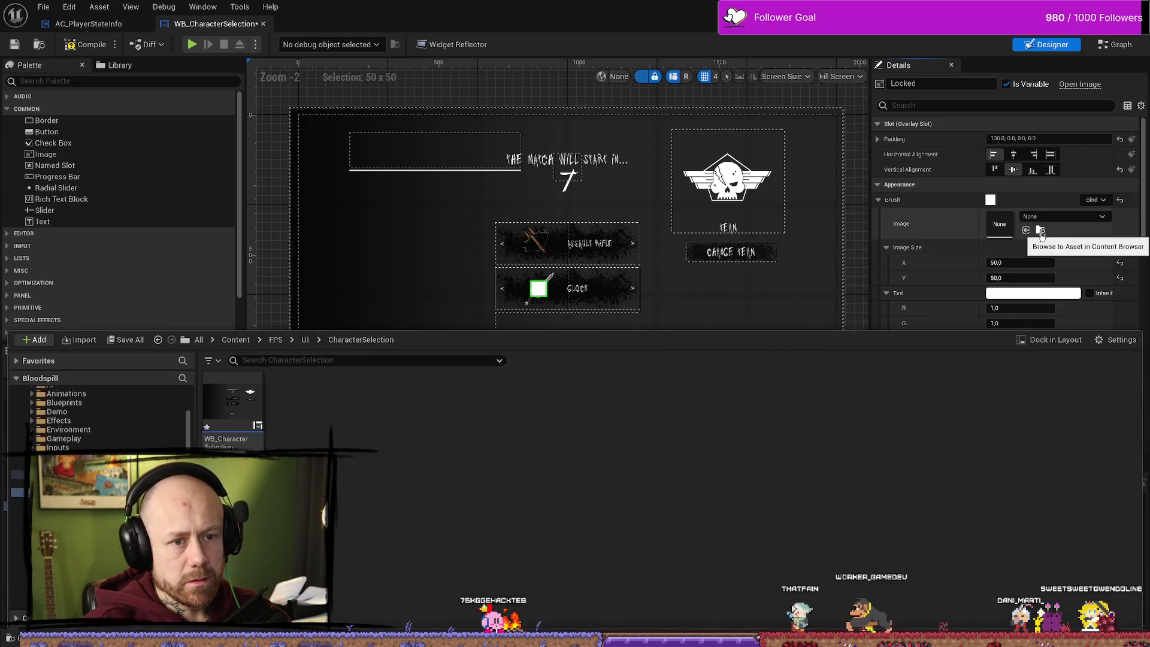
# - Set the Locked image's Brush Image to the UnlockAlpha texture
pyautogui.click(1041, 232)
pyautogui.click(546, 280)
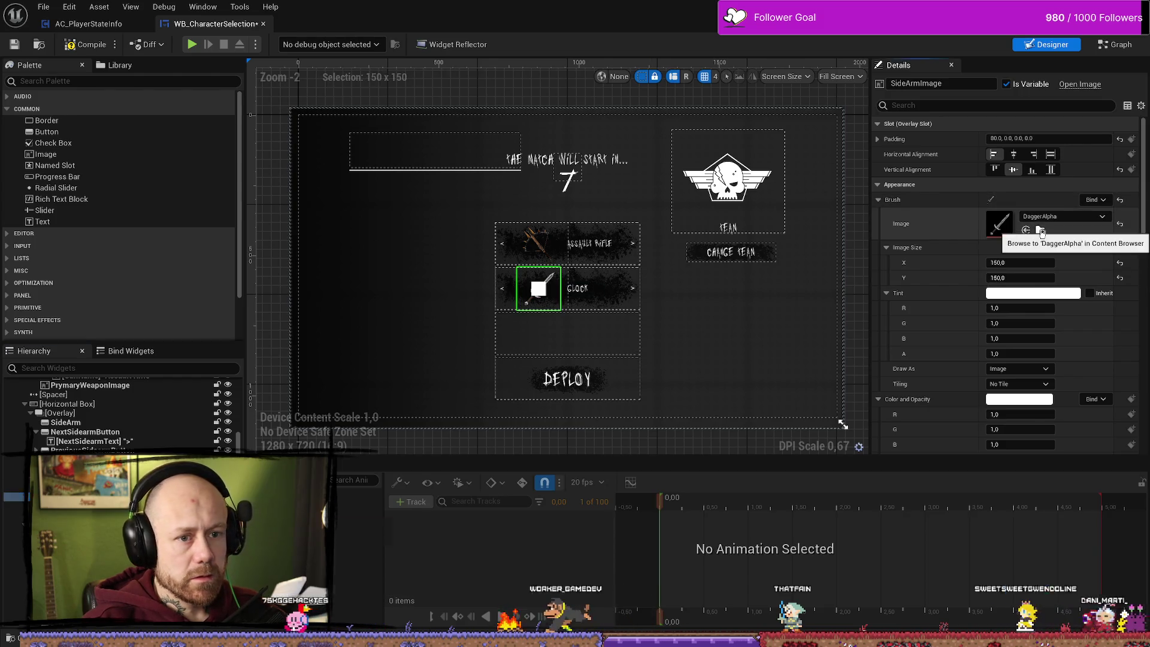
pyautogui.click(1041, 230)
pyautogui.click(781, 513)
pyautogui.click(538, 288)
pyautogui.scroll(8, 599, 293)
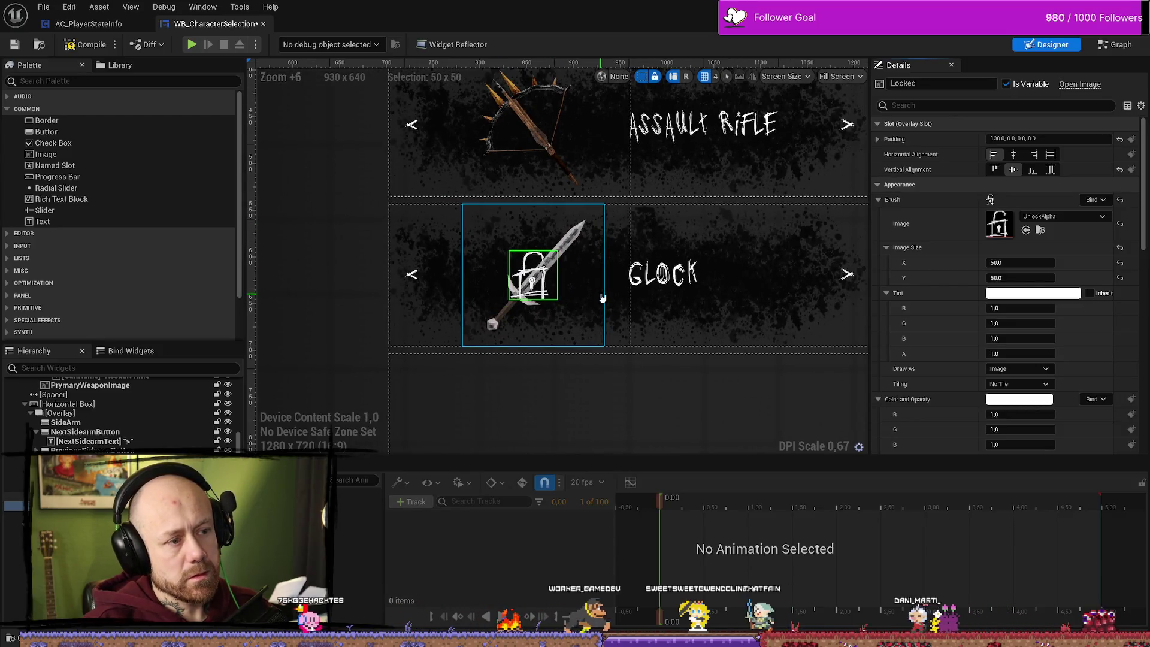
pyautogui.scroll(4, 602, 298)
pyautogui.scroll(-3, 601, 297)
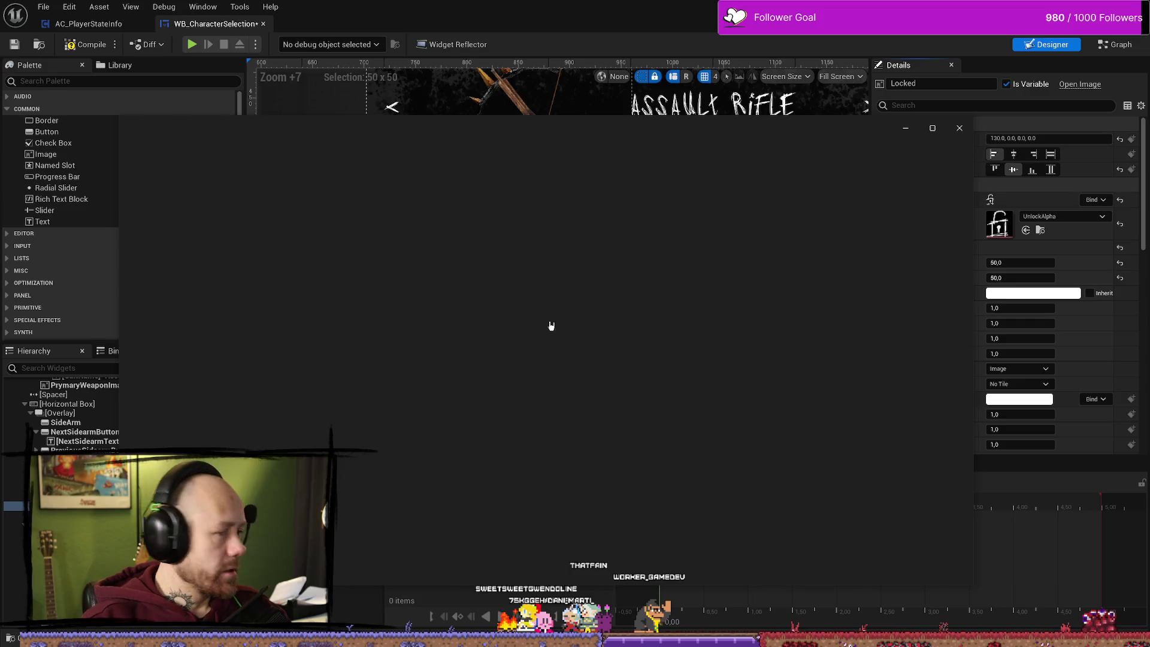
# - Resize the UnlockAlpha canvas from 112 to 150 x 150 px using the centre anchor
pyautogui.click(961, 129)
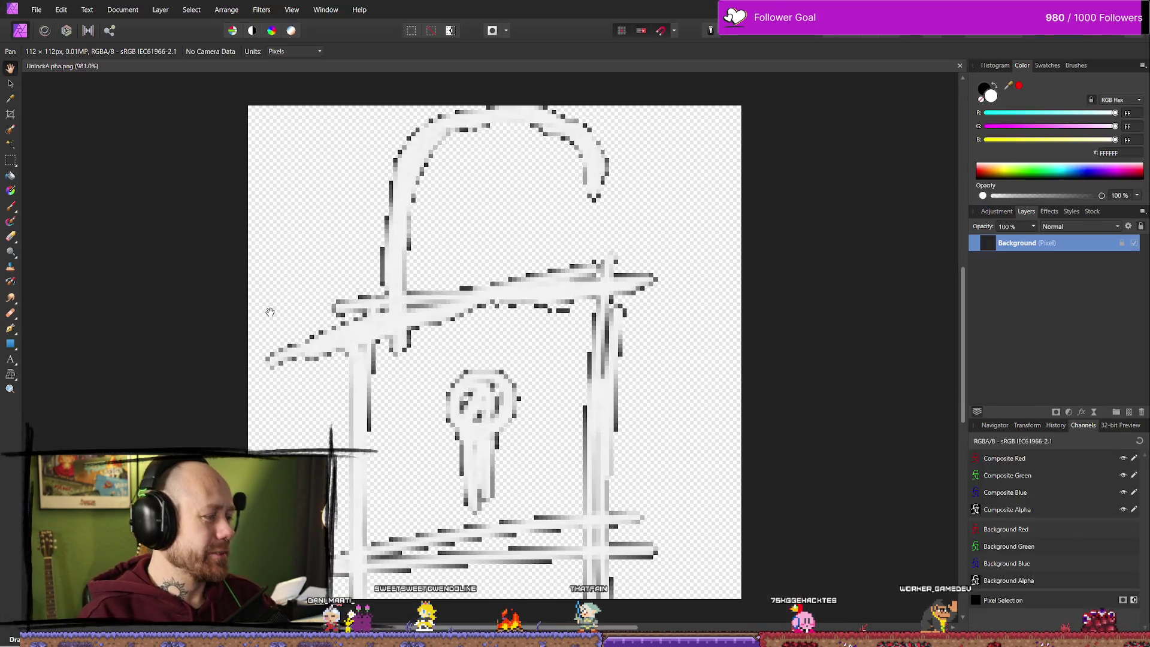
pyautogui.scroll(-10, 268, 312)
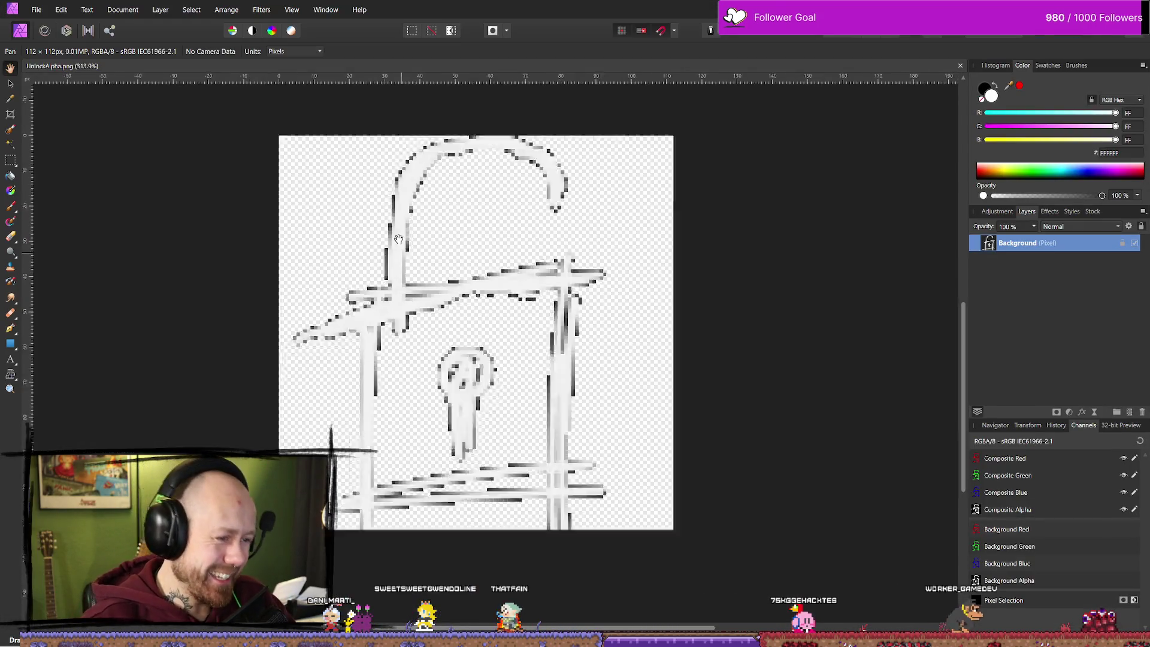
pyautogui.scroll(5, 430, 270)
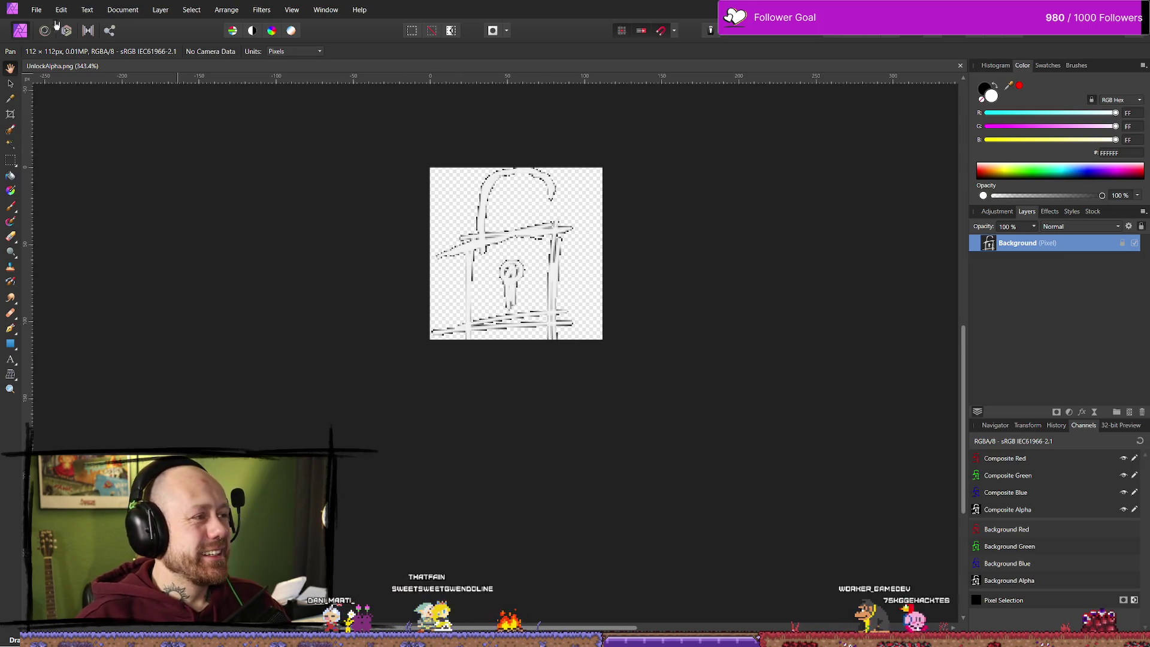
pyautogui.click(38, 9)
pyautogui.click(43, 5)
pyautogui.click(118, 11)
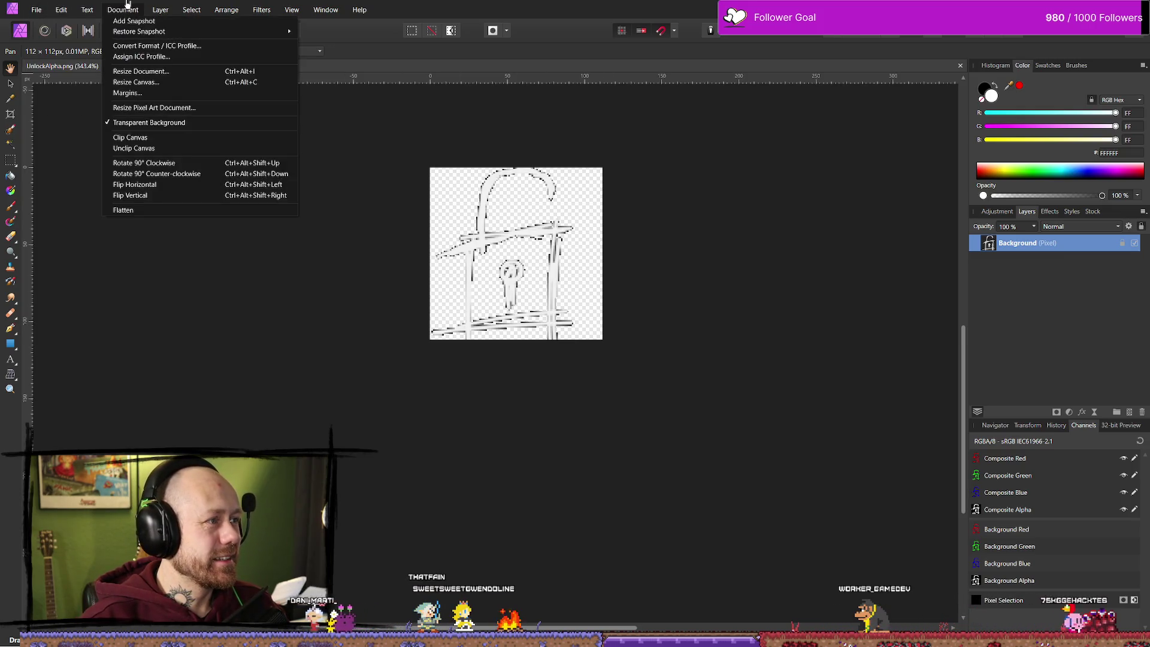
pyautogui.click(156, 82)
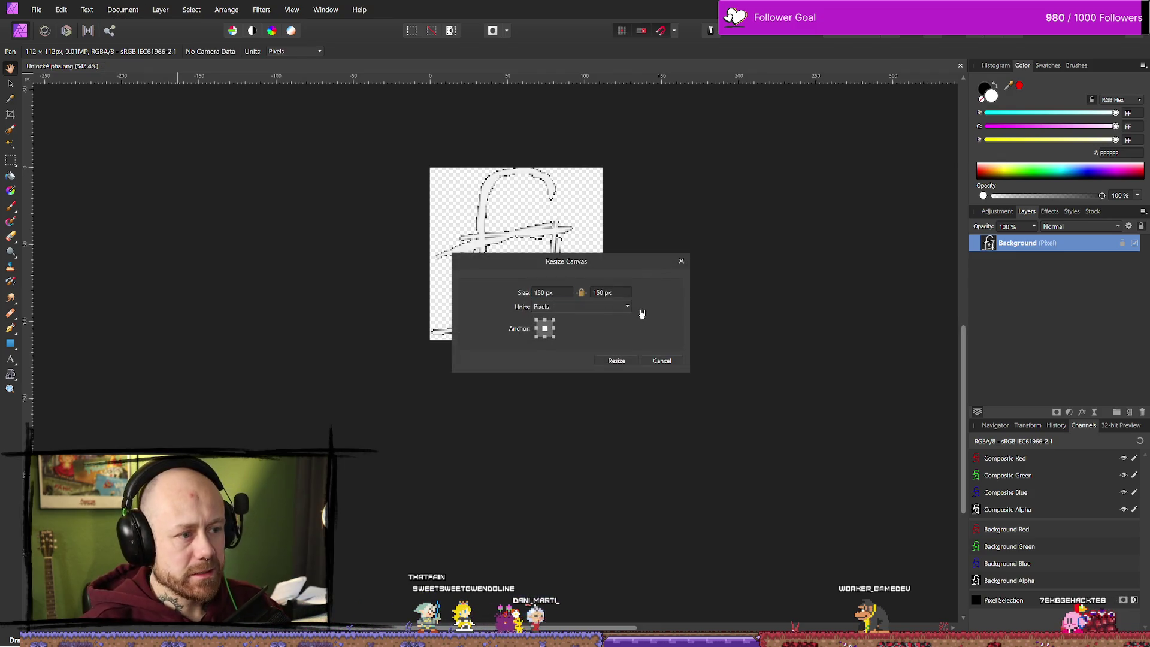
pyautogui.click(622, 361)
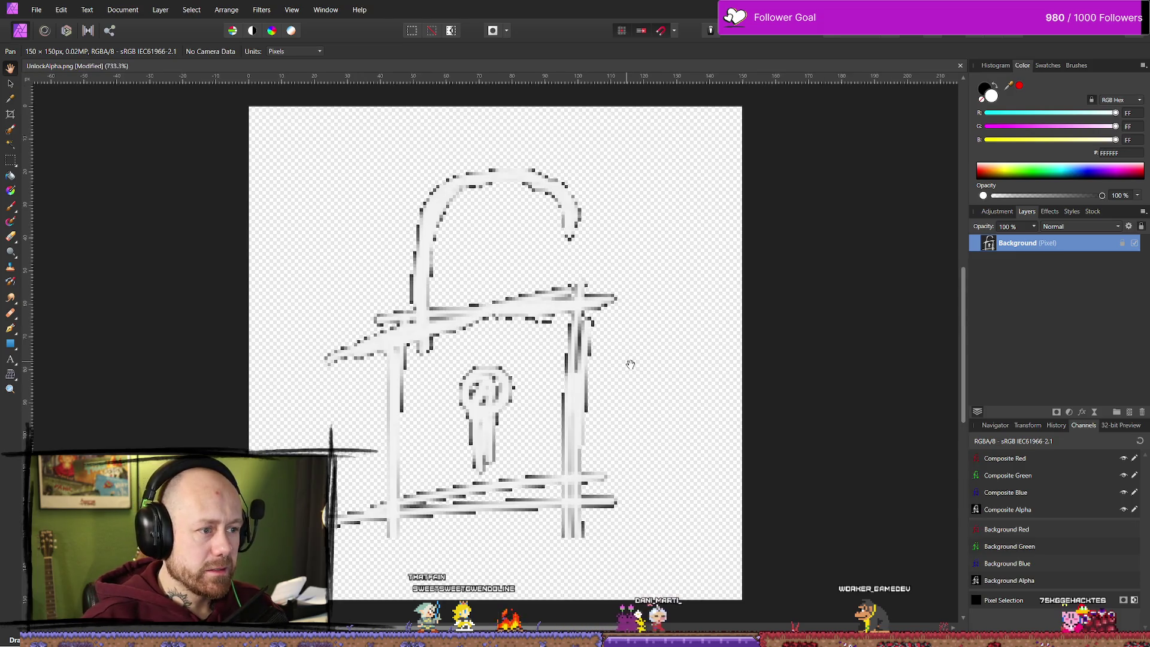
pyautogui.scroll(-5, 590, 363)
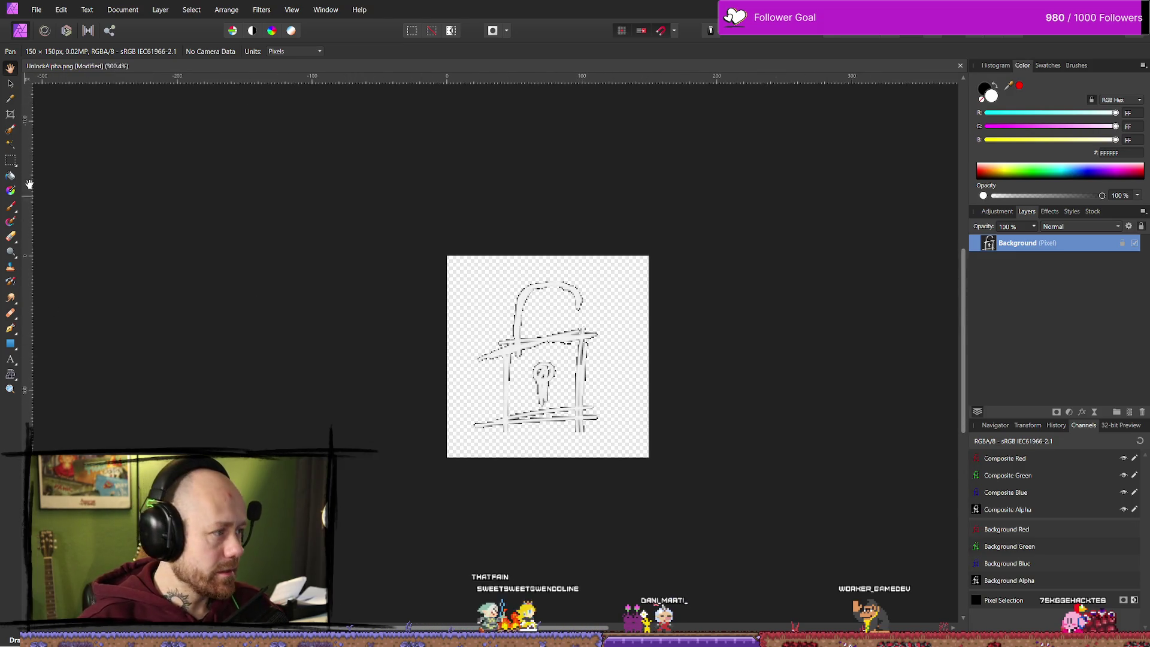
# - Set up a black Paint Brush with a textured Dry Media tip at 141 px
pyautogui.click(11, 208)
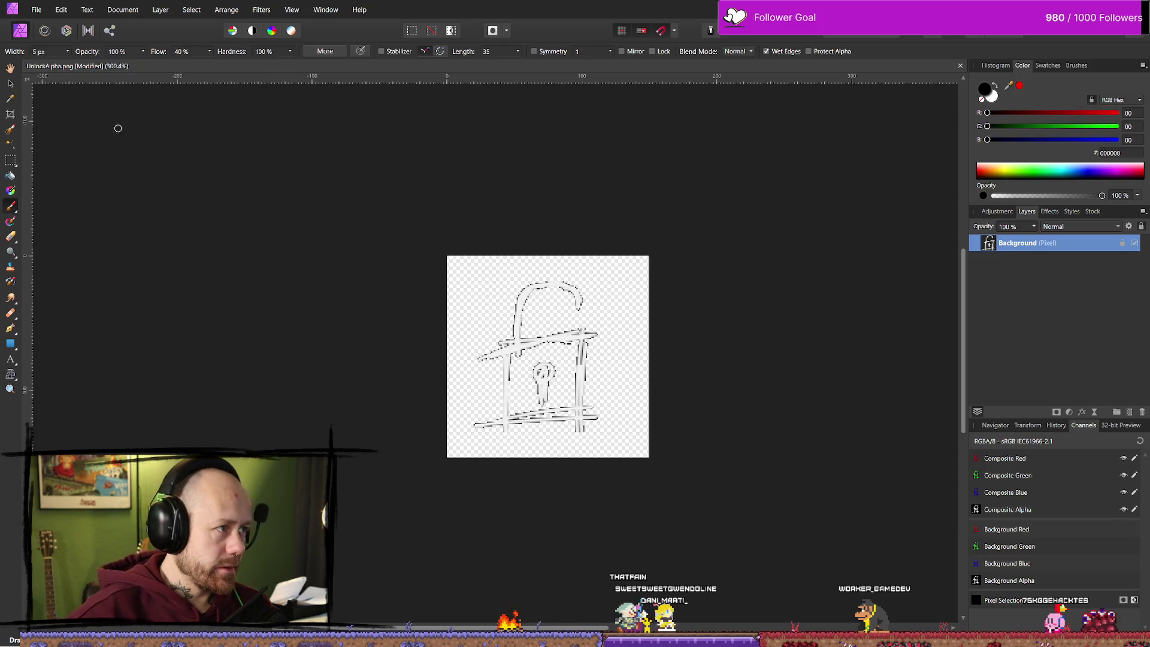
pyautogui.click(67, 52)
pyautogui.moveTo(72, 64); pyautogui.dragTo(76, 63)
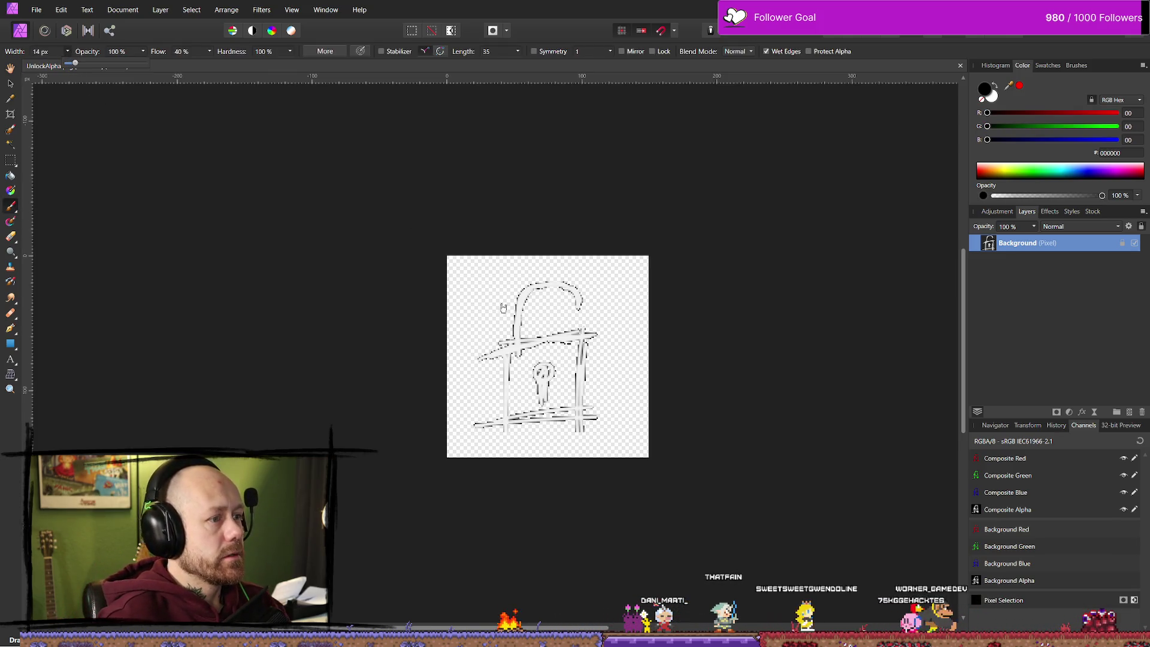
pyautogui.click(261, 180)
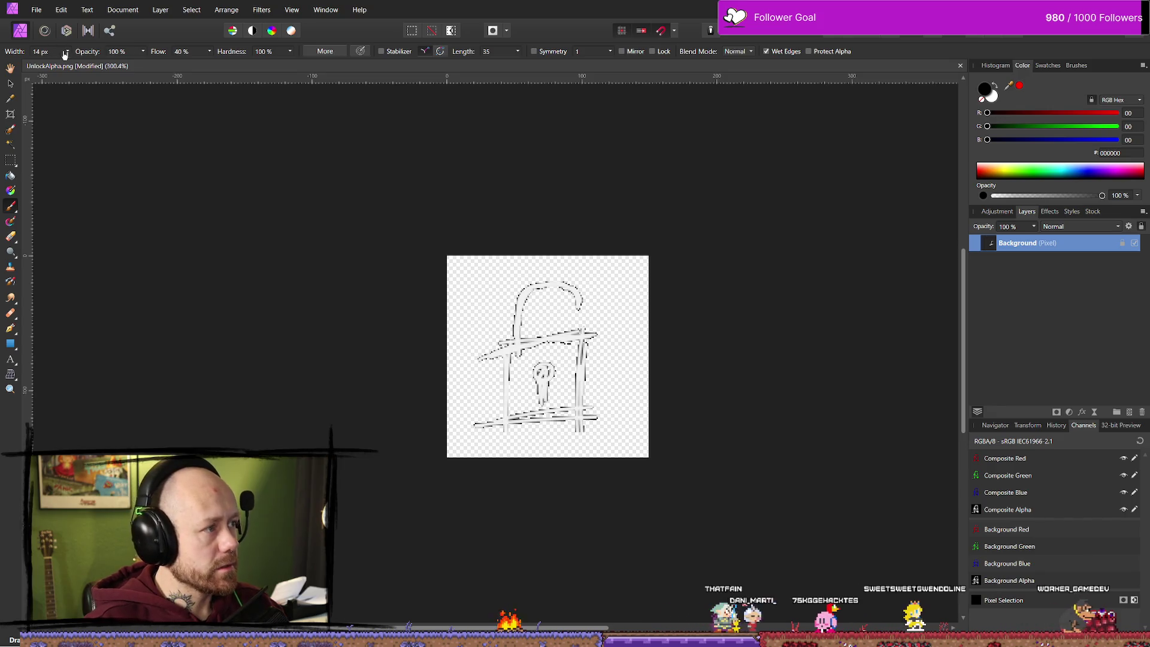
pyautogui.click(1048, 66)
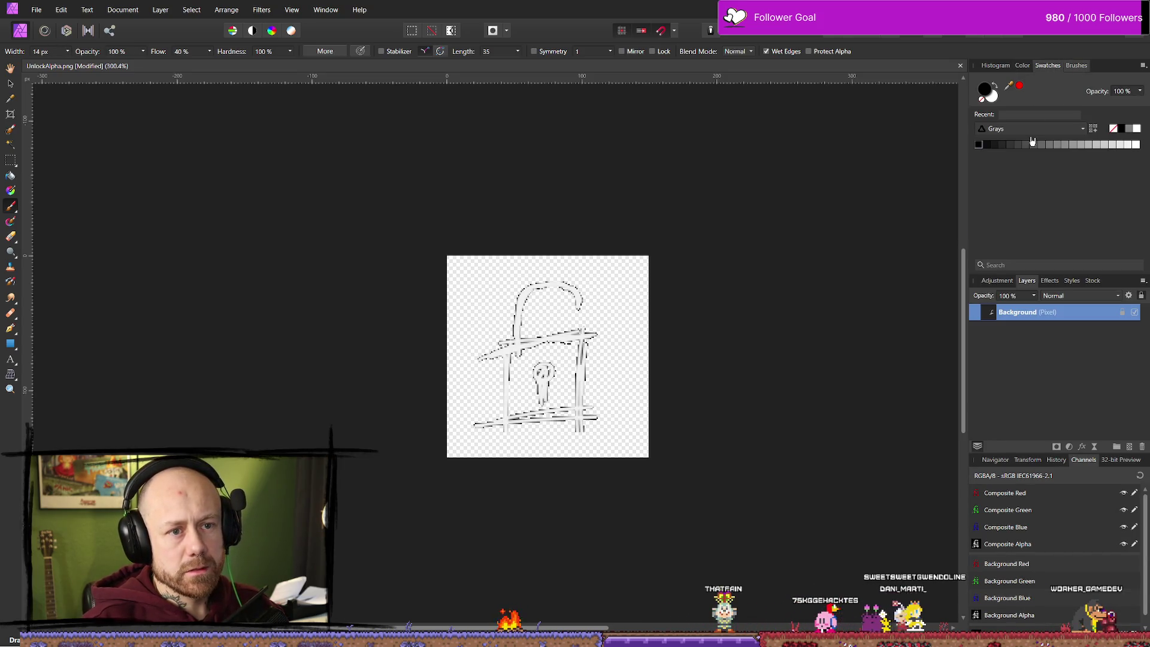
pyautogui.click(1070, 67)
pyautogui.click(1027, 81)
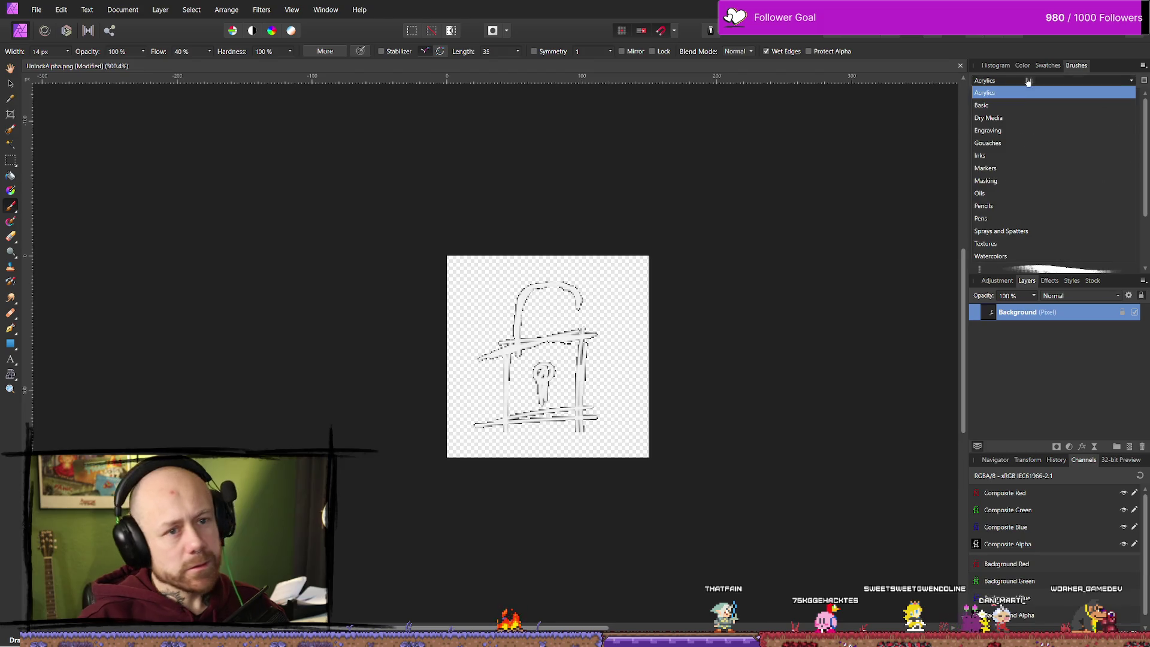
pyautogui.click(1023, 118)
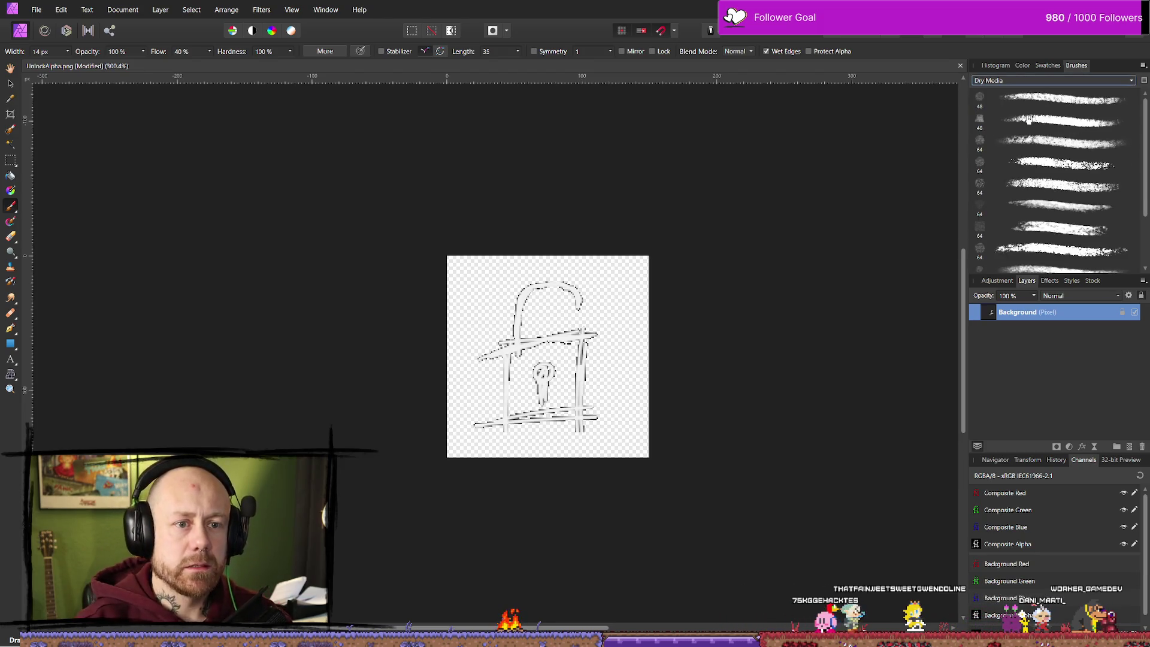
pyautogui.click(1081, 171)
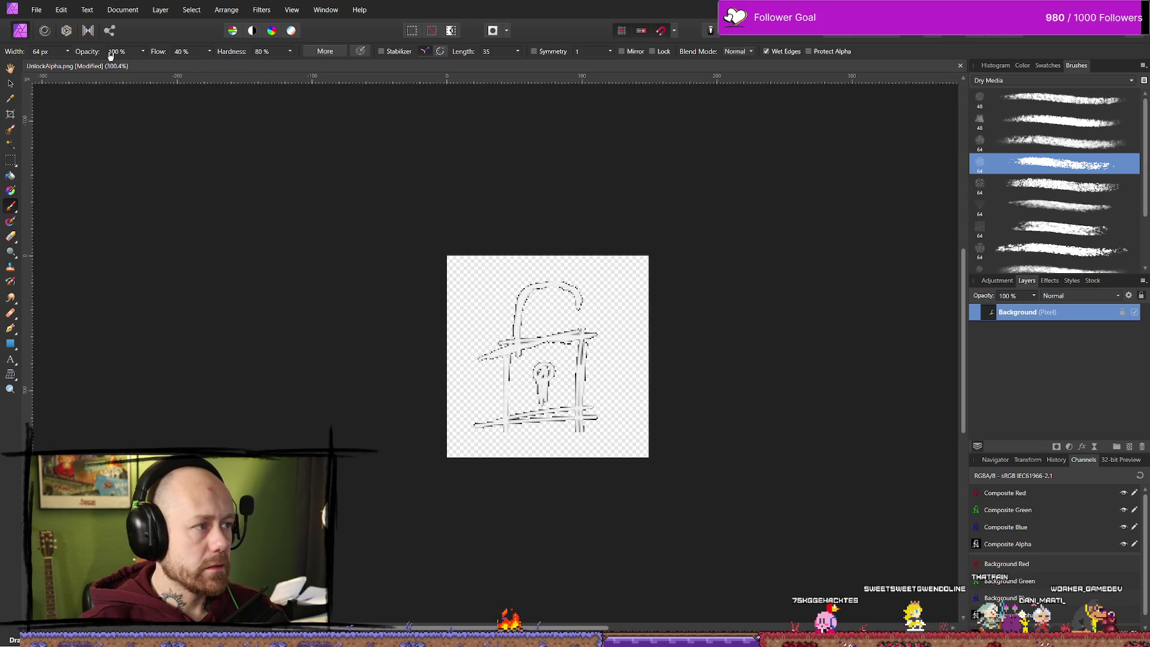
pyautogui.click(69, 52)
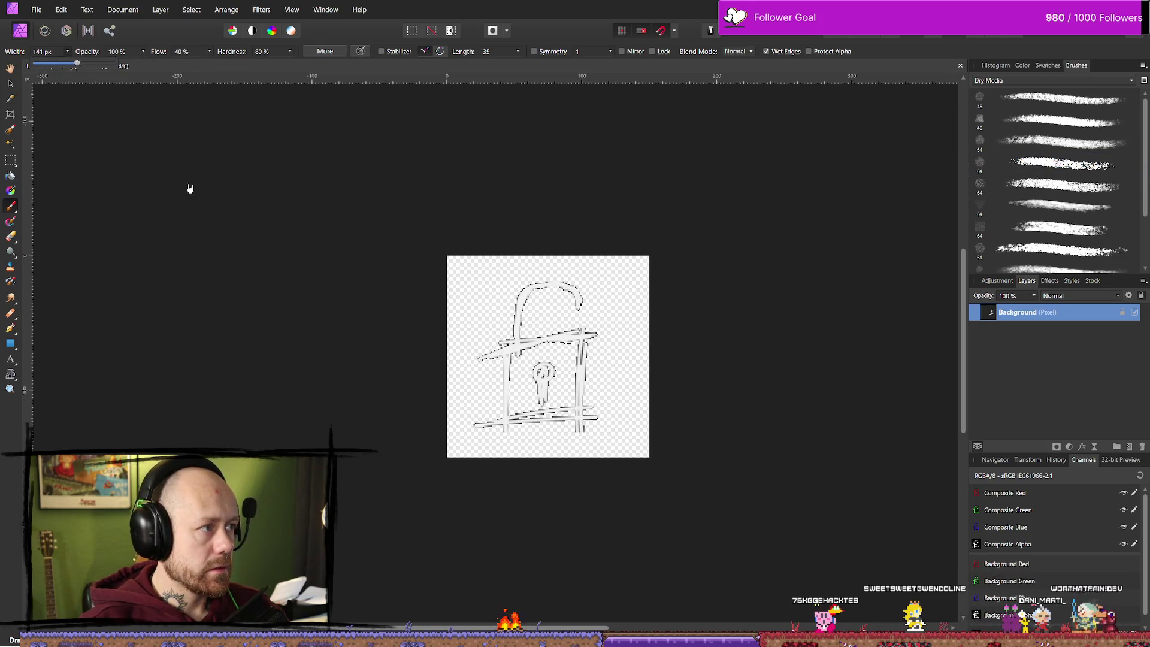
pyautogui.click(543, 364)
# - Test-paint dense black strokes across the canvas, then undo them
pyautogui.hotkey('ctrl', 'z')
pyautogui.click(543, 364)
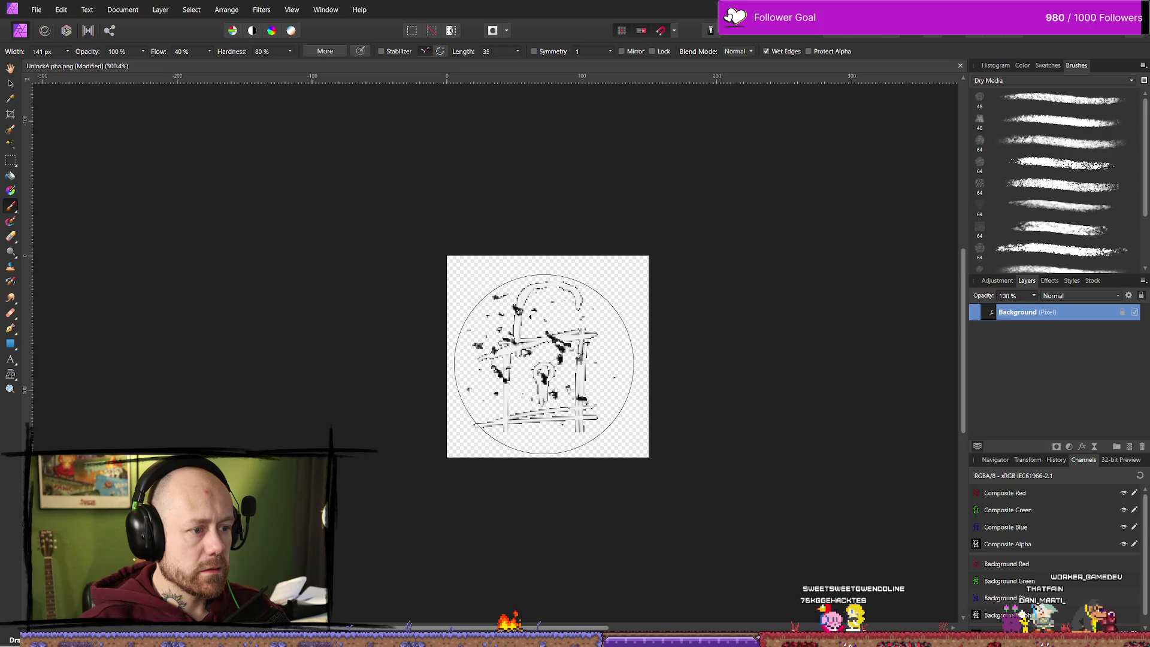
pyautogui.moveTo(543, 364)
pyautogui.mouseDown()
pyautogui.moveTo(539, 333)
pyautogui.moveTo(547, 359)
pyautogui.moveTo(752, 411)
pyautogui.mouseUp()
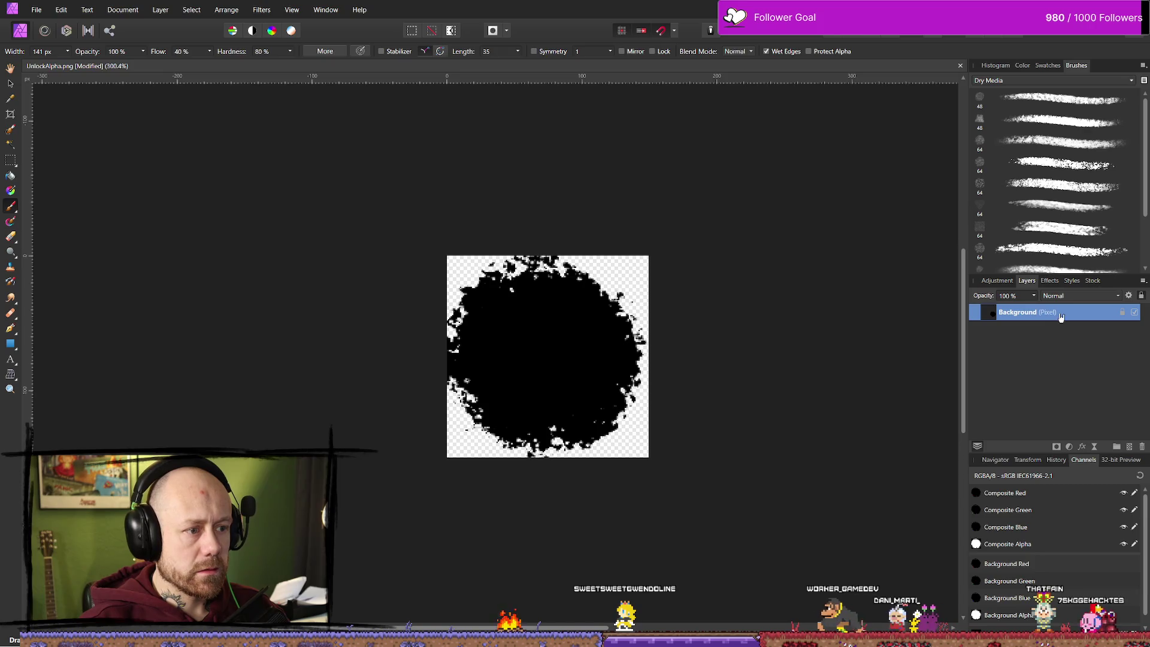
pyautogui.hotkey('ctrl', 'z')
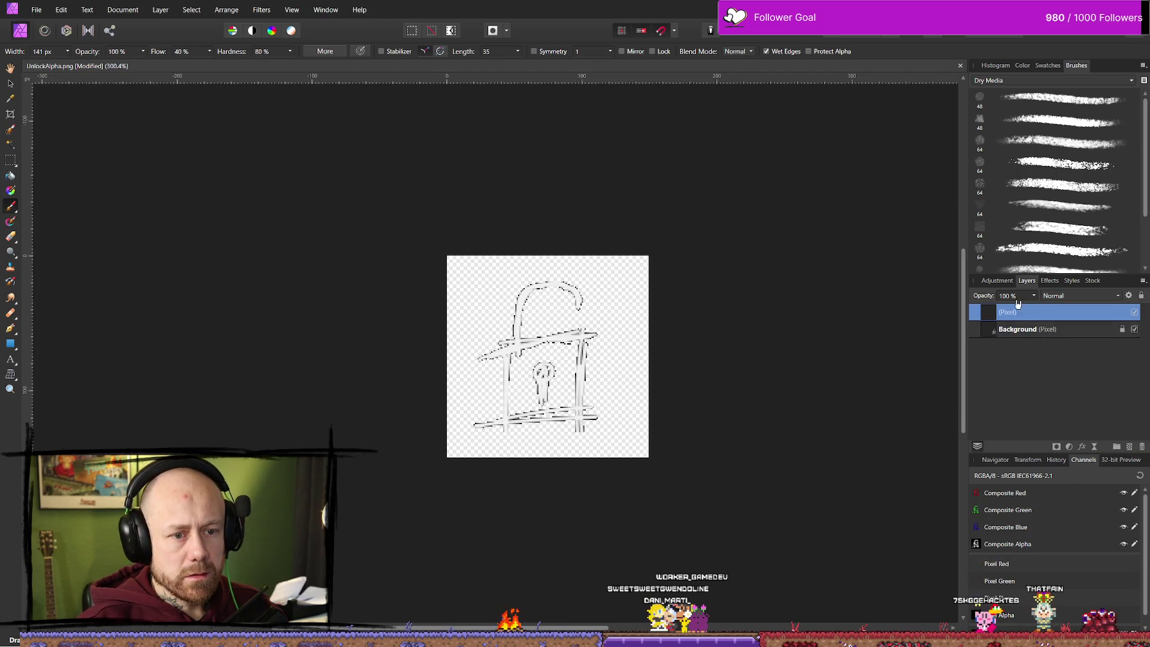
# - Move the black paint layer beneath the padlock sketch and switch to the Erase Brush
pyautogui.hotkey('ctrl', '[')
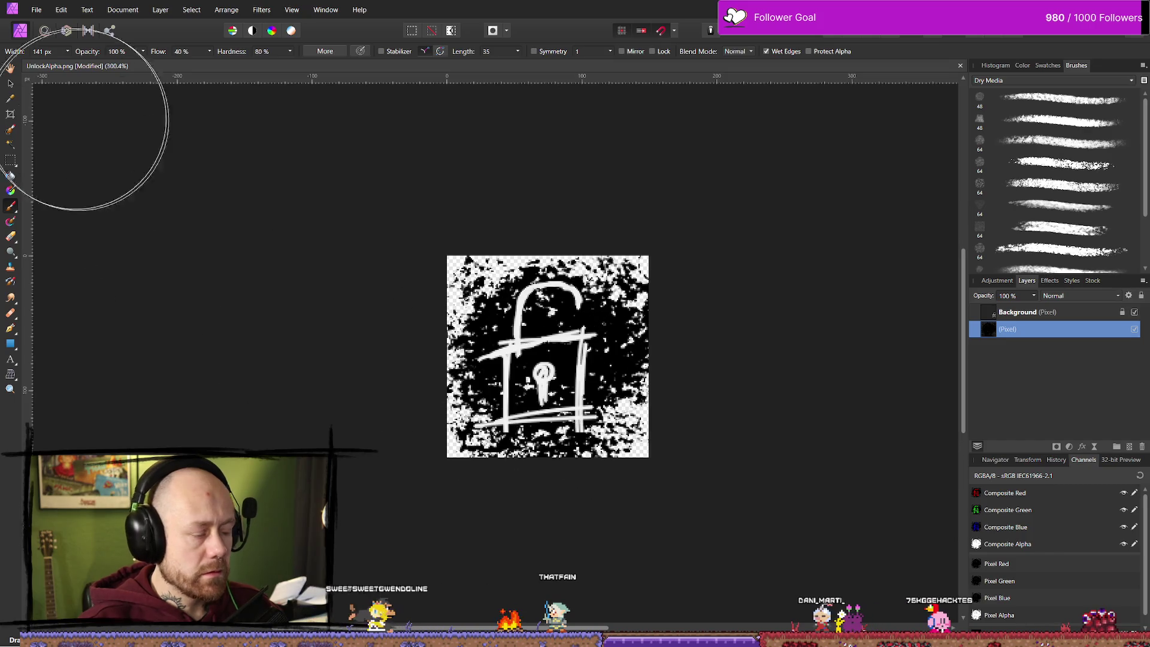
pyautogui.press('e')
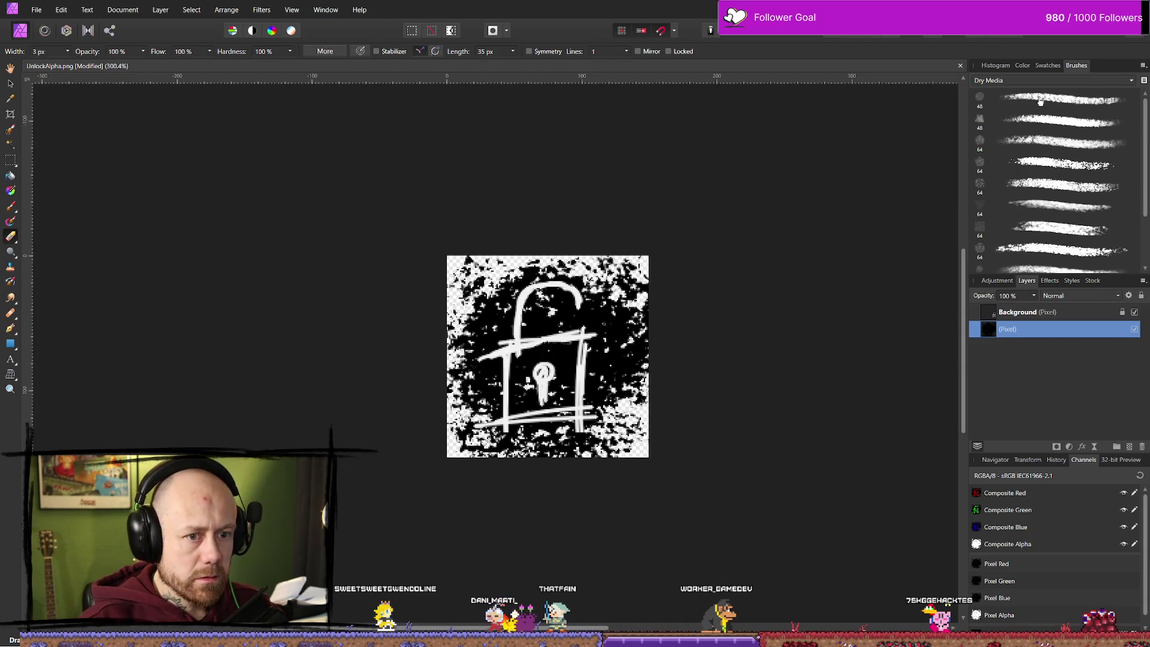
# - Erase the splatter's corners and bottom edge with a textured Dry Media eraser tip
pyautogui.click(1061, 191)
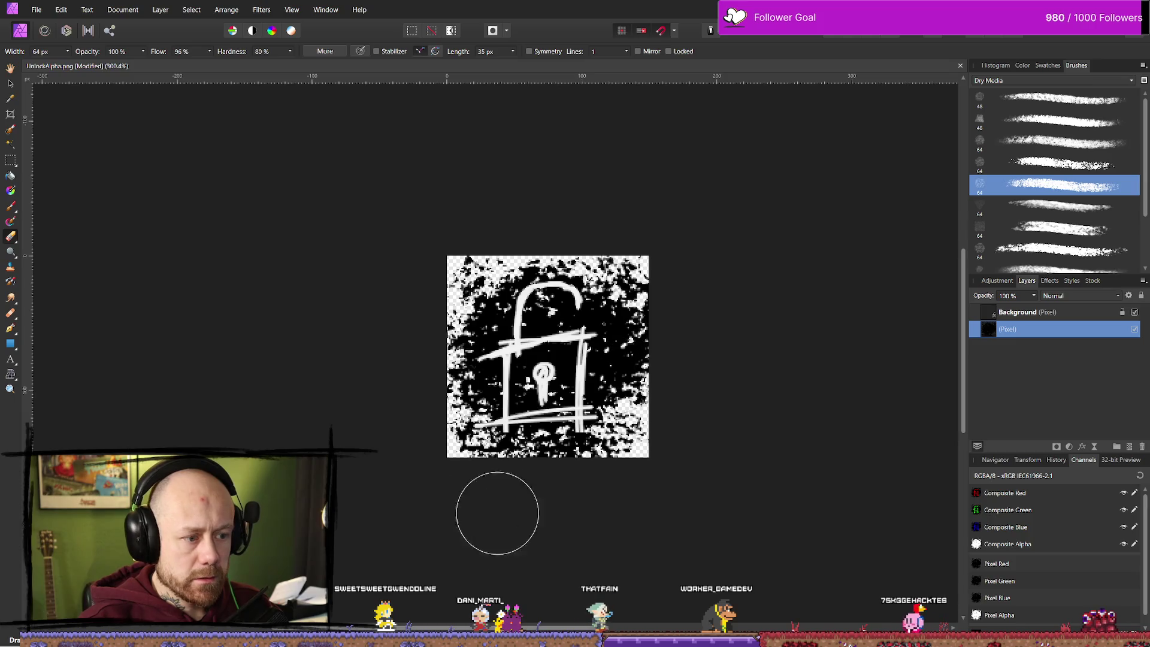
pyautogui.moveTo(497, 512)
pyautogui.mouseDown()
pyautogui.moveTo(555, 483)
pyautogui.moveTo(627, 488)
pyautogui.moveTo(555, 488)
pyautogui.mouseUp()
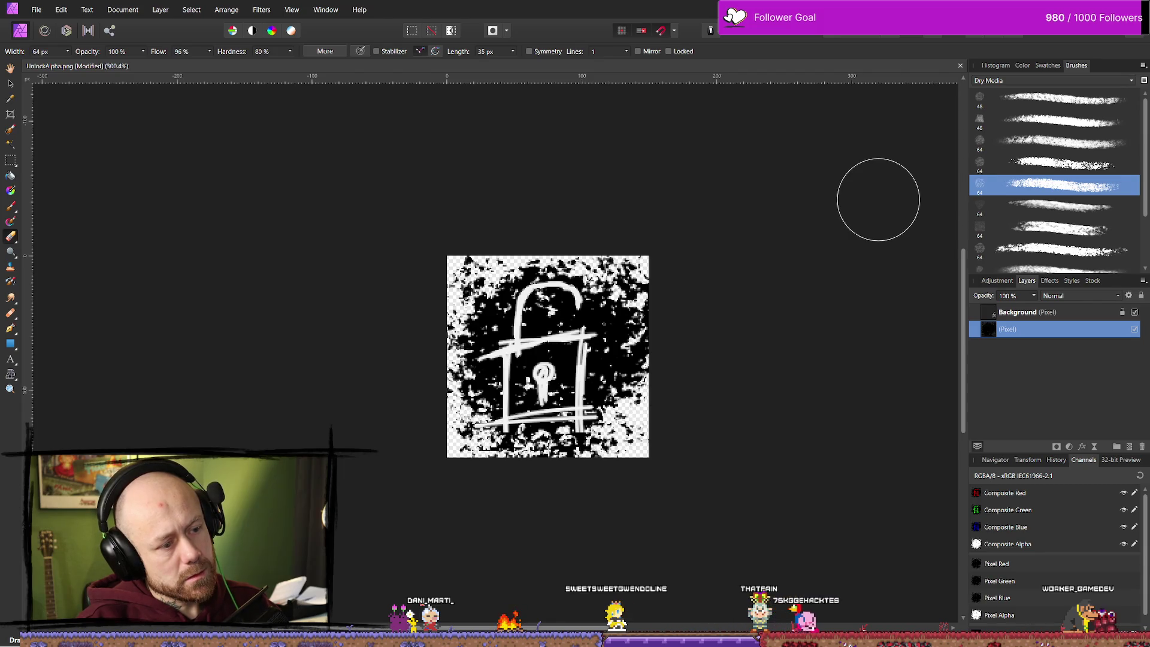
pyautogui.hotkey('ctrl', 'shift', 'z')
pyautogui.hotkey('ctrl', 'shift', 'z')
pyautogui.hotkey('ctrl', 'shift', 'z')
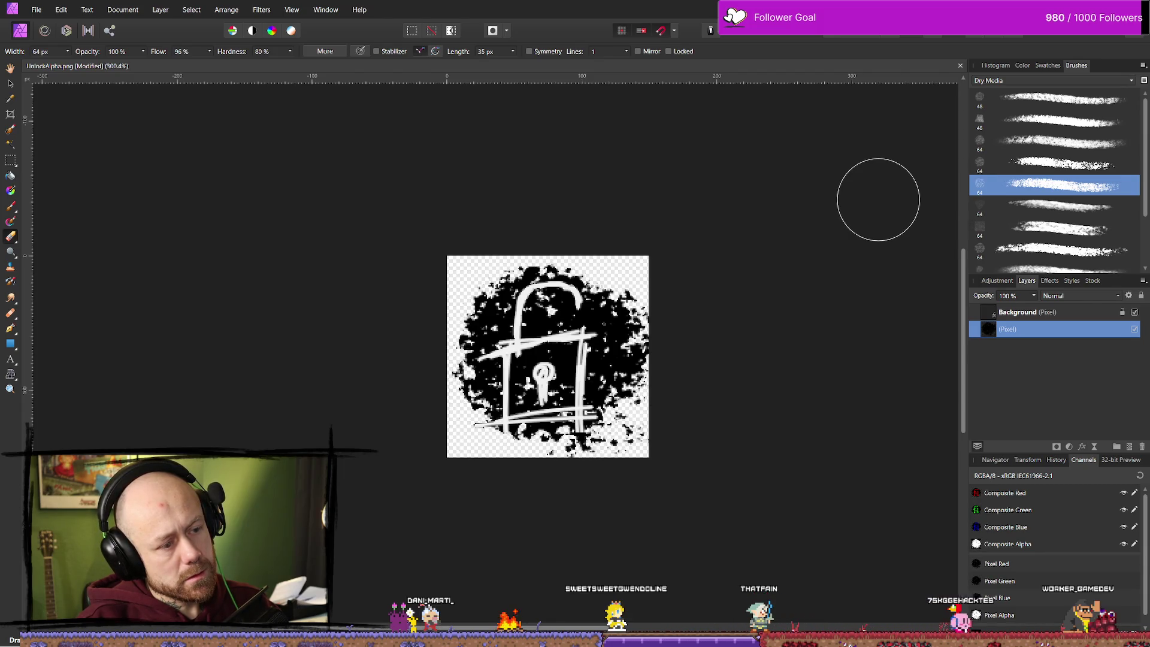
pyautogui.hotkey('ctrl', 'shift', 'z')
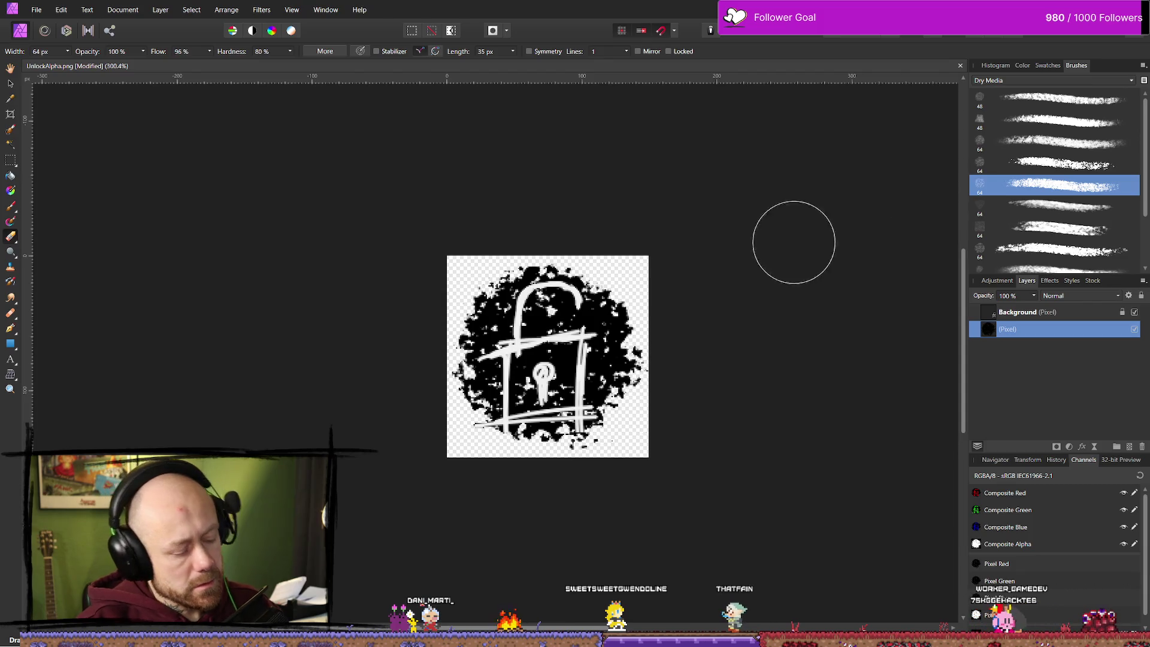
# - Brush grey texture into the lower-right, left, bottom and top areas around the blob
pyautogui.press('b')
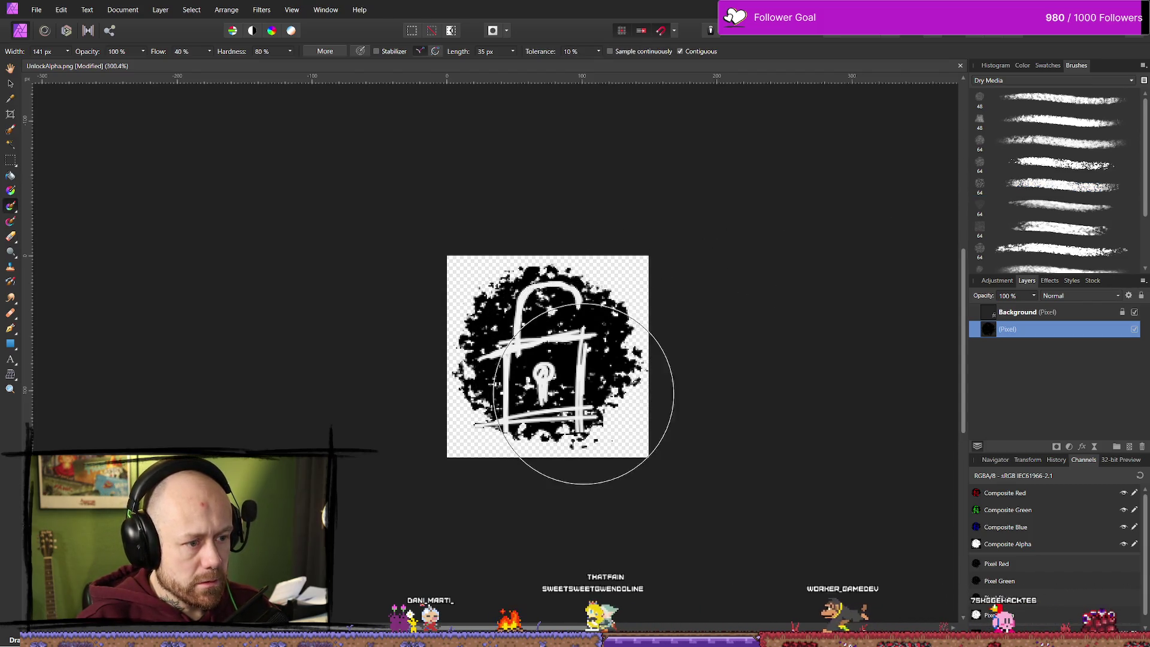
pyautogui.moveTo(583, 393)
pyautogui.mouseDown()
pyautogui.moveTo(585, 418)
pyautogui.moveTo(608, 431)
pyautogui.moveTo(574, 407)
pyautogui.mouseUp()
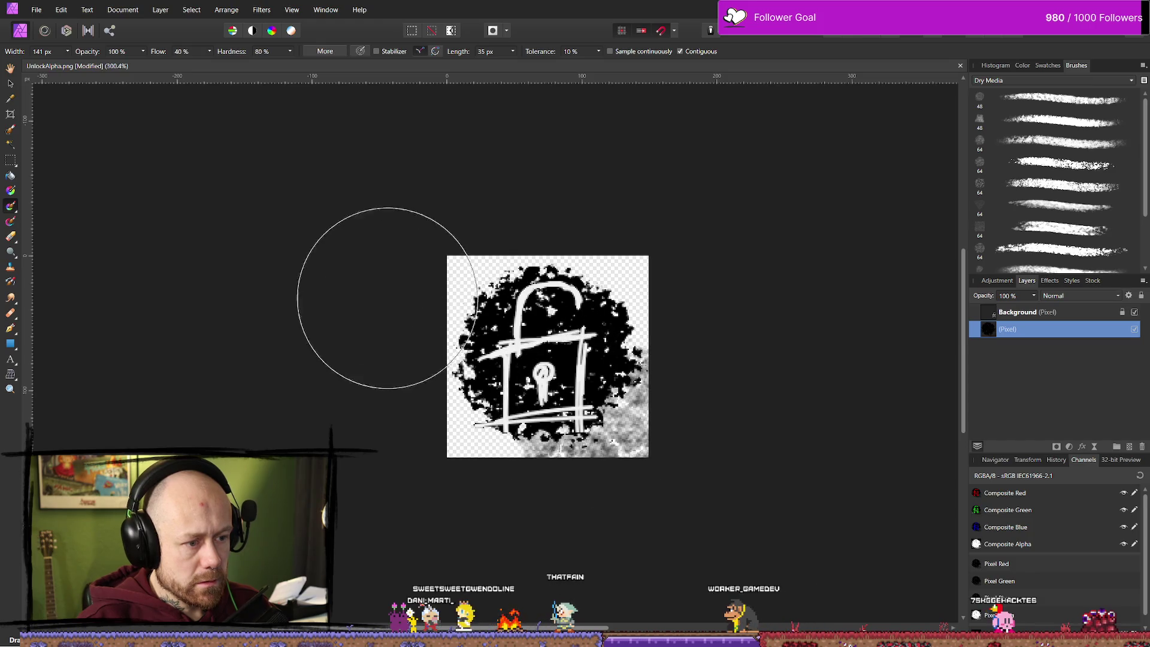
pyautogui.moveTo(387, 298)
pyautogui.mouseDown()
pyautogui.moveTo(501, 436)
pyautogui.moveTo(501, 269)
pyautogui.moveTo(480, 282)
pyautogui.moveTo(605, 292)
pyautogui.moveTo(689, 385)
pyautogui.moveTo(603, 269)
pyautogui.moveTo(603, 295)
pyautogui.moveTo(654, 220)
pyautogui.mouseUp()
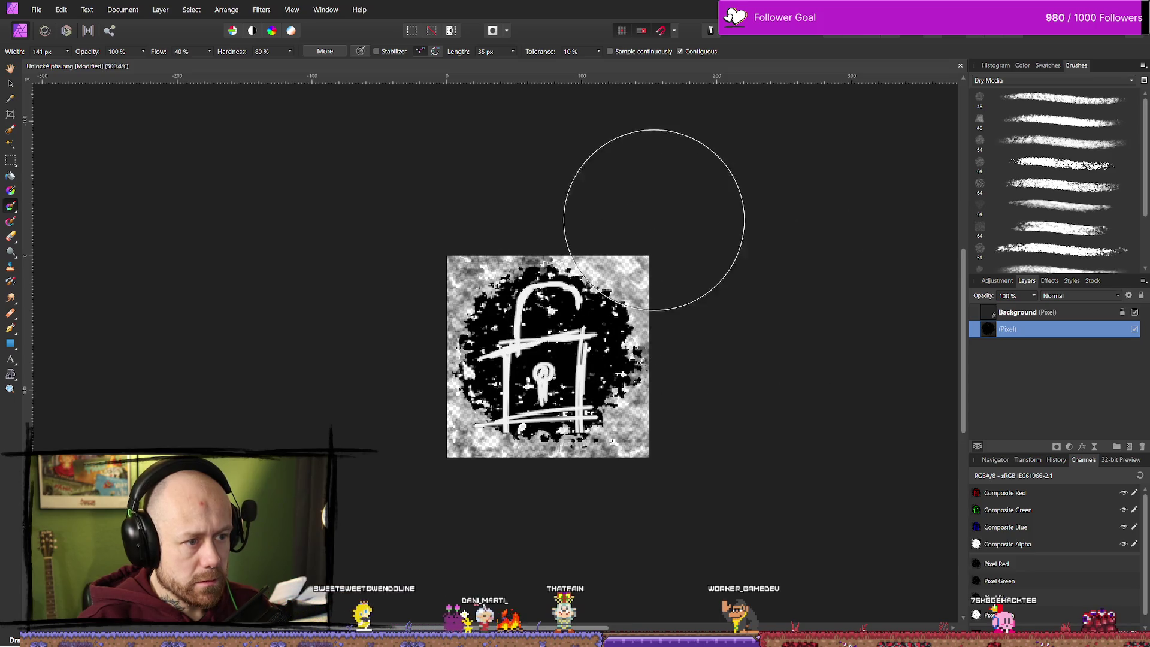
pyautogui.press('b')
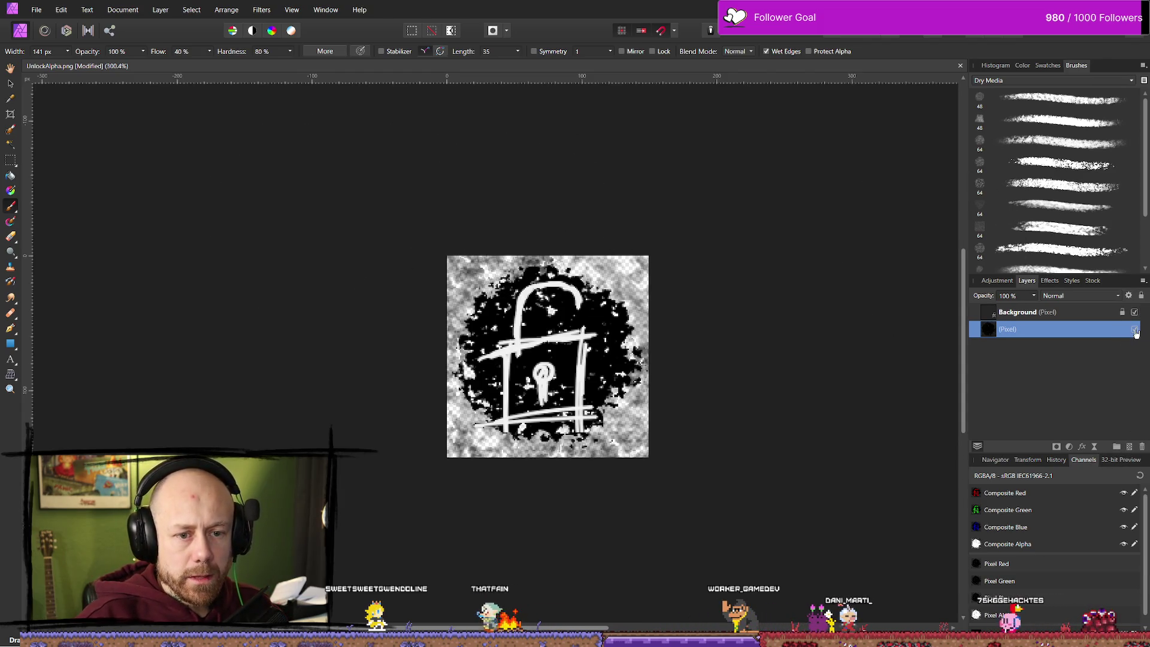
# - Hide the blob layer, paint fresh black splatter on a new layer, and set it to 73% opacity
pyautogui.click(1134, 330)
pyautogui.click(1129, 446)
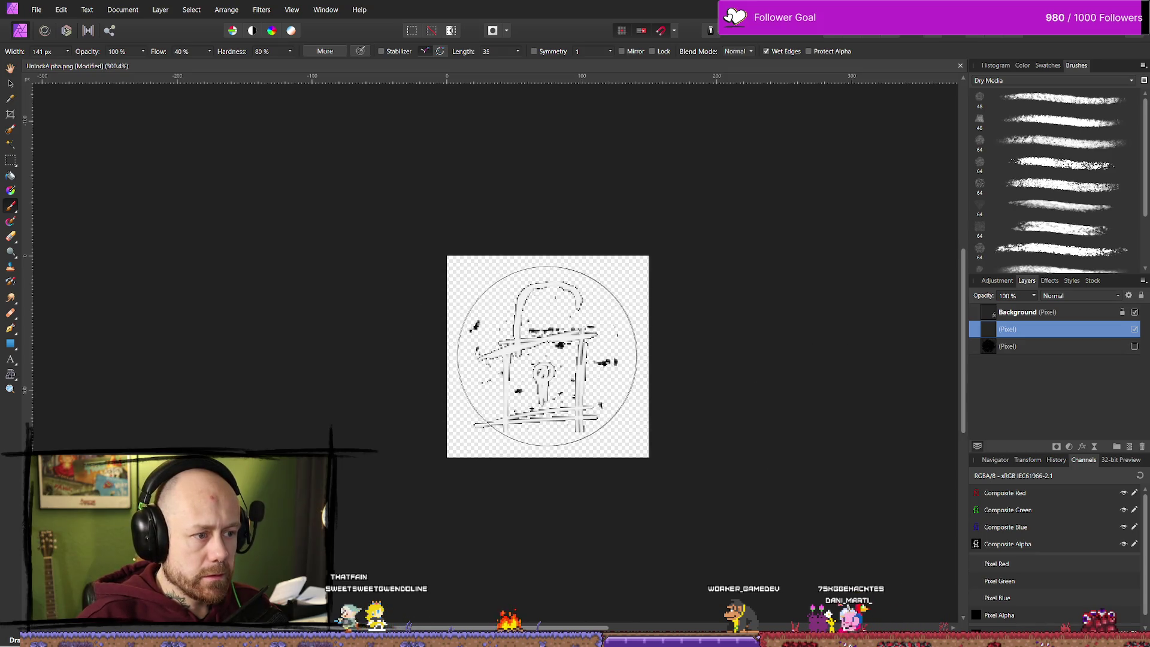
pyautogui.moveTo(546, 357)
pyautogui.mouseDown()
pyautogui.moveTo(516, 369)
pyautogui.moveTo(533, 401)
pyautogui.moveTo(571, 341)
pyautogui.mouseUp()
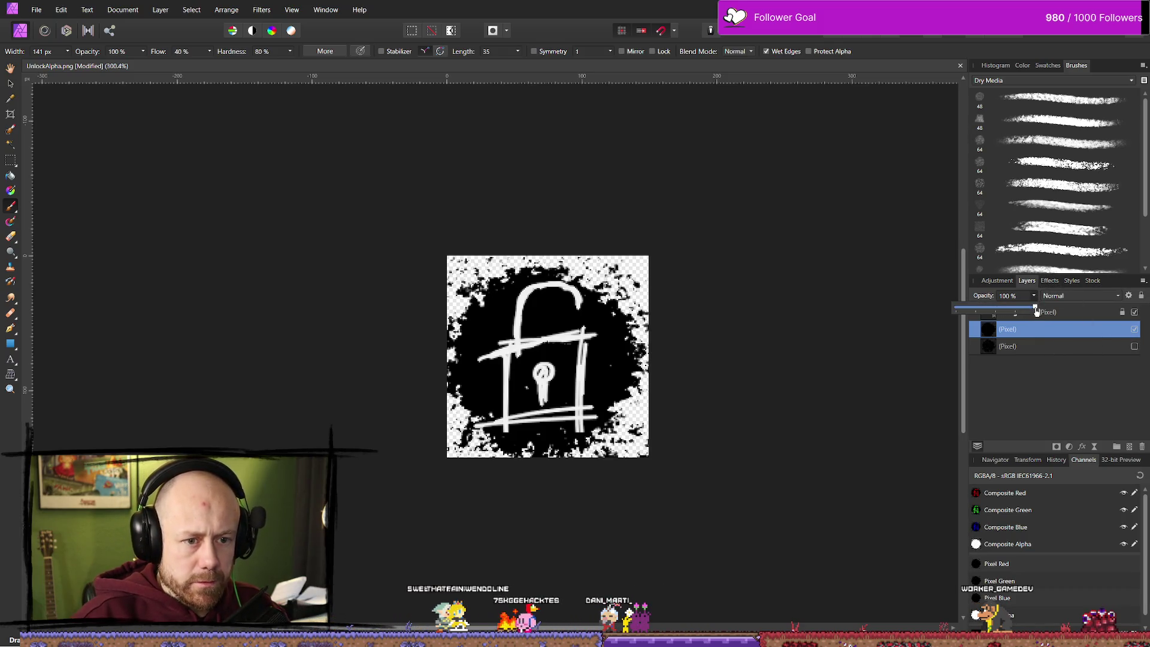
pyautogui.moveTo(1036, 310)
pyautogui.mouseDown()
pyautogui.moveTo(927, 314)
pyautogui.moveTo(1018, 316)
pyautogui.mouseUp()
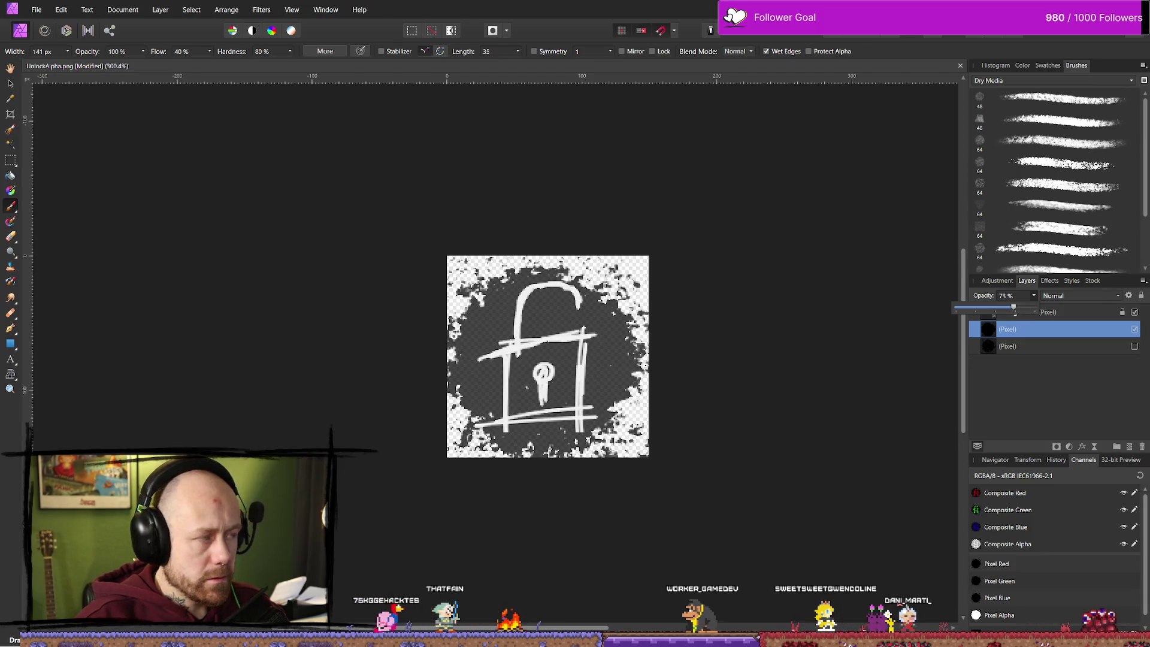
# - Export a 150 px PNG replacing UnlockAlpha.png, then check the reimported texture in Unreal
pyautogui.click(36, 10)
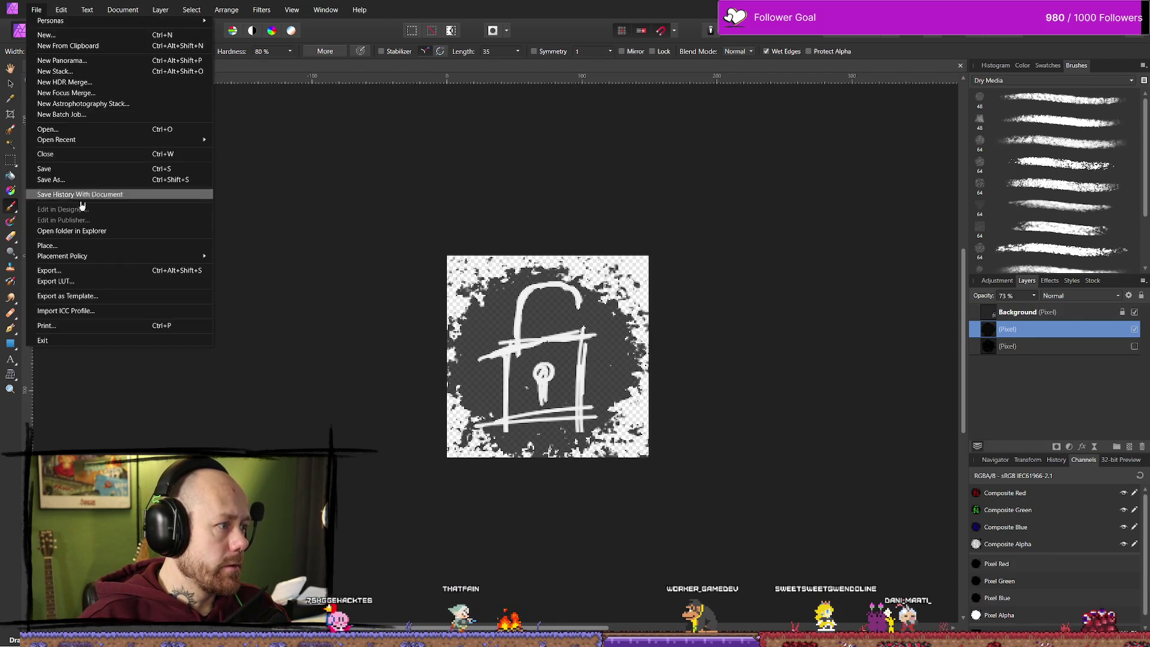
pyautogui.click(75, 275)
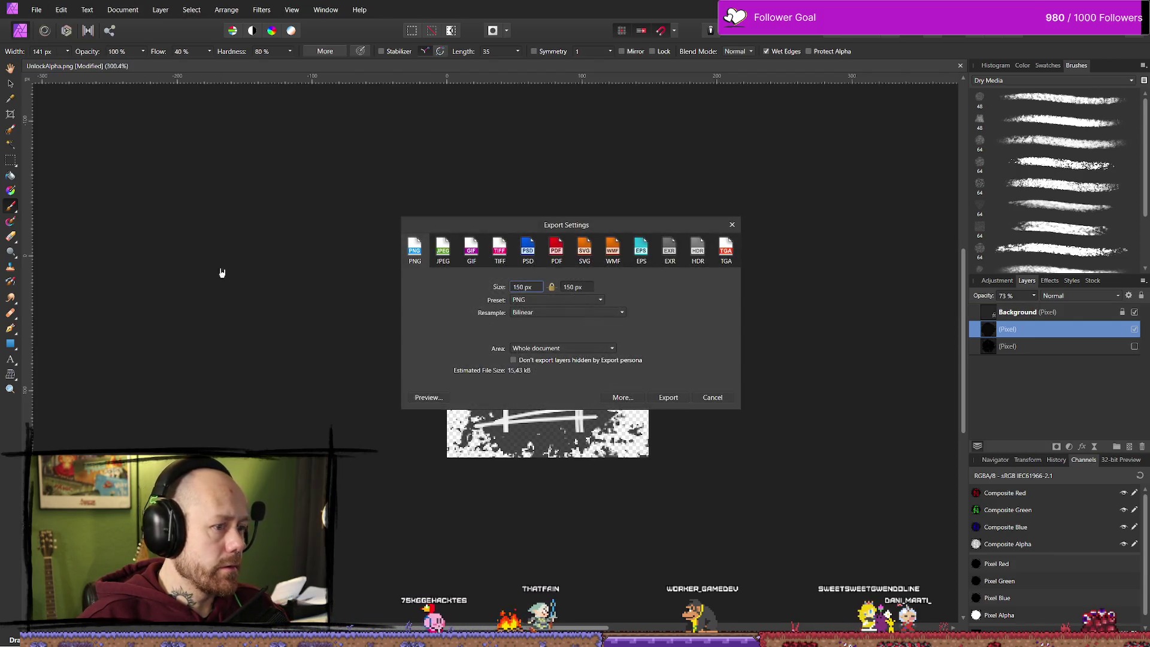
pyautogui.click(657, 394)
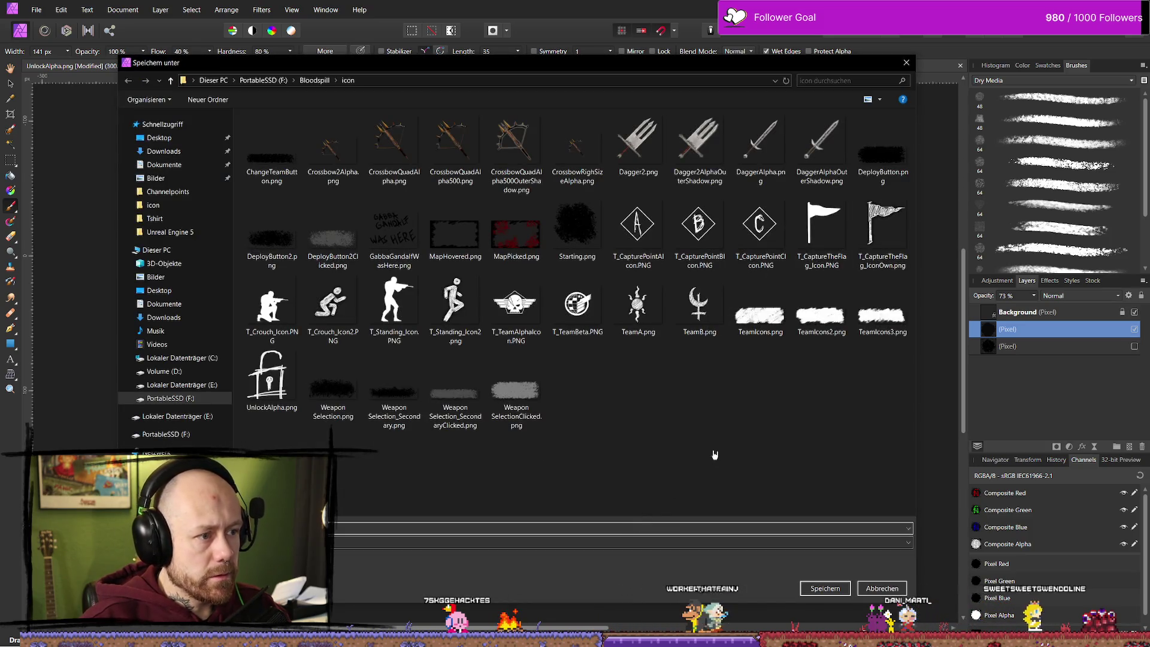
pyautogui.click(271, 378)
pyautogui.press('Return')
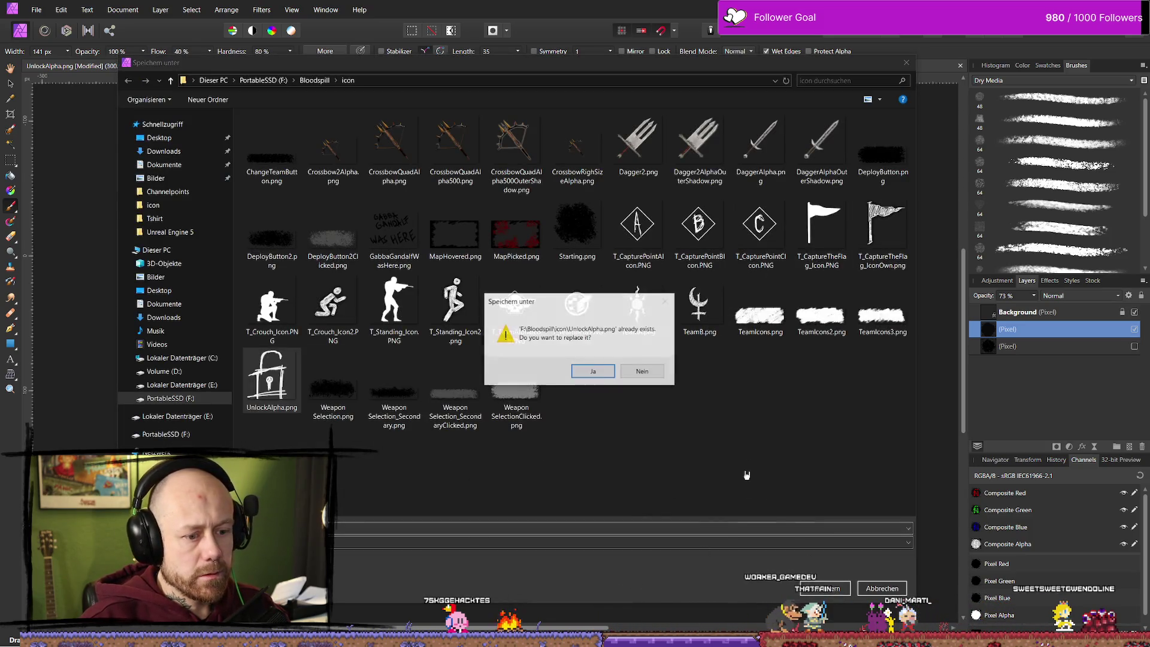
pyautogui.click(588, 367)
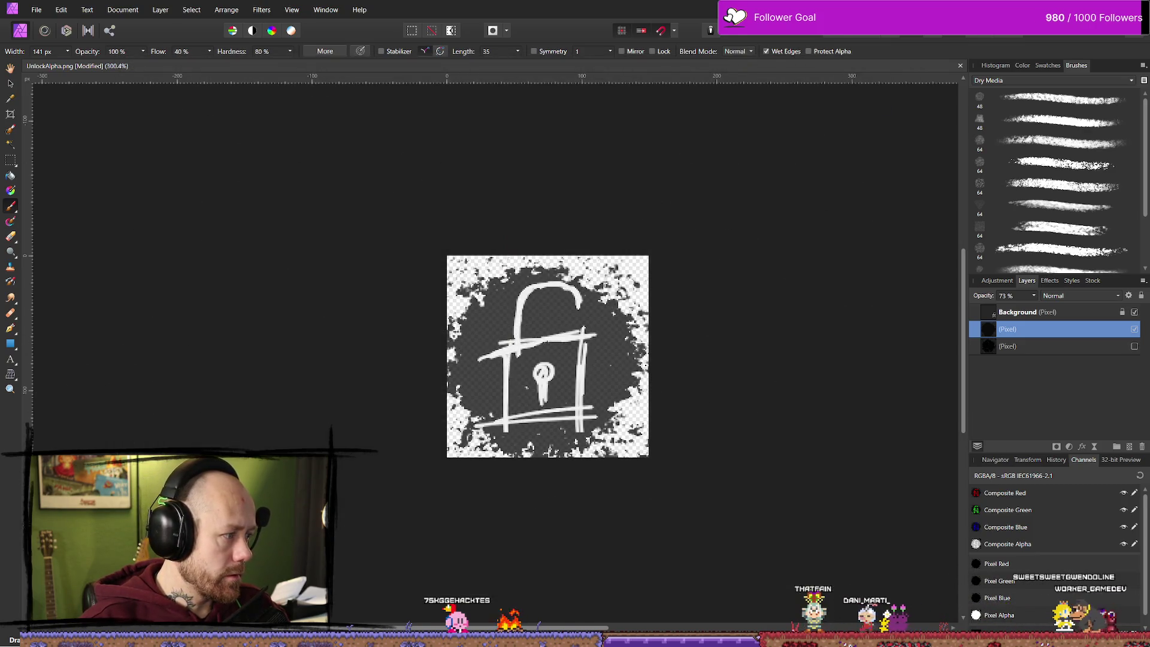
pyautogui.hotkey('alt', 'Tab')
pyautogui.hotkey('ctrl', 'space')
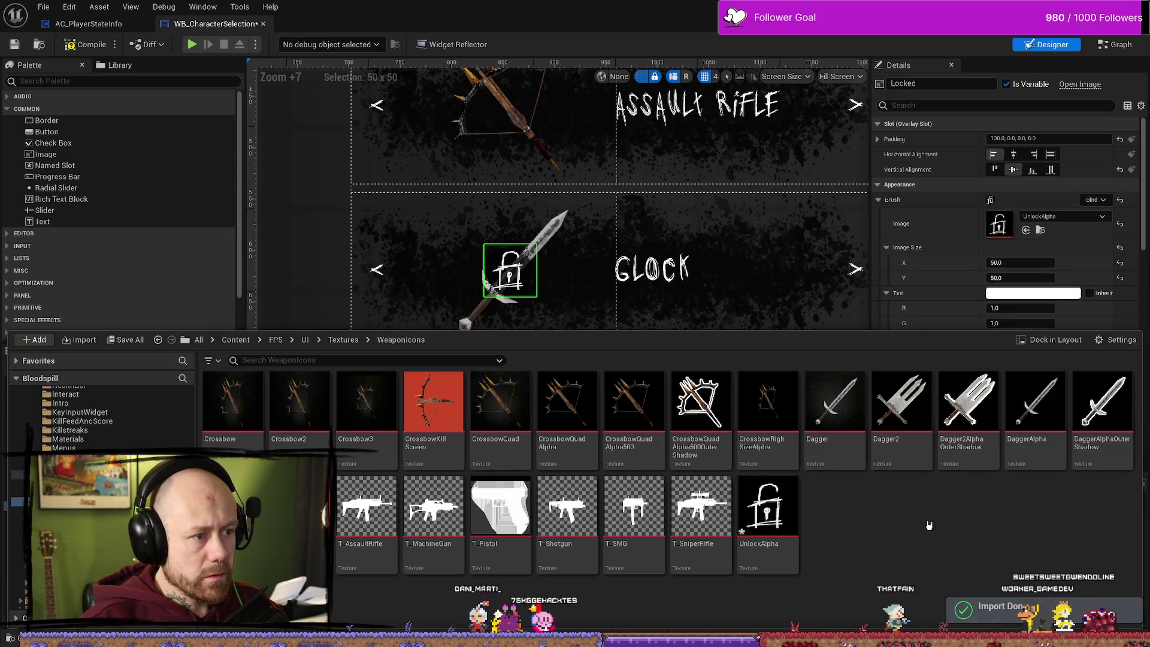
# - Close the Content Drawer and resize the Glock row's Locked padlock image to 75 × 75
pyautogui.click(606, 314)
pyautogui.scroll(-5, 606, 313)
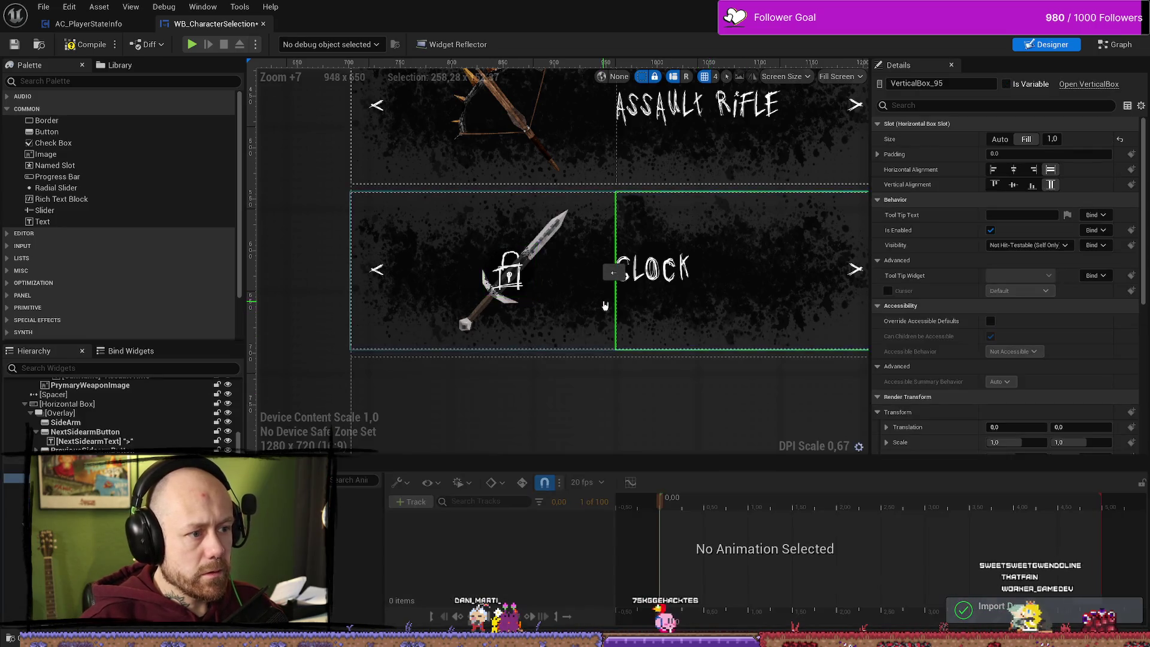
pyautogui.scroll(-1, 606, 313)
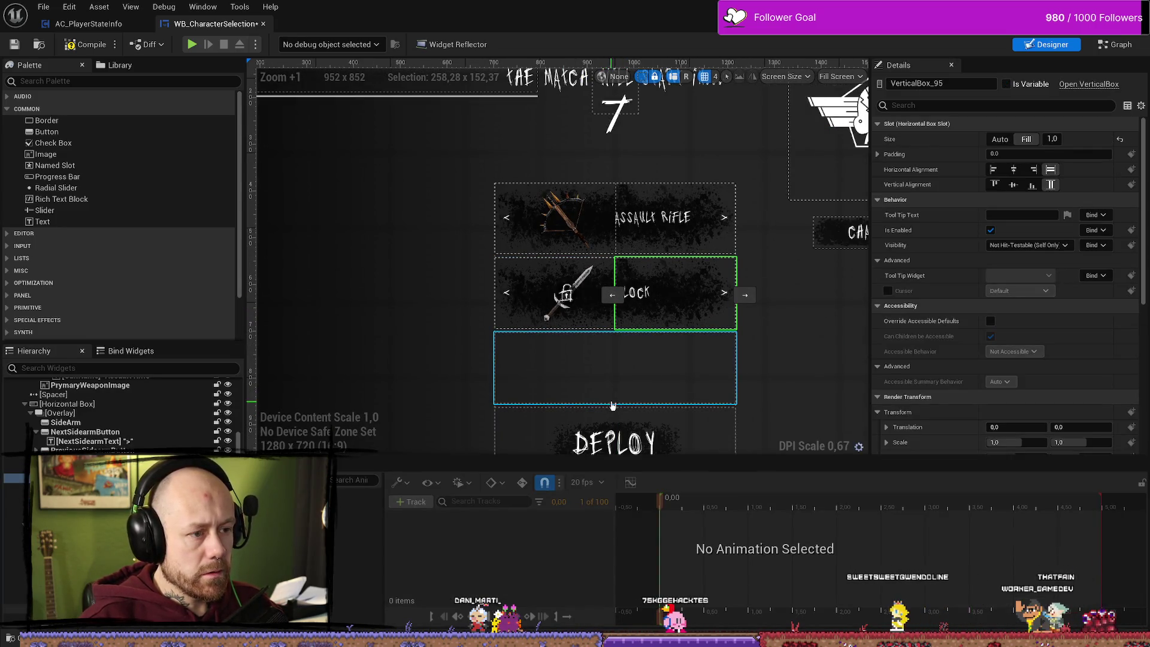
pyautogui.scroll(8, 596, 365)
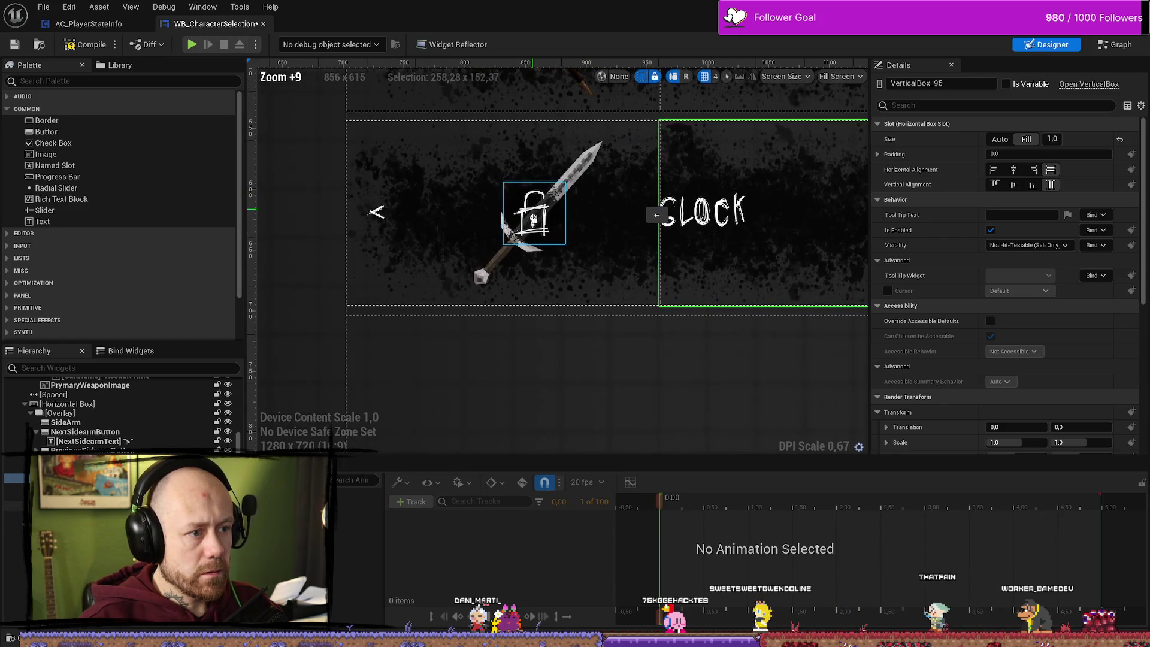
pyautogui.click(535, 215)
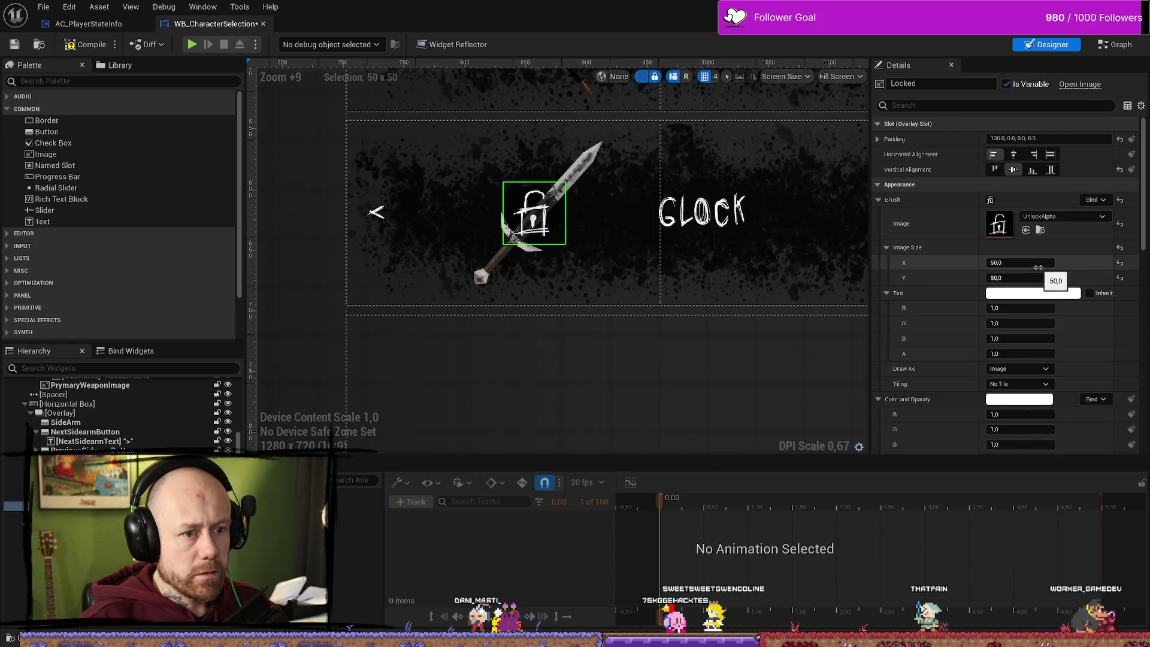
pyautogui.write('75')
pyautogui.press('Tab')
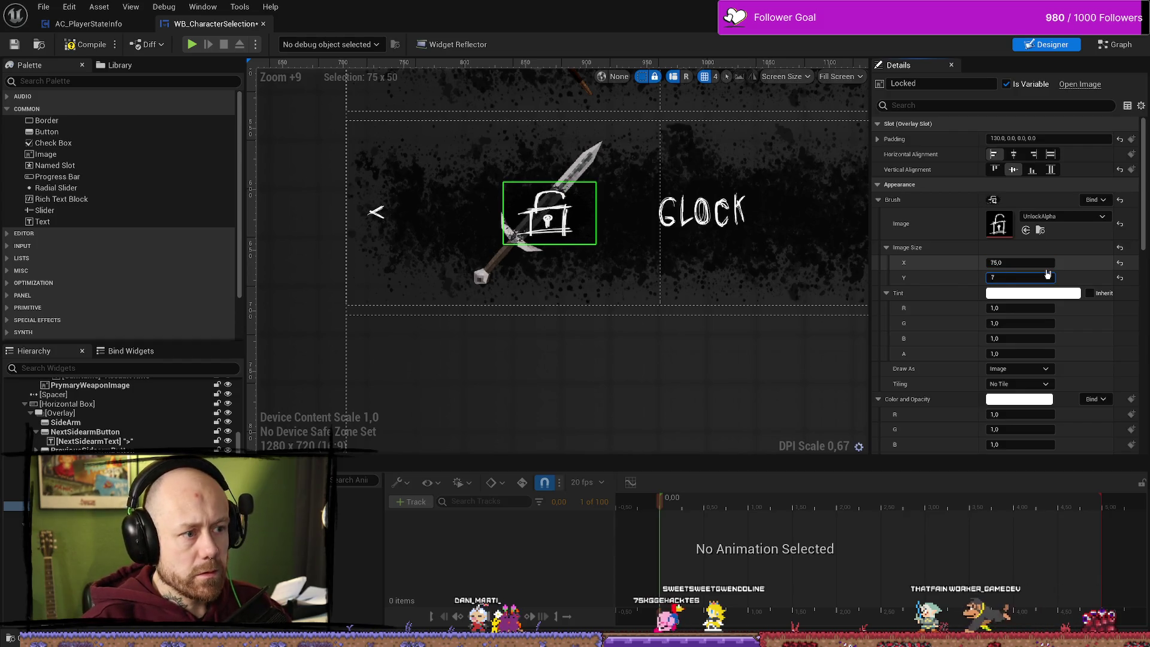
pyautogui.write('5')
pyautogui.press('Return')
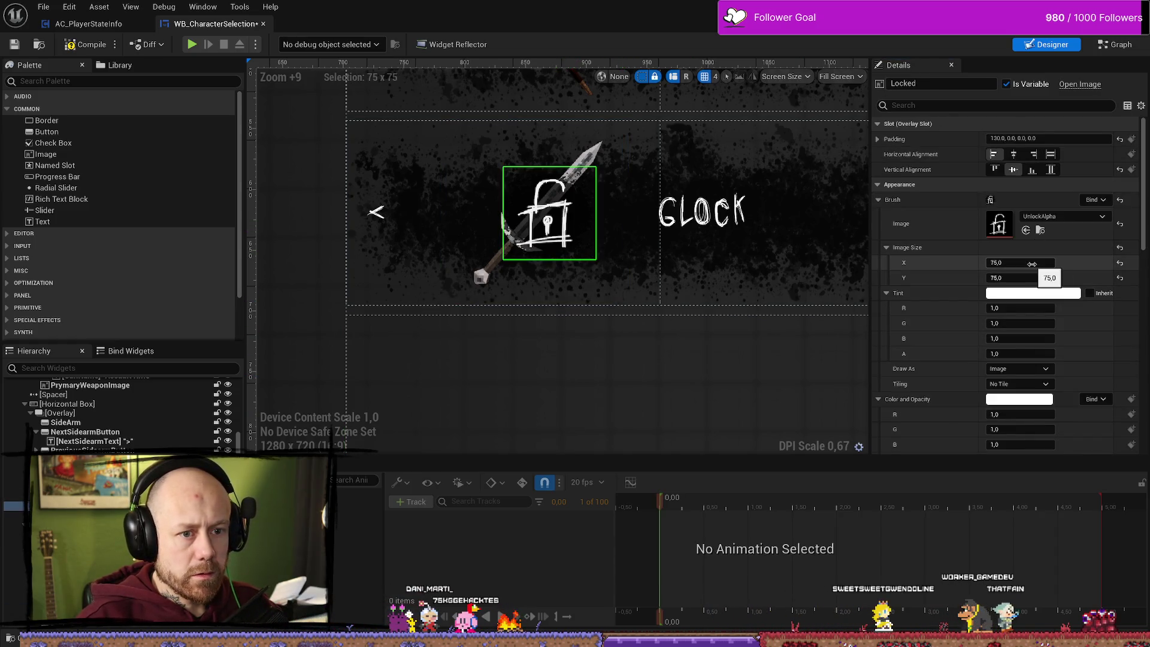
# - Expand the Locked image's padding and try left padding values 110, 115 and 120
pyautogui.click(878, 139)
pyautogui.click(1018, 154)
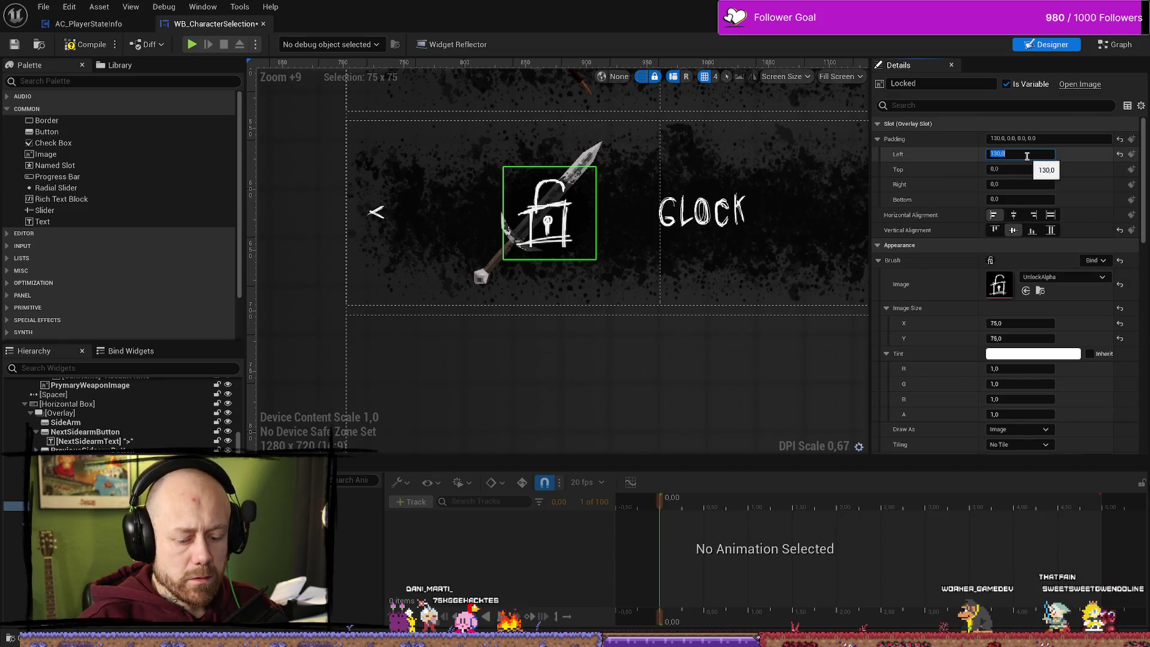
pyautogui.write('10')
pyautogui.press('Return')
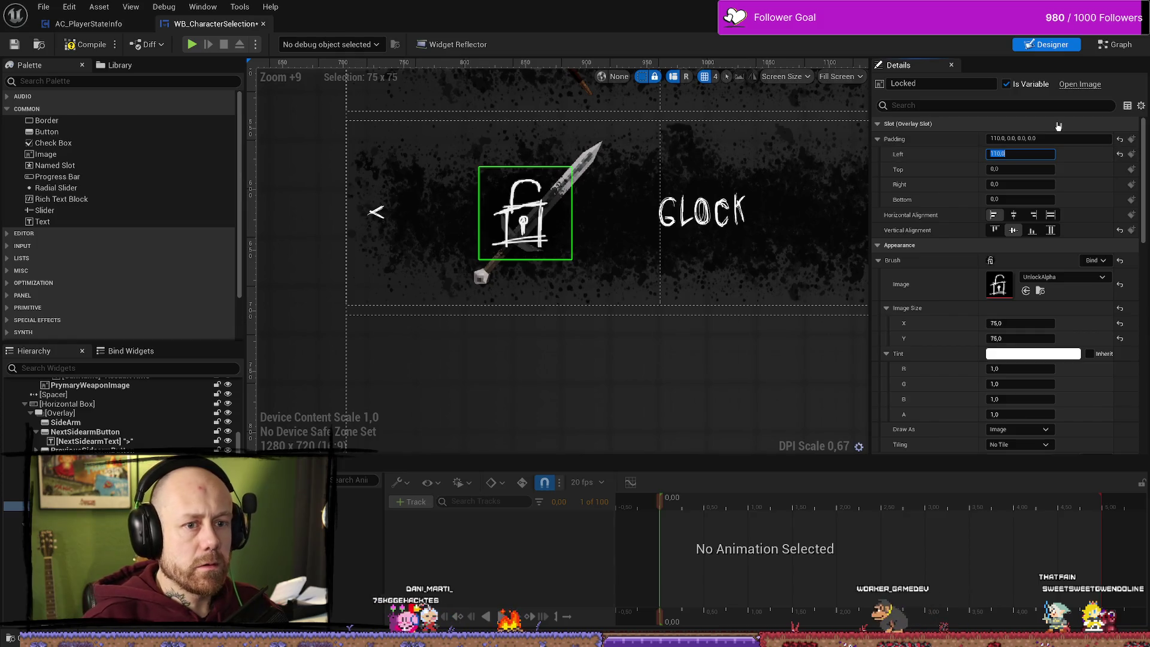
pyautogui.write('115')
pyautogui.press('Return')
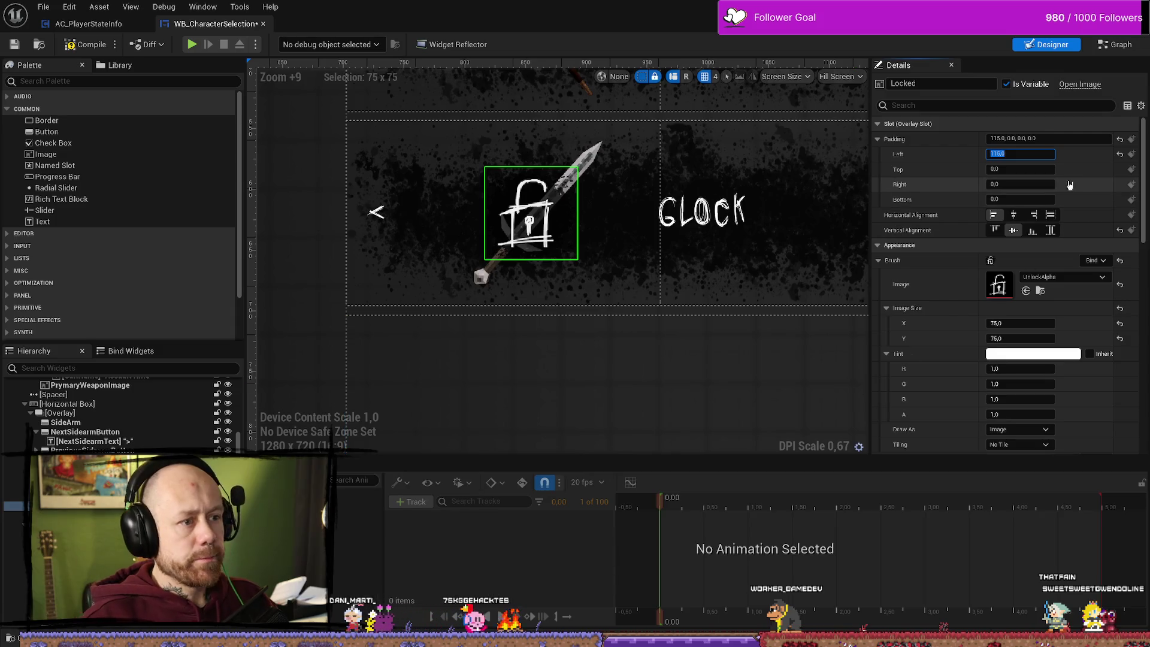
pyautogui.write('120')
pyautogui.press('Return')
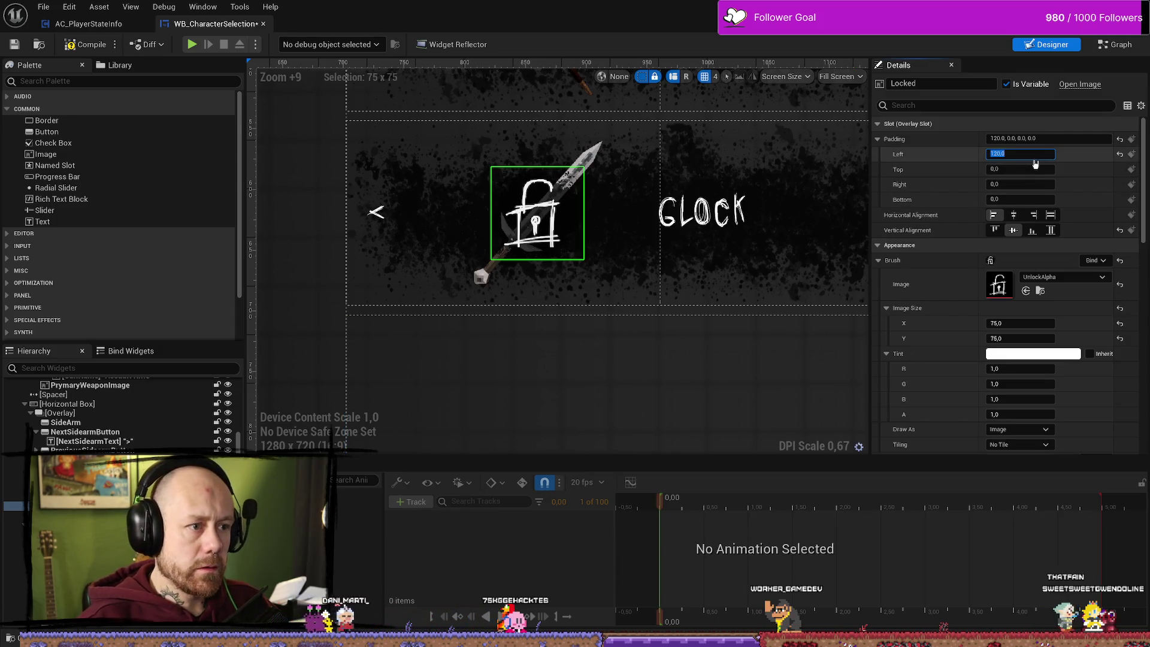
# - Judge the padlock's placement over the Glock slot and settle the left padding on 115
pyautogui.click(631, 379)
pyautogui.scroll(-10, 649, 362)
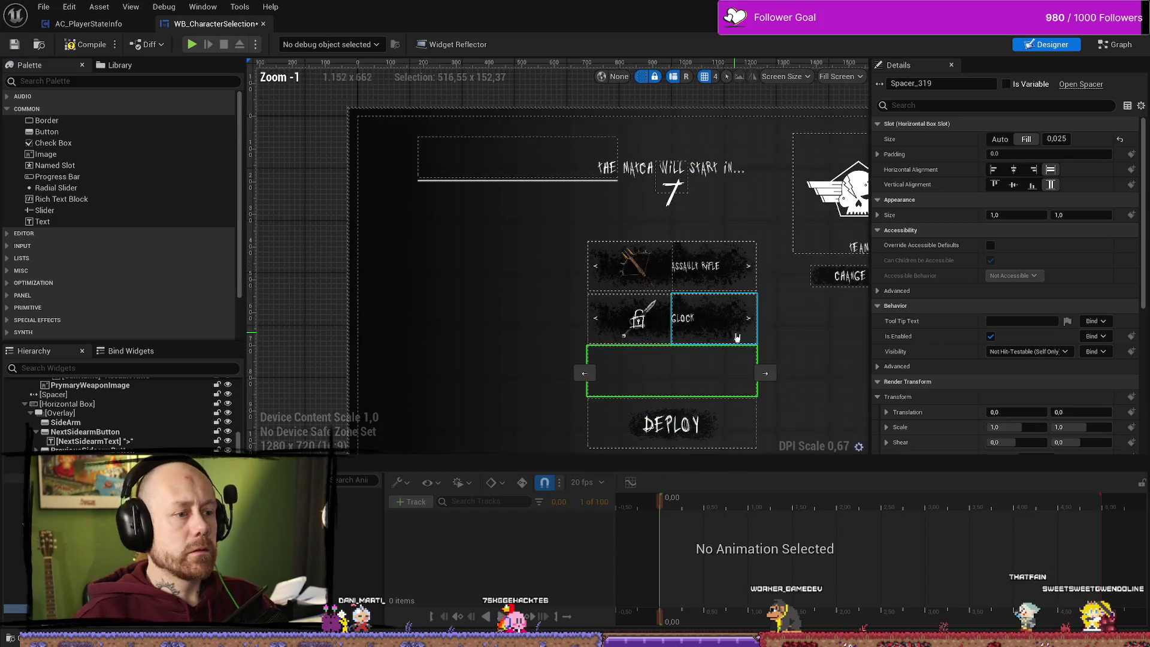
pyautogui.scroll(5, 856, 334)
pyautogui.scroll(-1, 856, 335)
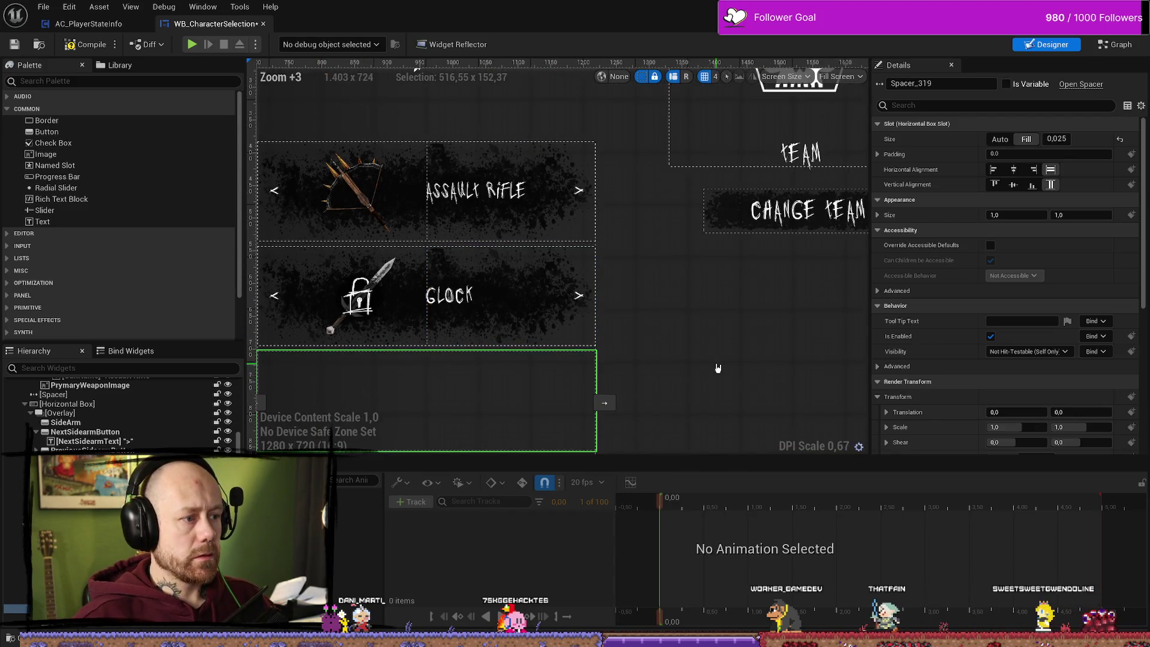
pyautogui.moveTo(718, 368); pyautogui.dragTo(796, 346)
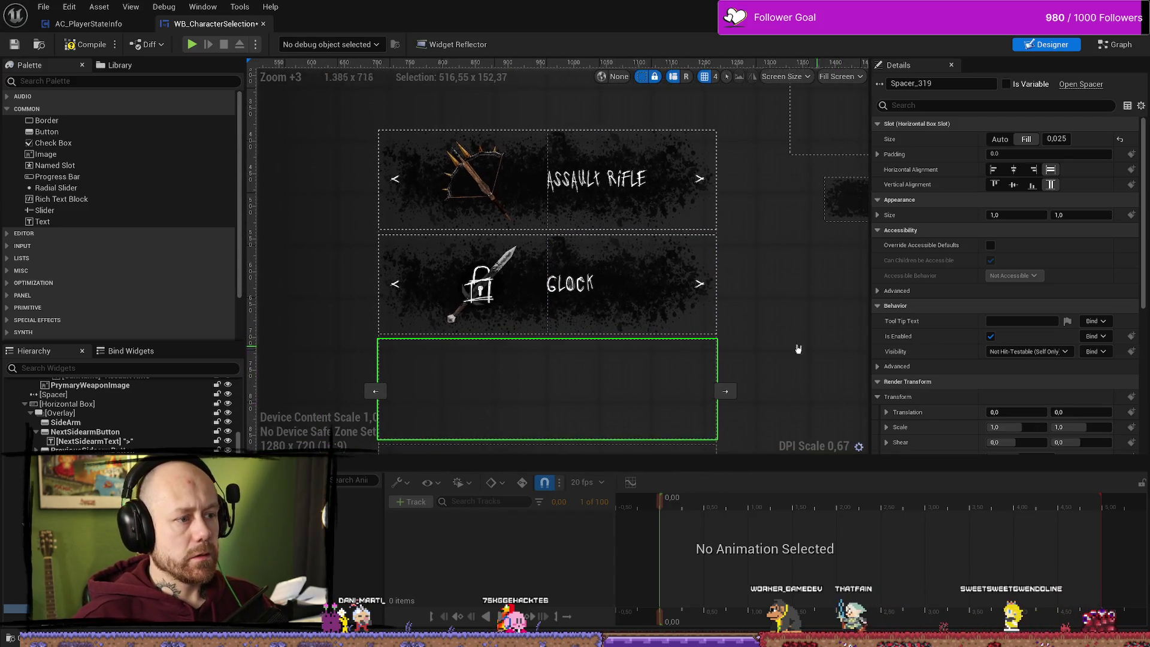
pyautogui.click(465, 303)
pyautogui.click(1034, 153)
pyautogui.write('115')
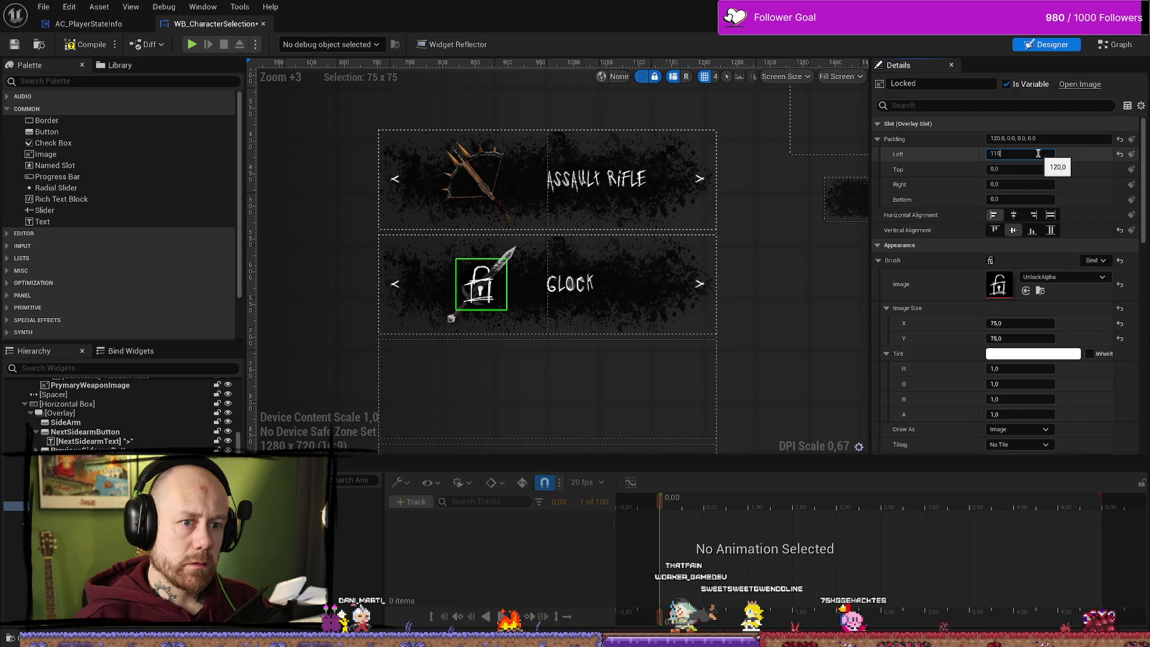
pyautogui.press('Return')
pyautogui.click(849, 356)
pyautogui.scroll(-7, 816, 311)
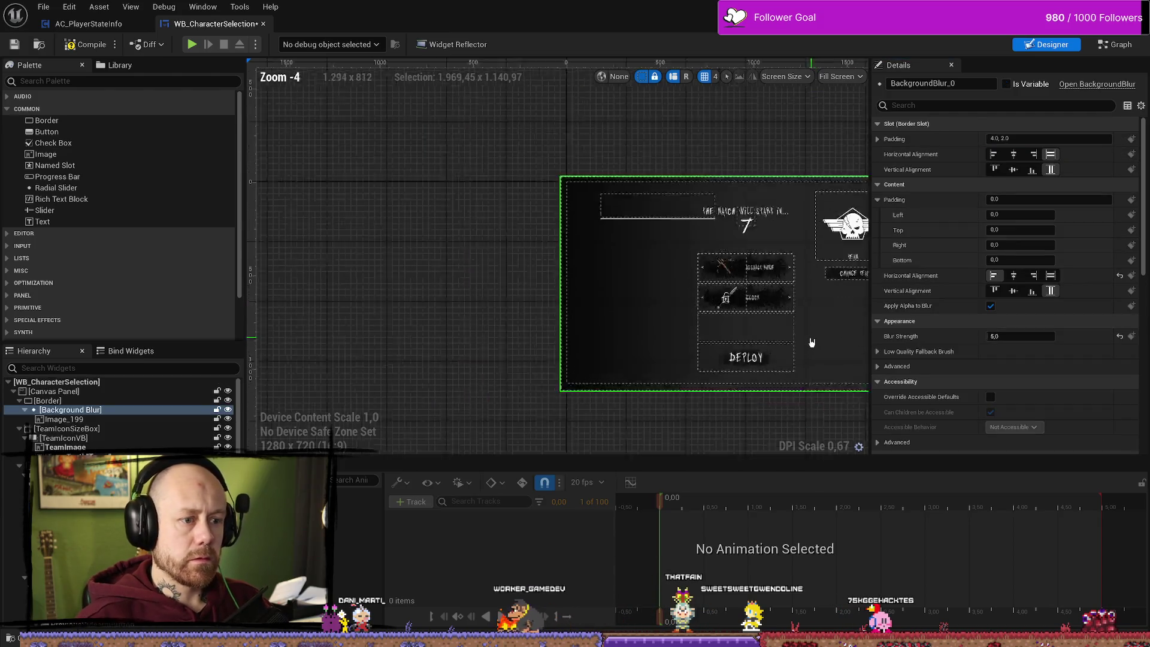
pyautogui.scroll(6, 805, 320)
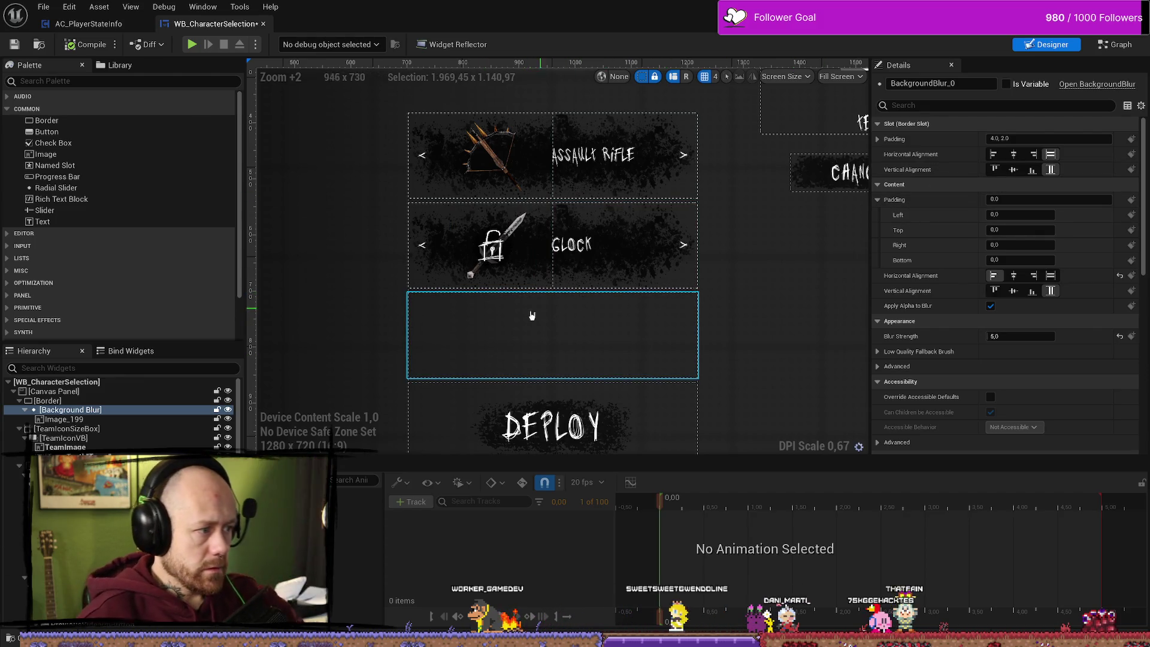
pyautogui.click(493, 247)
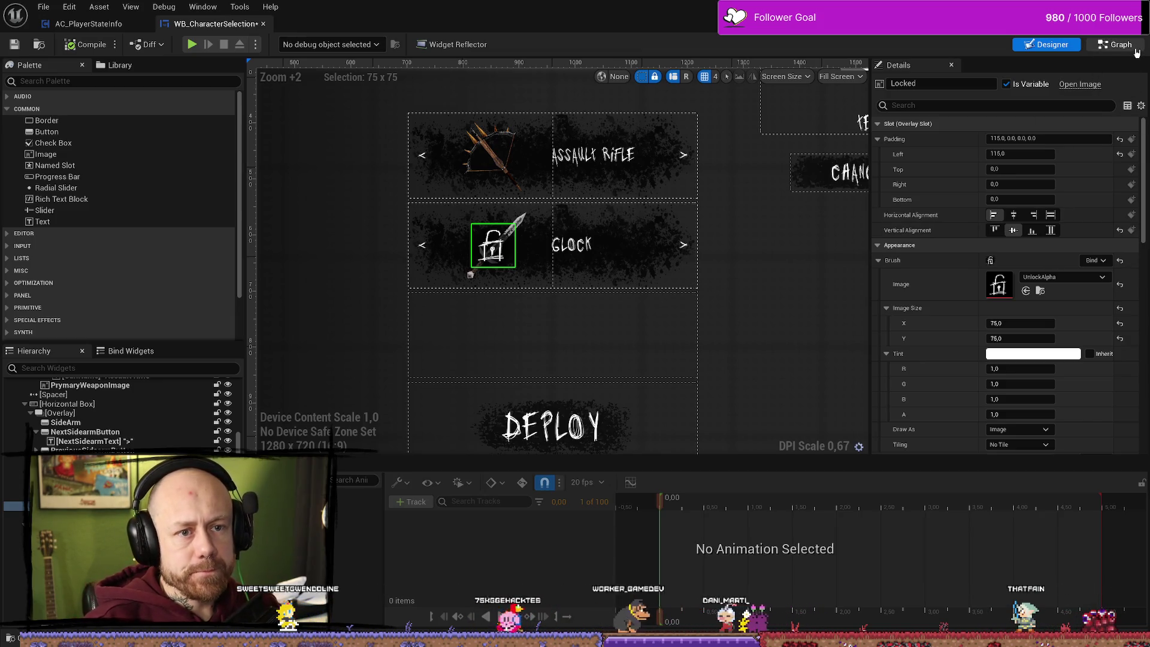
# - In the Event Graph, shift the SetText and Set Brush nodes right and drag in the Locked variable
pyautogui.click(1115, 45)
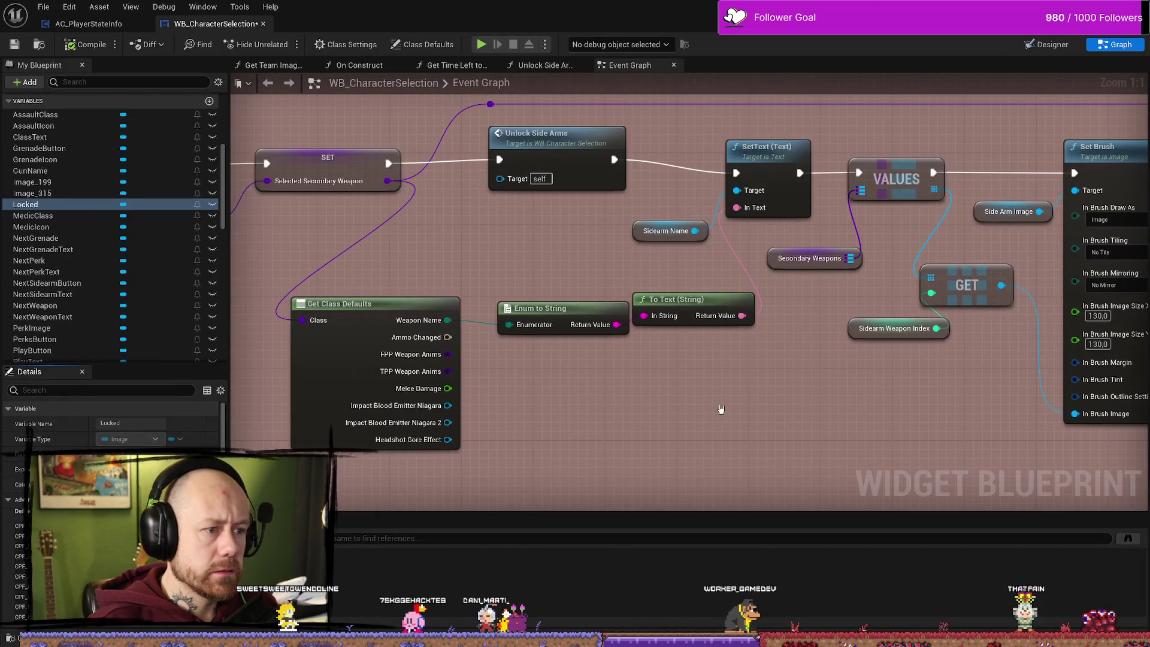
pyautogui.scroll(-2, 601, 238)
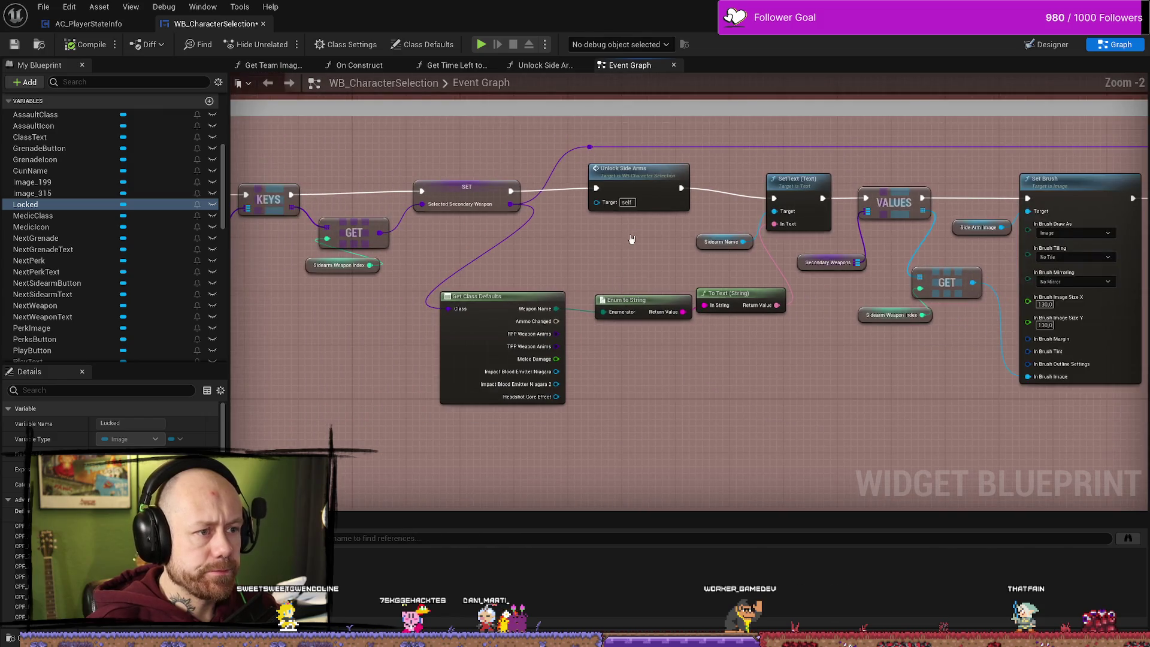
pyautogui.moveTo(615, 220); pyautogui.dragTo(589, 219)
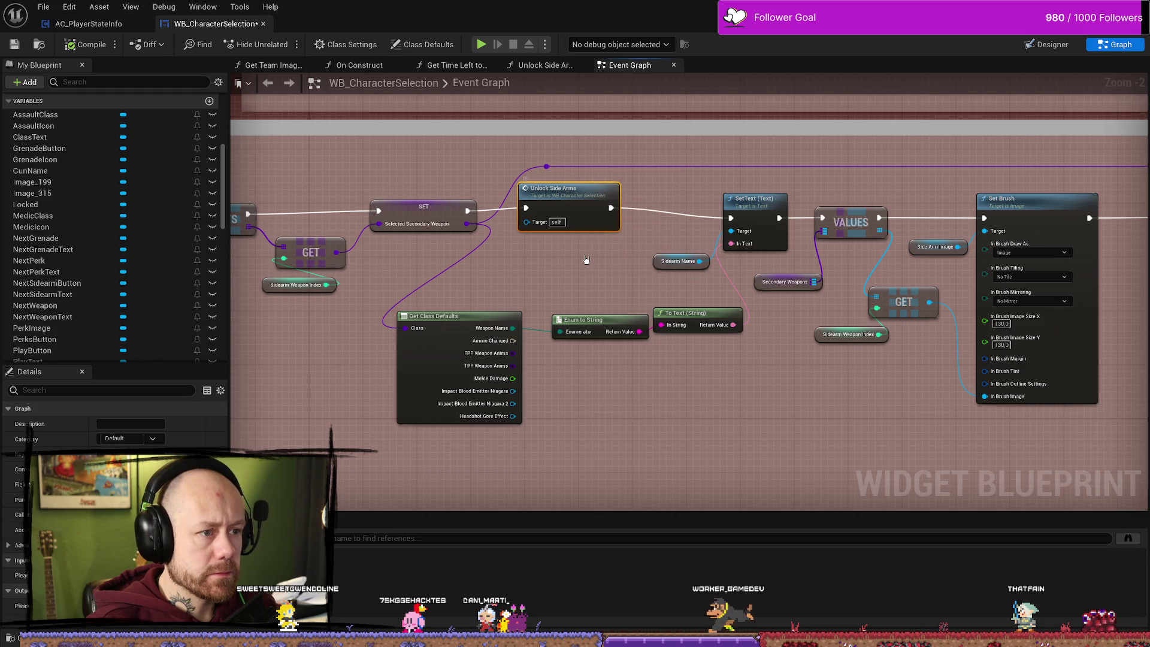
pyautogui.moveTo(591, 256); pyautogui.dragTo(439, 252)
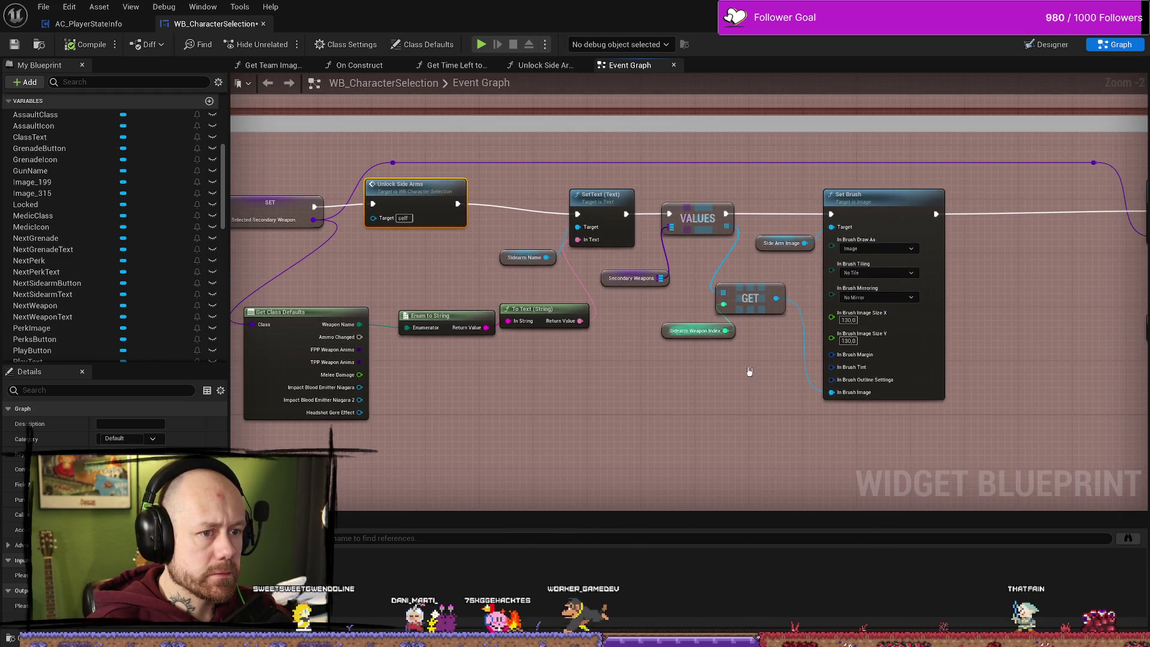
pyautogui.moveTo(915, 420)
pyautogui.mouseDown()
pyautogui.moveTo(779, 335)
pyautogui.moveTo(479, 232)
pyautogui.mouseUp()
pyautogui.moveTo(589, 197); pyautogui.dragTo(657, 191)
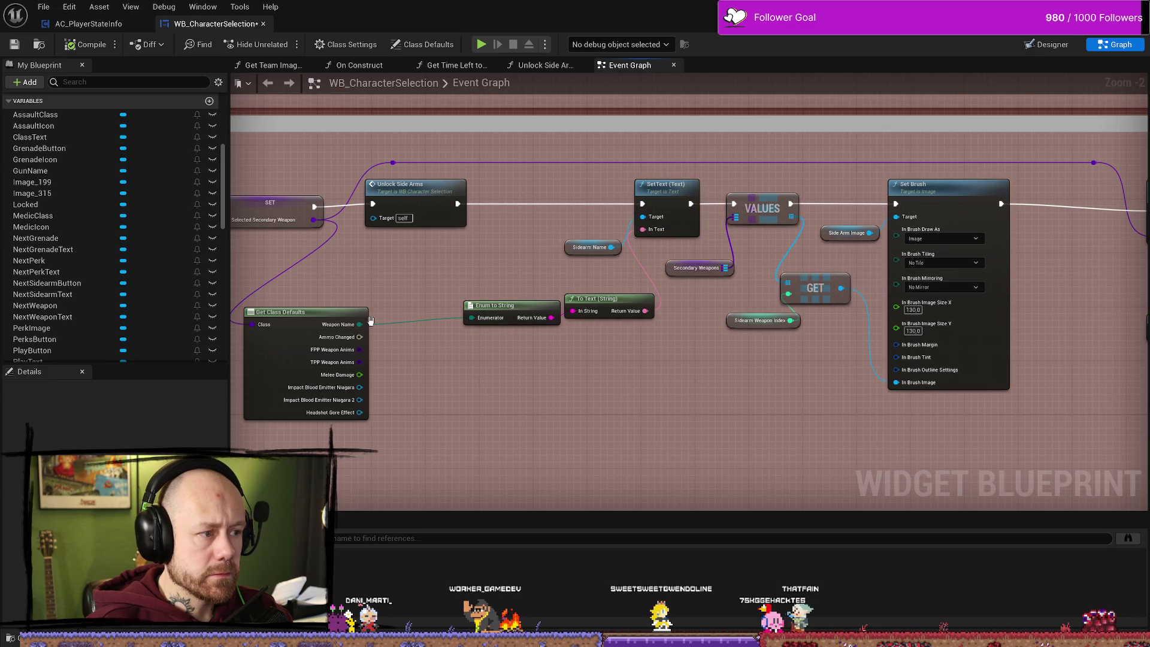
pyautogui.moveTo(310, 312); pyautogui.dragTo(376, 314)
pyautogui.moveTo(465, 264); pyautogui.dragTo(485, 291)
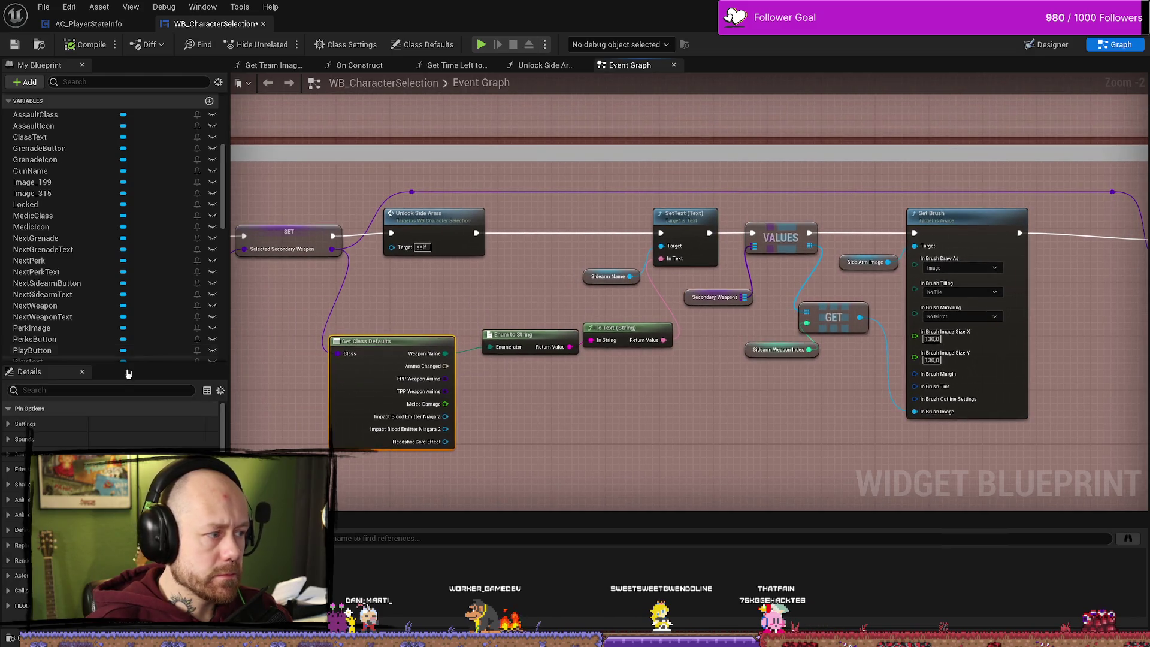
pyautogui.moveTo(60, 206)
pyautogui.mouseDown()
pyautogui.moveTo(479, 280)
pyautogui.moveTo(441, 278)
pyautogui.mouseUp()
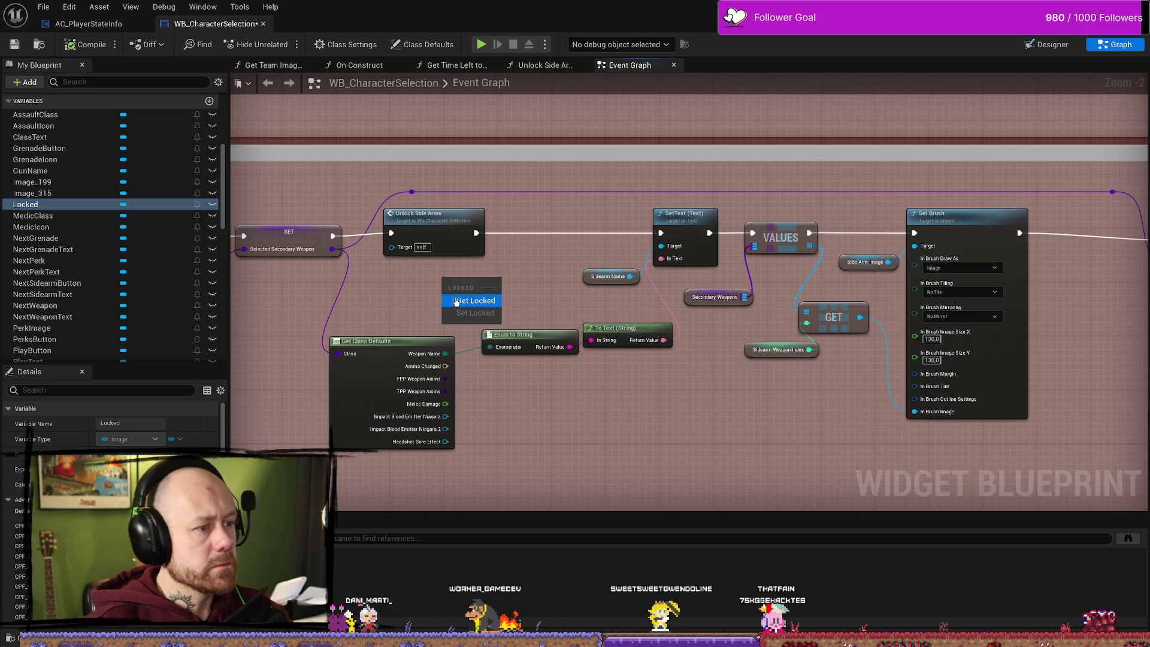
# - Add a Get Locked node and a Set Visibility node targeting it, placed after Unlock Side Arms
pyautogui.click(473, 301)
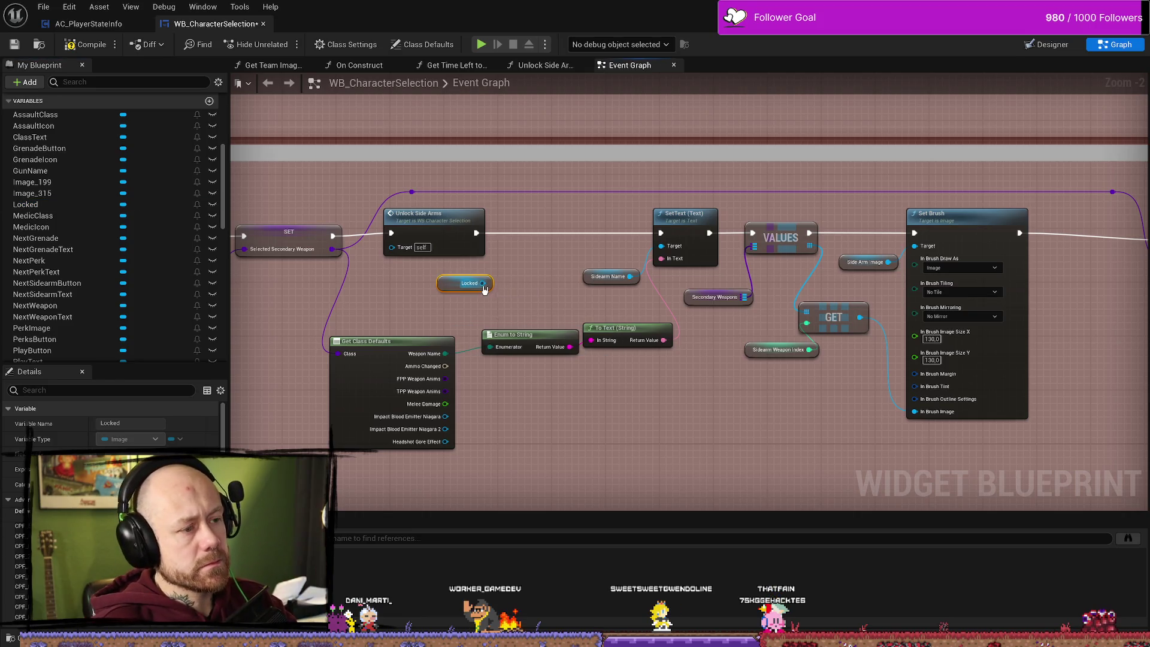
pyautogui.moveTo(509, 274); pyautogui.dragTo(510, 273)
pyautogui.write('set vi')
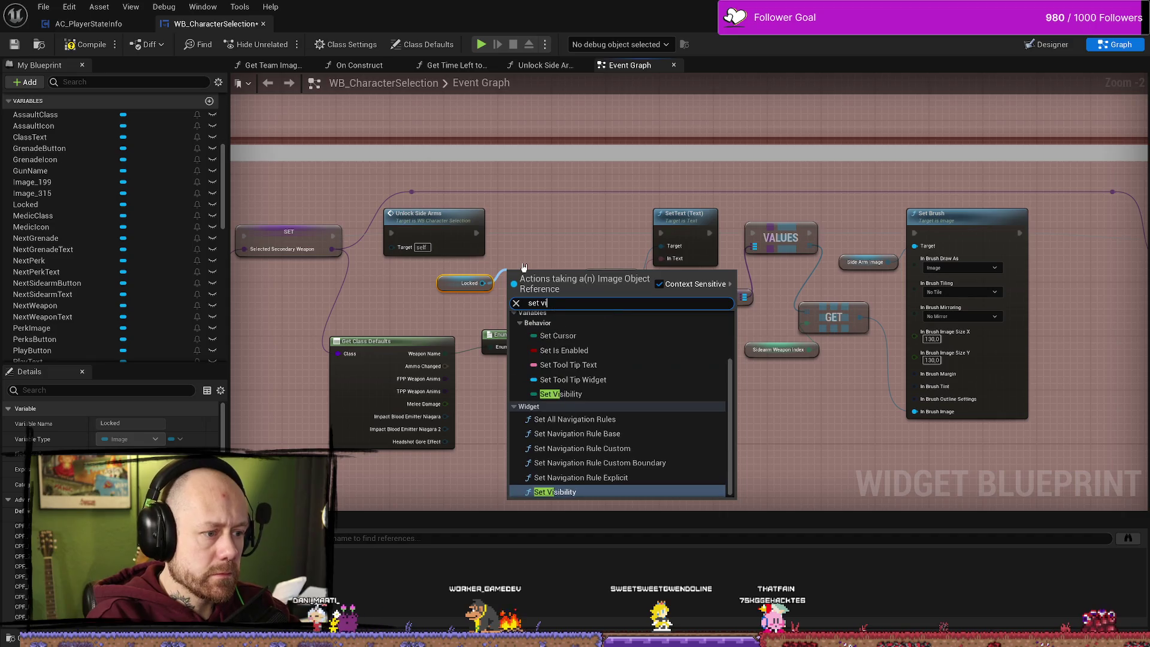
pyautogui.press('Return')
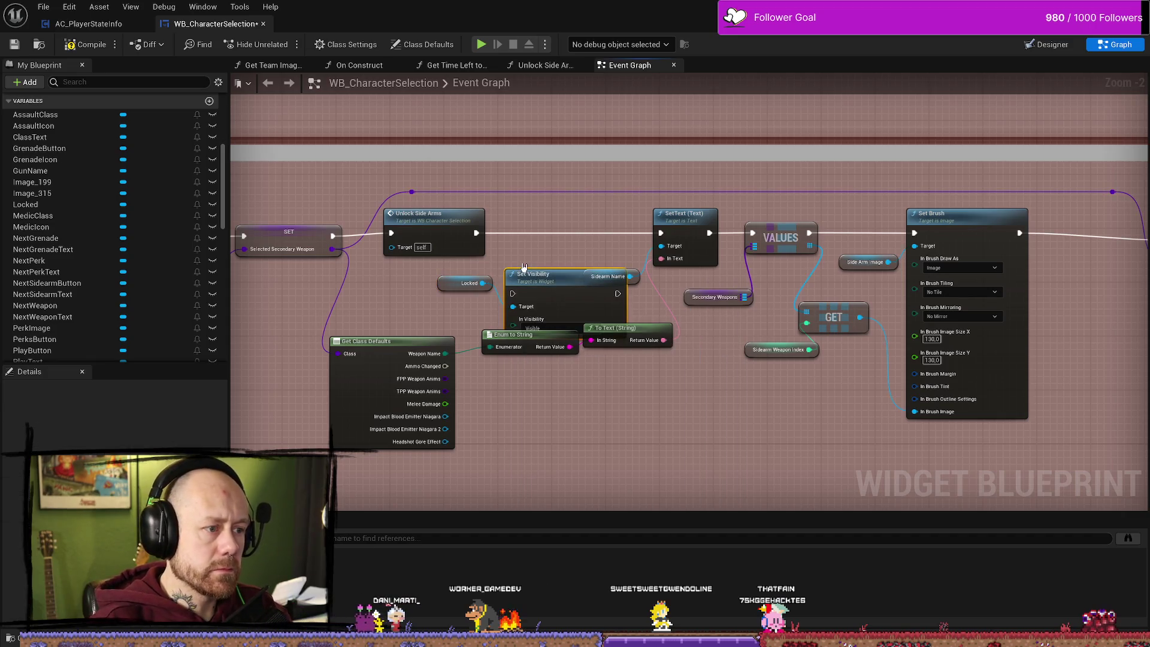
pyautogui.moveTo(528, 275); pyautogui.dragTo(534, 217)
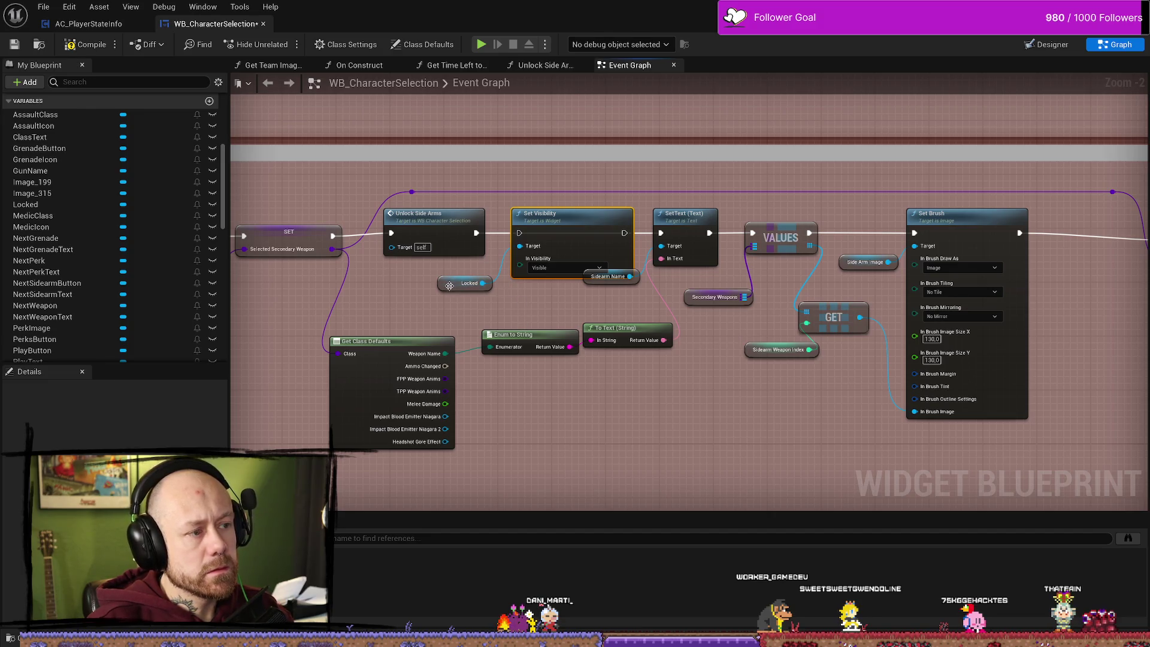
# - Move the left node group further left to make room near the Set Brush nodes
pyautogui.moveTo(449, 285)
pyautogui.mouseDown()
pyautogui.moveTo(527, 285)
pyautogui.moveTo(441, 287)
pyautogui.mouseUp()
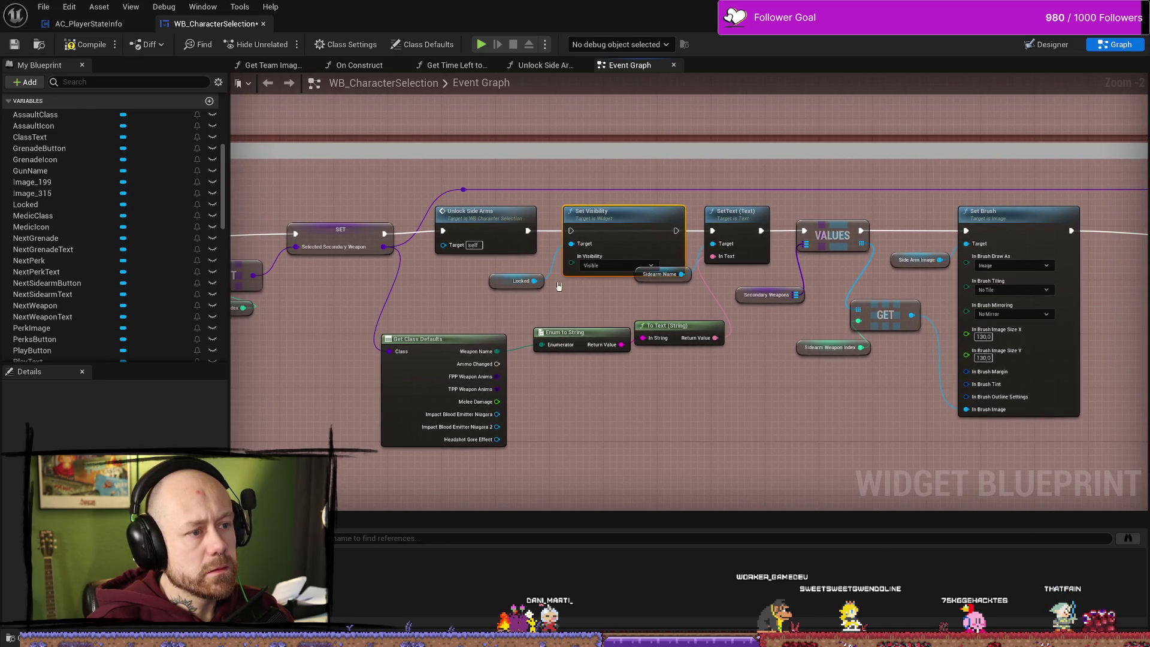
pyautogui.scroll(-4, 407, 298)
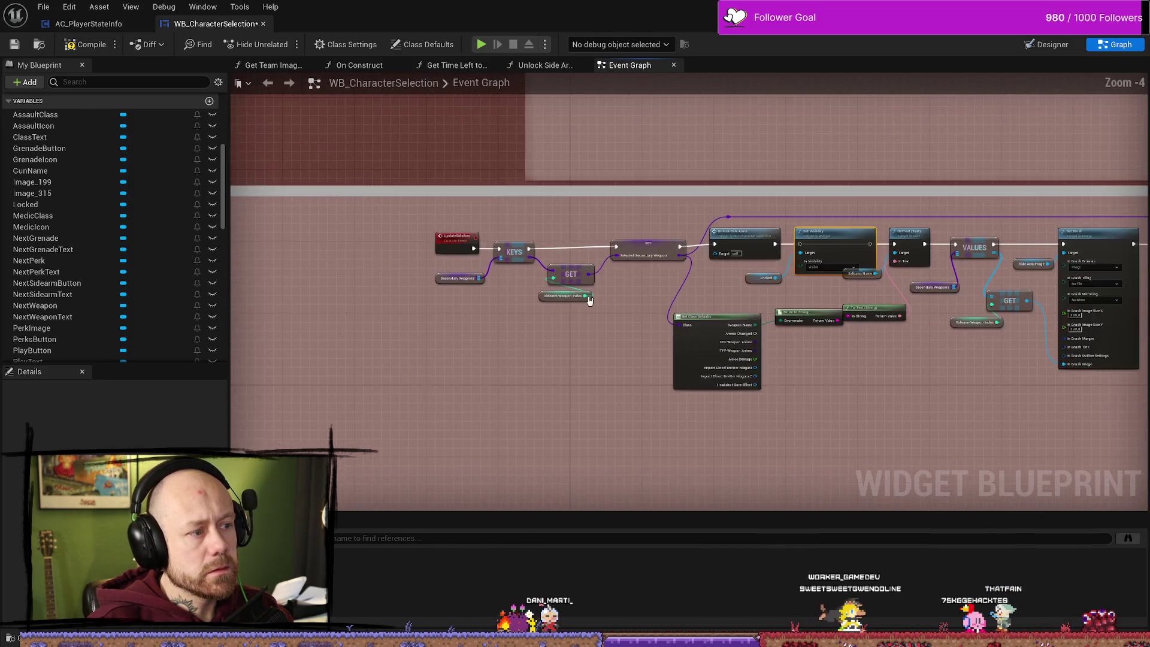
pyautogui.scroll(3, 396, 243)
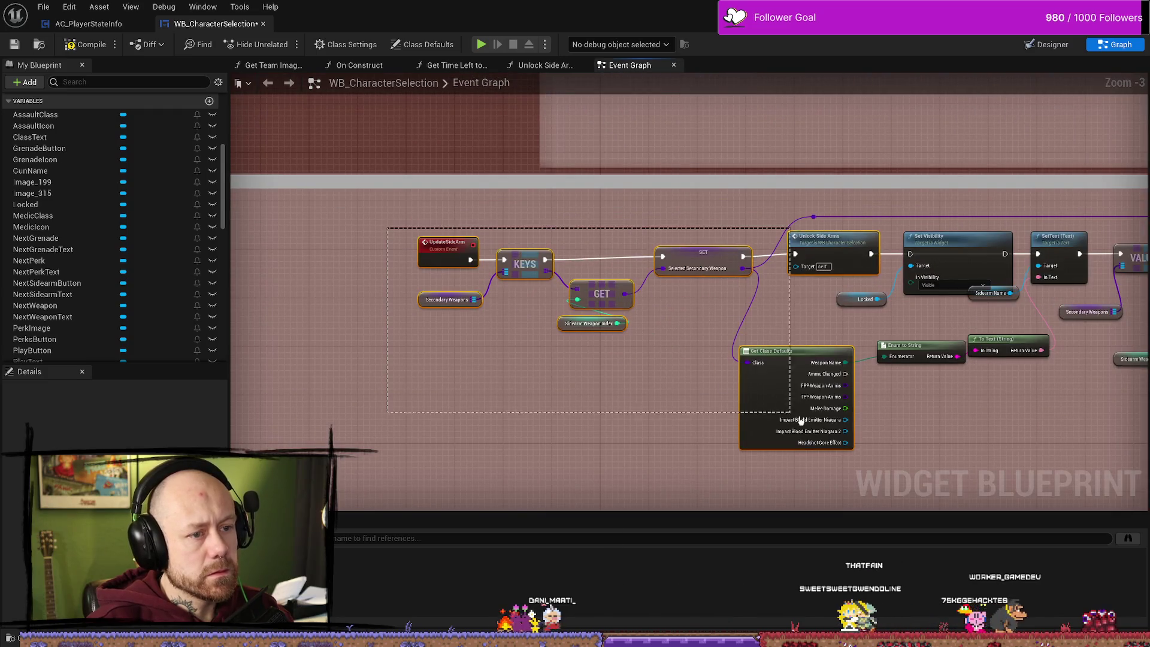
pyautogui.moveTo(813, 232); pyautogui.dragTo(721, 233)
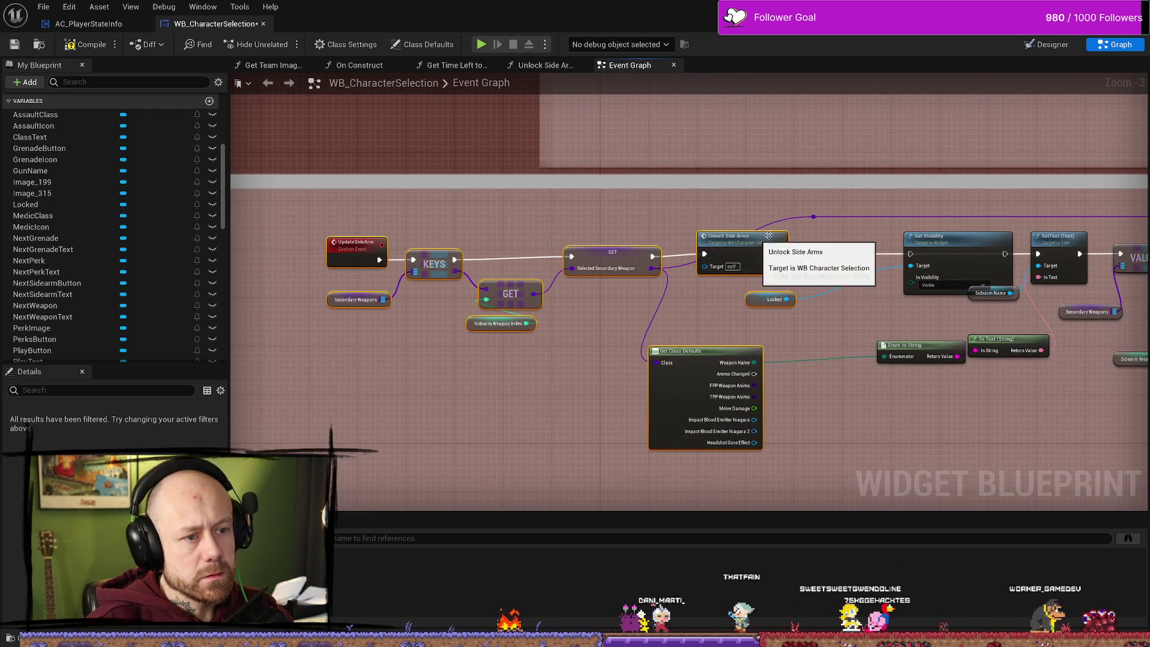
pyautogui.click(813, 218)
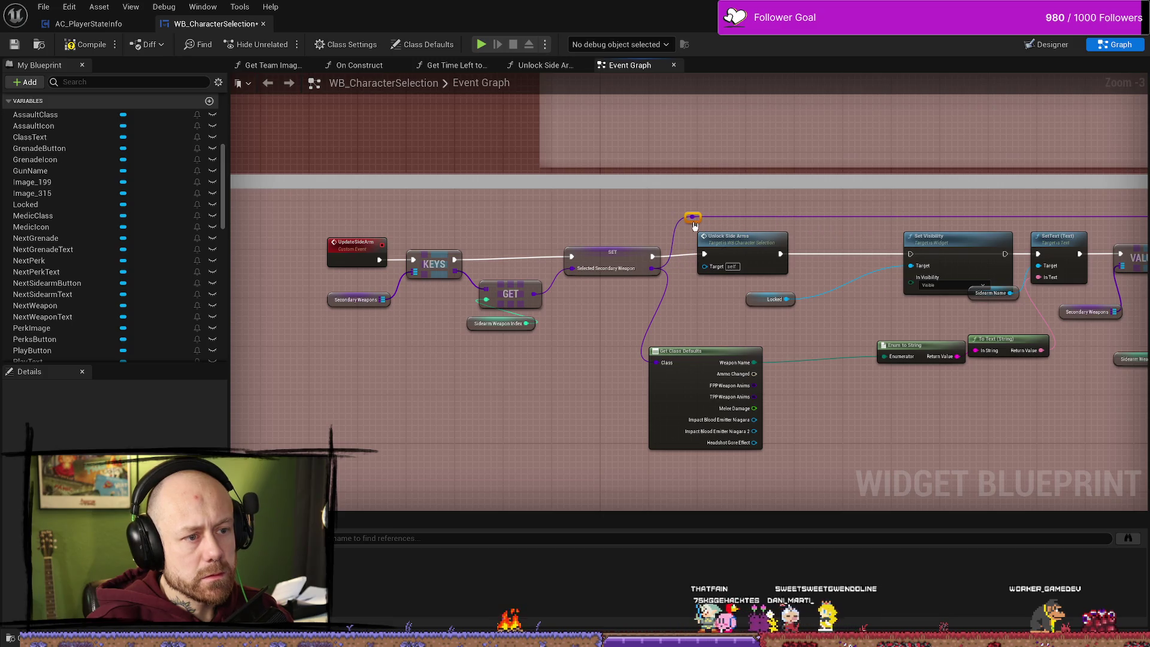
pyautogui.moveTo(844, 230); pyautogui.dragTo(654, 228)
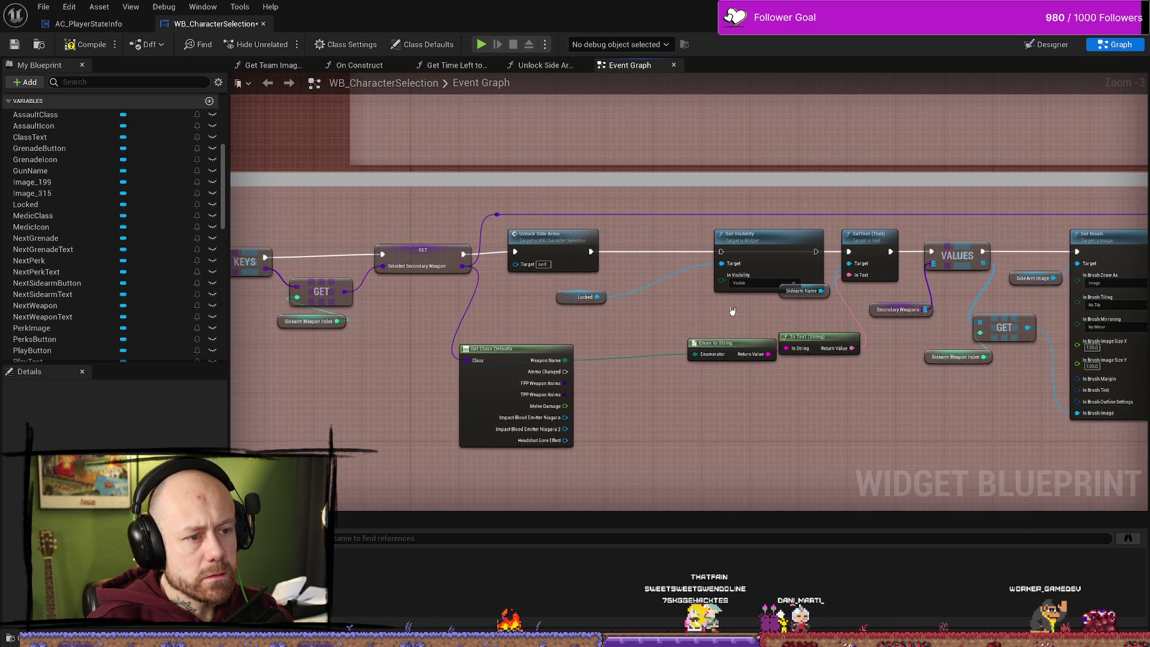
pyautogui.scroll(3, 732, 310)
# - Insert a Branch node after Unlock Side Arms
pyautogui.moveTo(507, 240); pyautogui.dragTo(557, 217)
pyautogui.write('bvranc')
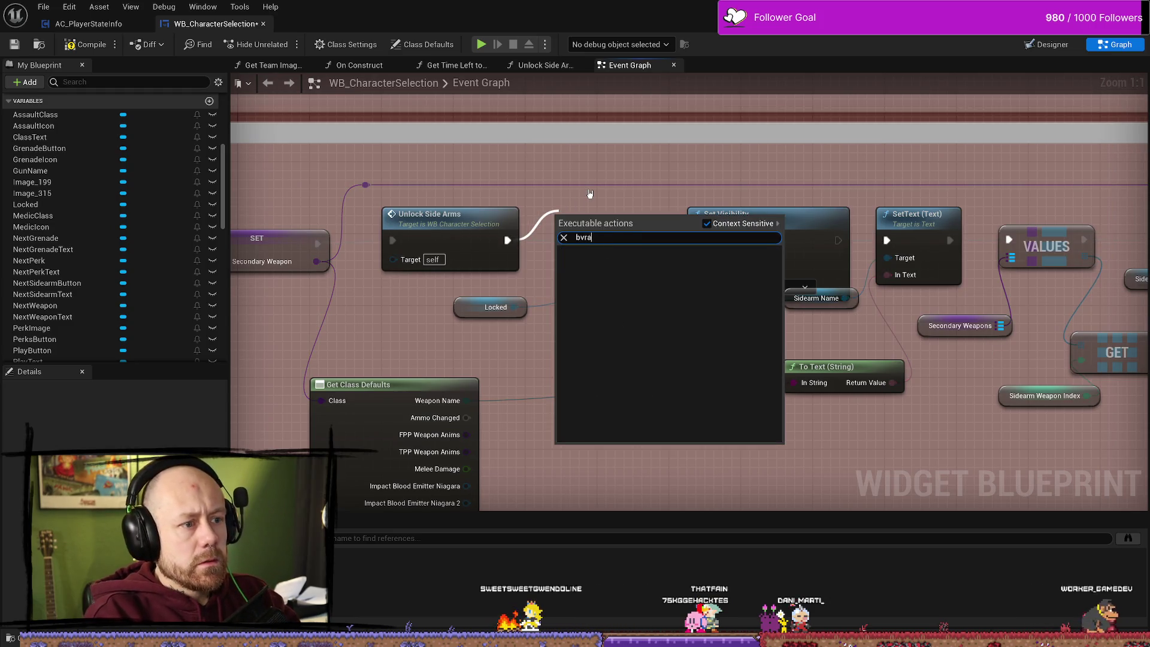
pyautogui.press('BackSpace')
pyautogui.write('ranch')
pyautogui.press('Return')
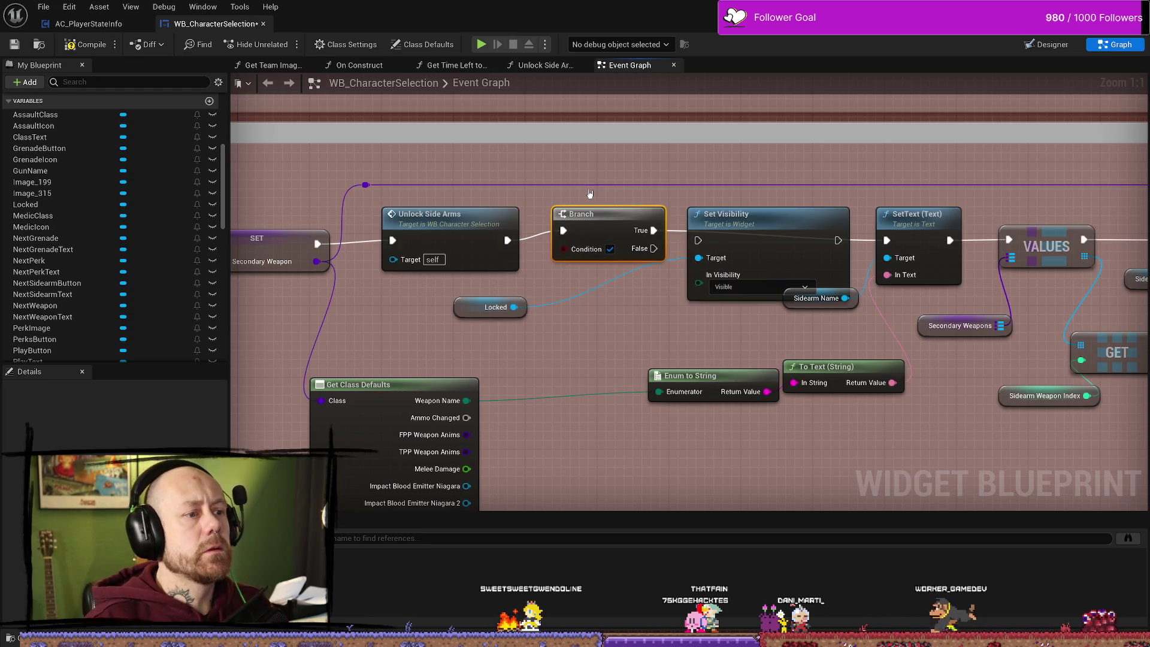
pyautogui.moveTo(622, 221); pyautogui.dragTo(613, 230)
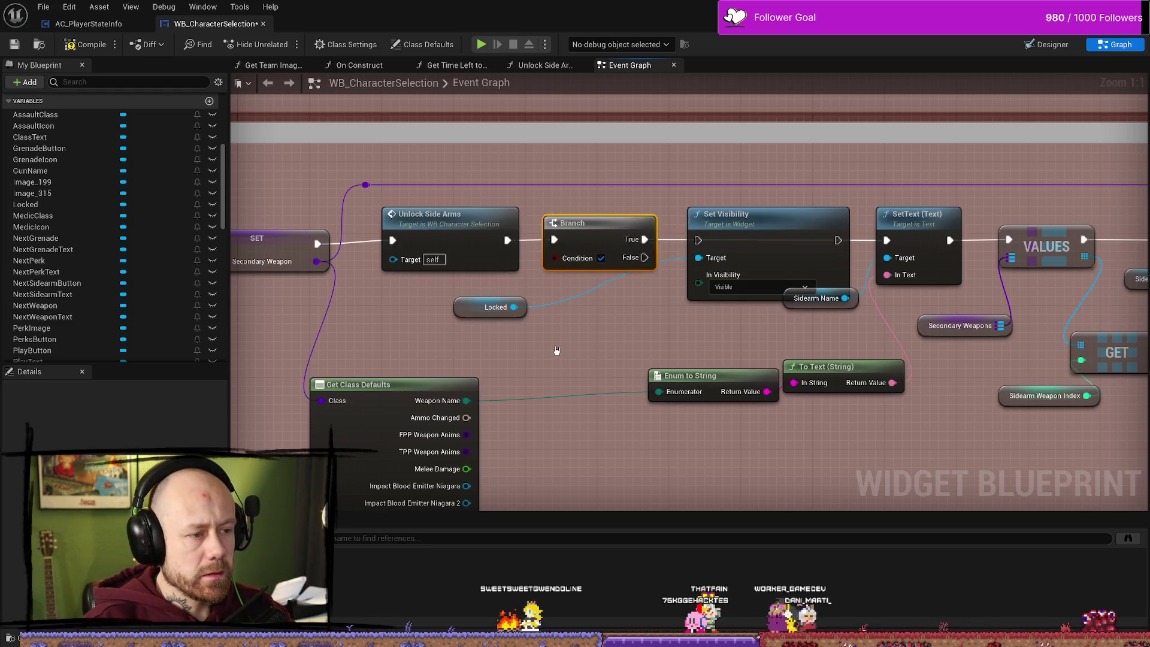
# - Add an Is Unlocked getter as the Branch condition and wire False to Set Visibility
pyautogui.scroll(-10, 88, 250)
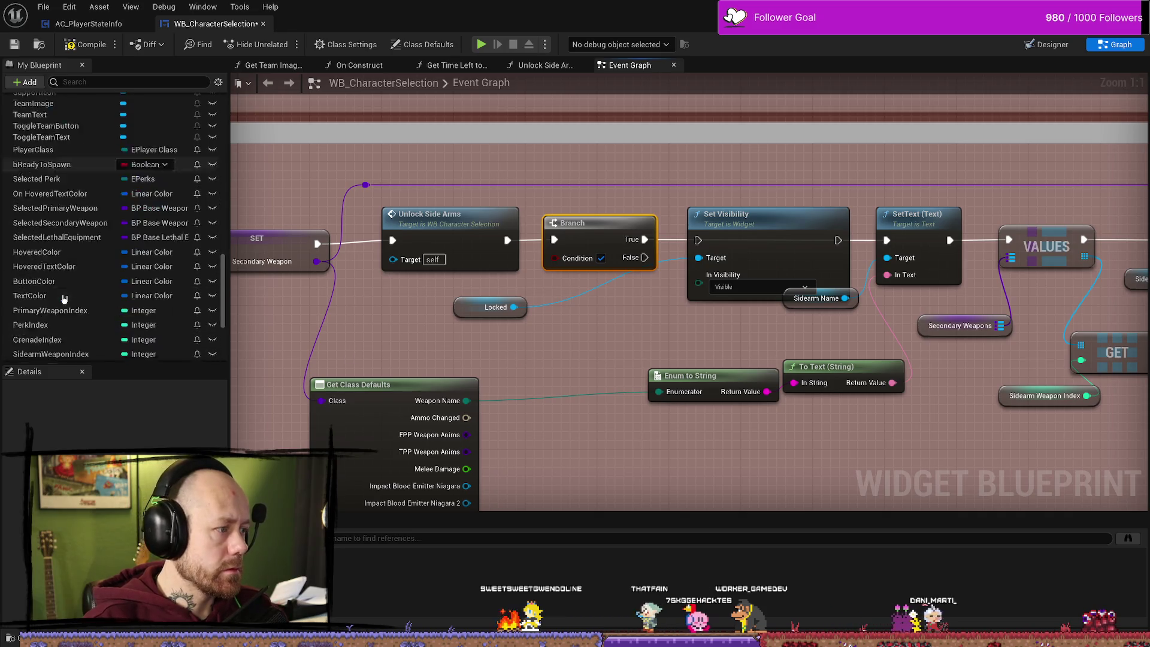
pyautogui.scroll(-5, 88, 249)
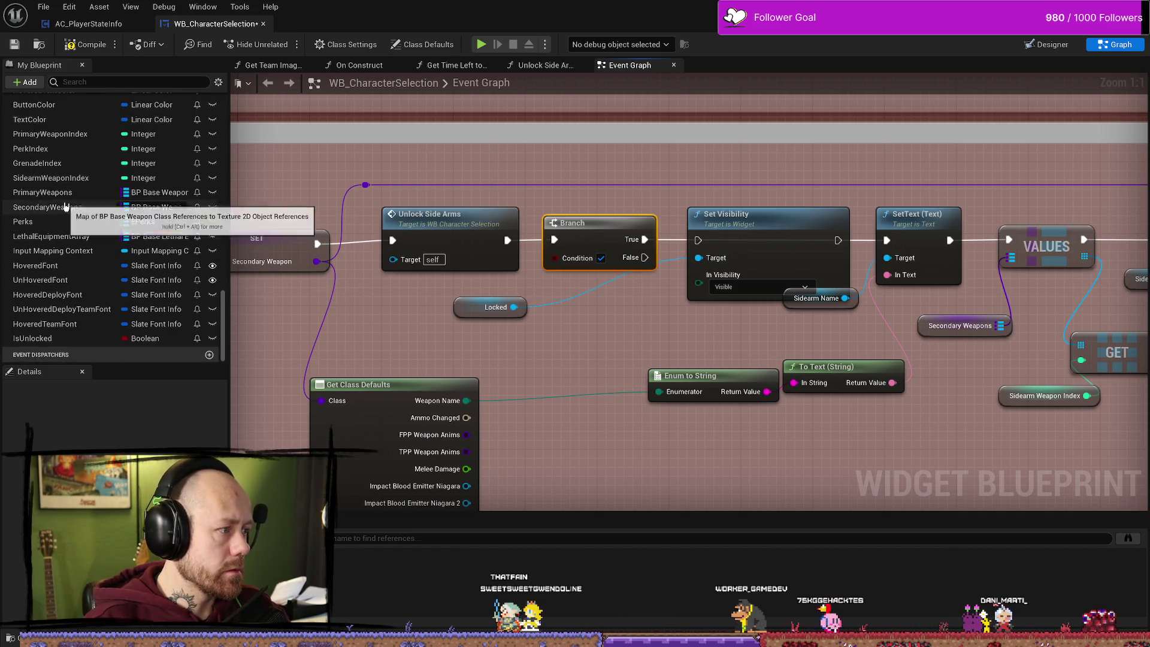
pyautogui.moveTo(53, 339)
pyautogui.mouseDown()
pyautogui.moveTo(470, 353)
pyautogui.moveTo(554, 303)
pyautogui.moveTo(554, 257)
pyautogui.mouseUp()
pyautogui.click(503, 367)
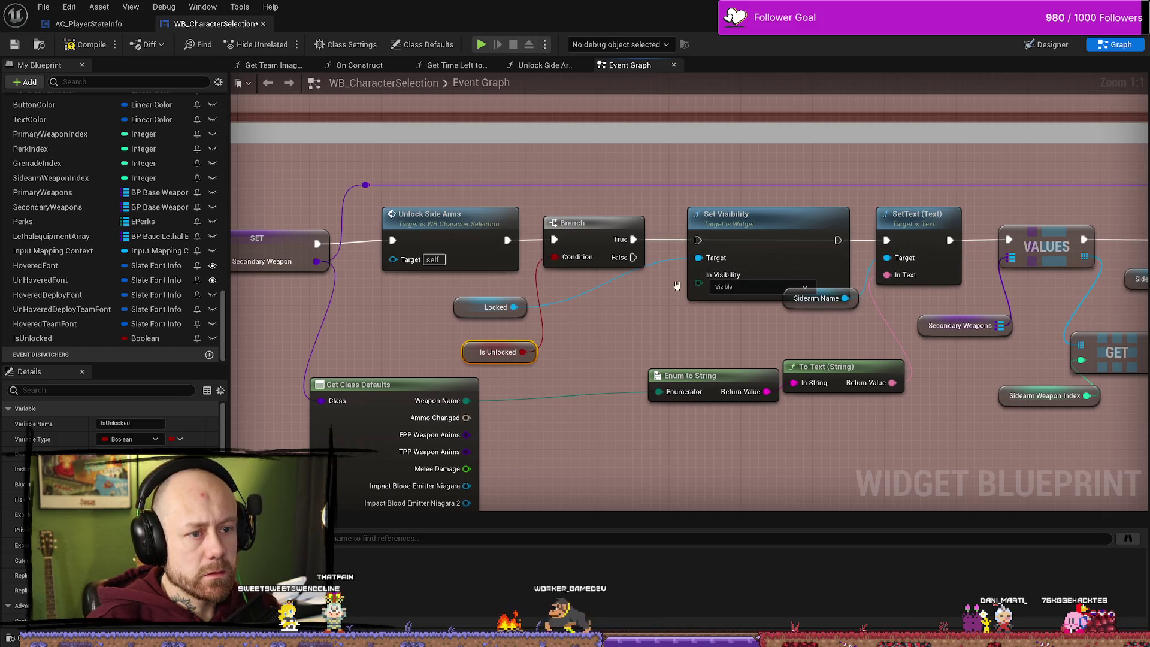
pyautogui.moveTo(632, 258); pyautogui.dragTo(892, 243)
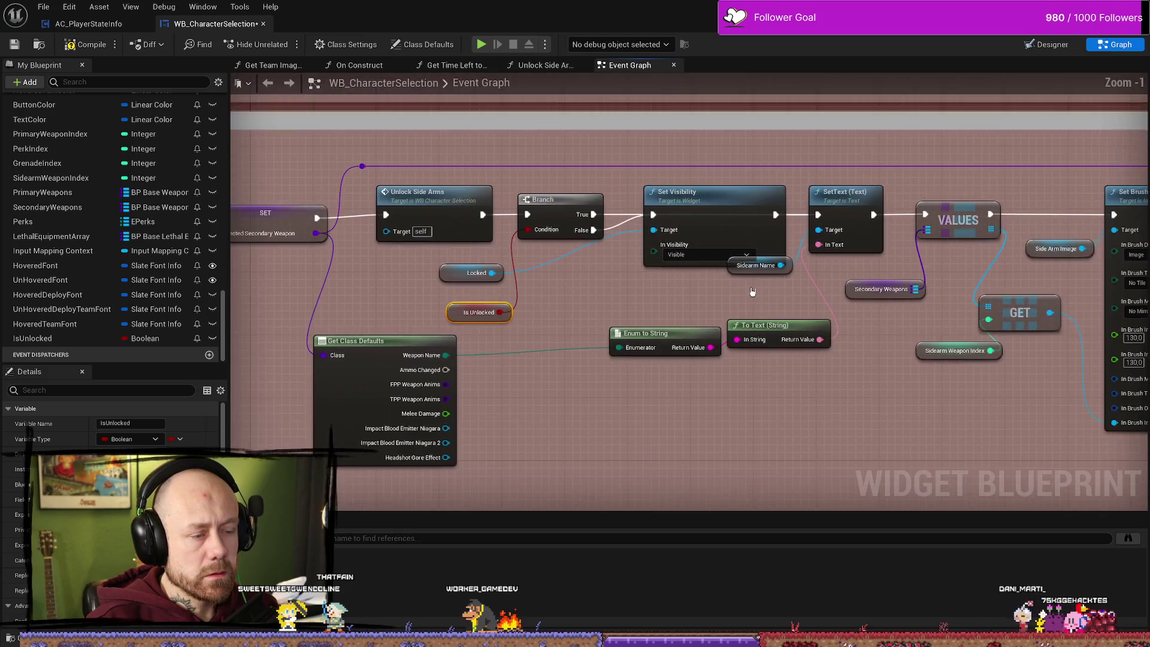
pyautogui.moveTo(450, 322)
pyautogui.mouseDown()
pyautogui.moveTo(520, 277)
pyautogui.moveTo(533, 250)
pyautogui.mouseUp()
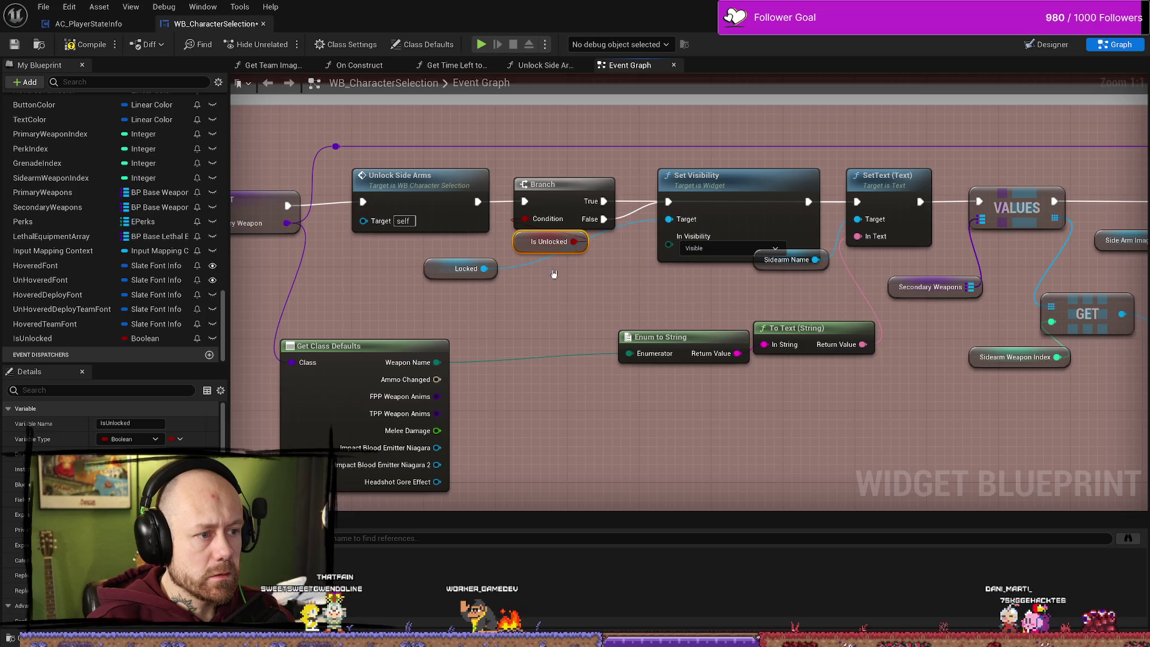
# - Tidy the graph by repositioning Locked, Set Visibility, Sidearm Name, Enum to String and Branch nodes
pyautogui.moveTo(419, 275); pyautogui.dragTo(631, 285)
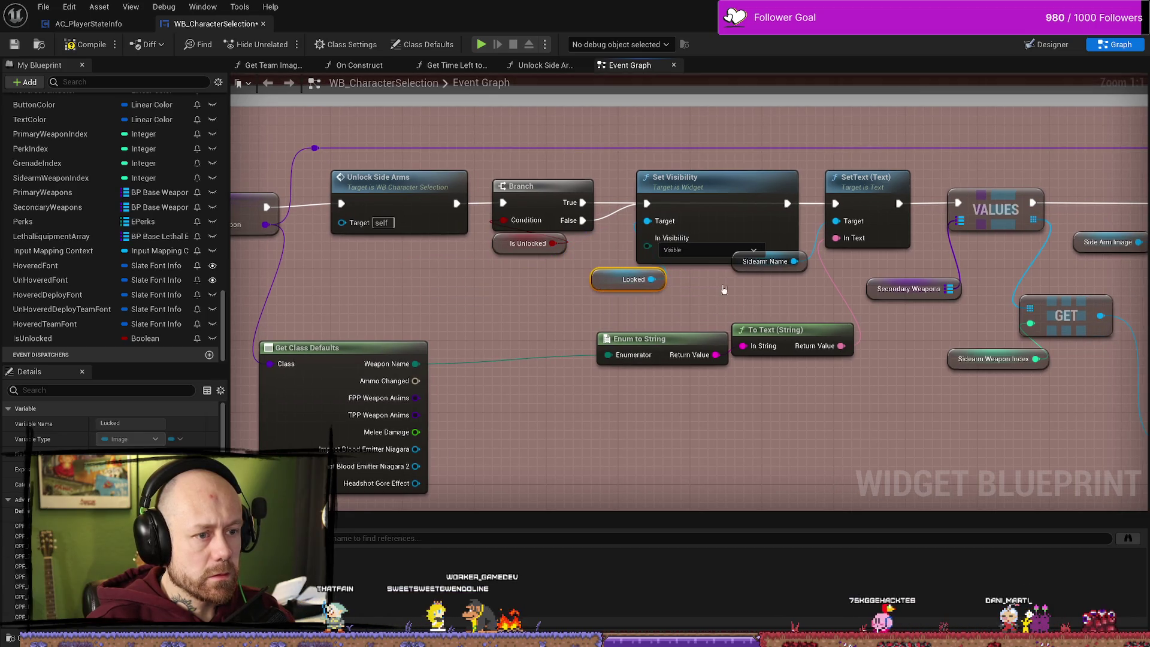
pyautogui.scroll(-1, 685, 269)
pyautogui.moveTo(688, 239); pyautogui.dragTo(731, 255)
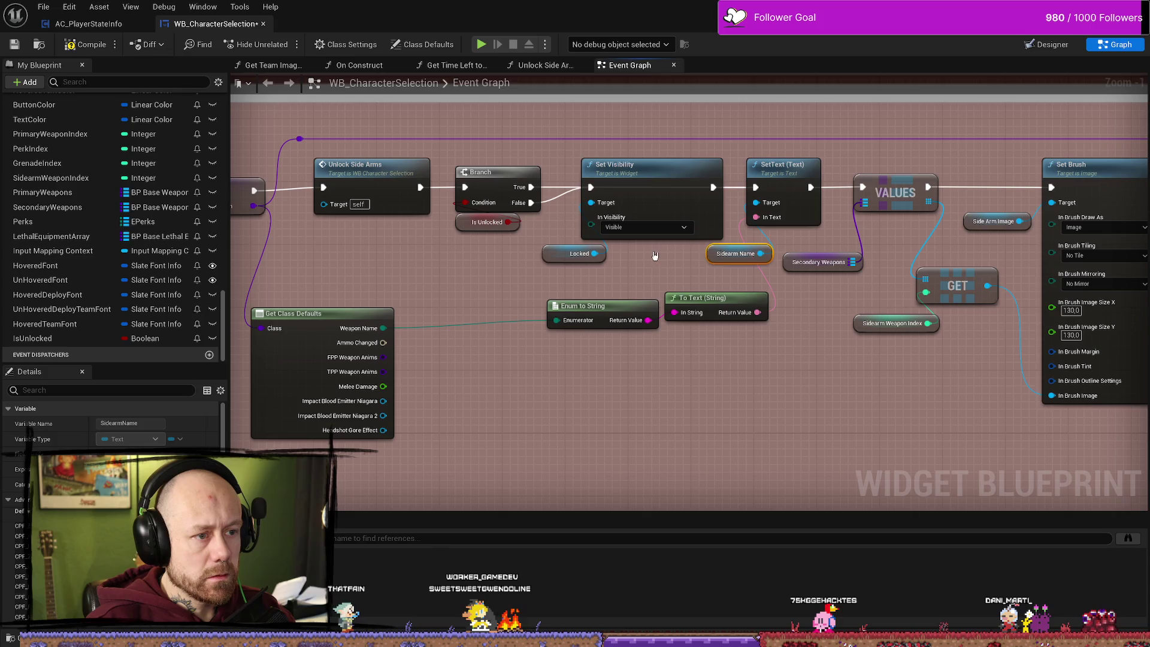
pyautogui.moveTo(577, 175); pyautogui.dragTo(576, 180)
pyautogui.scroll(-3, 580, 253)
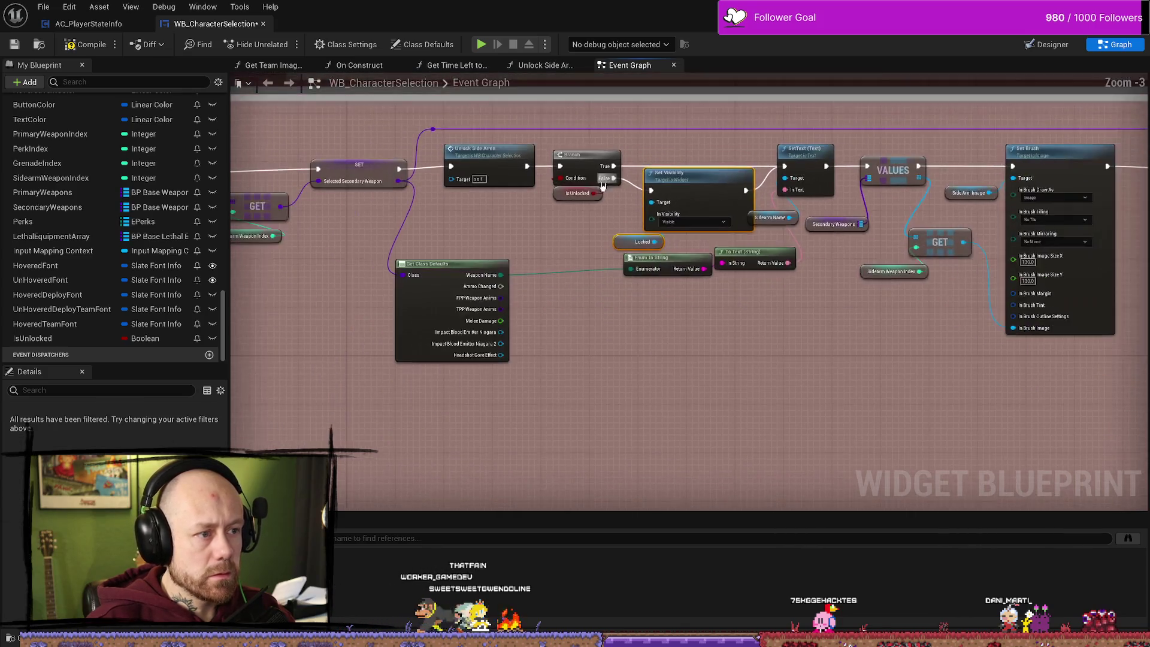
pyautogui.scroll(3, 580, 253)
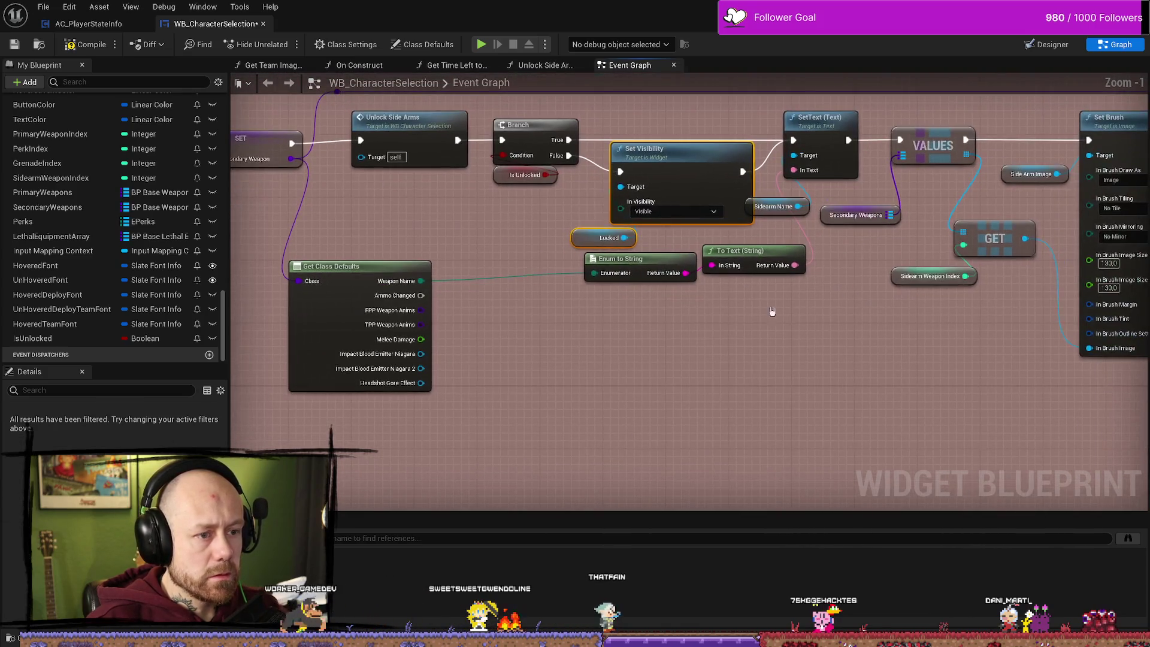
pyautogui.click(613, 285)
pyautogui.moveTo(741, 252)
pyautogui.mouseDown()
pyautogui.moveTo(738, 284)
pyautogui.moveTo(698, 284)
pyautogui.mouseUp()
pyautogui.moveTo(424, 291); pyautogui.dragTo(479, 306)
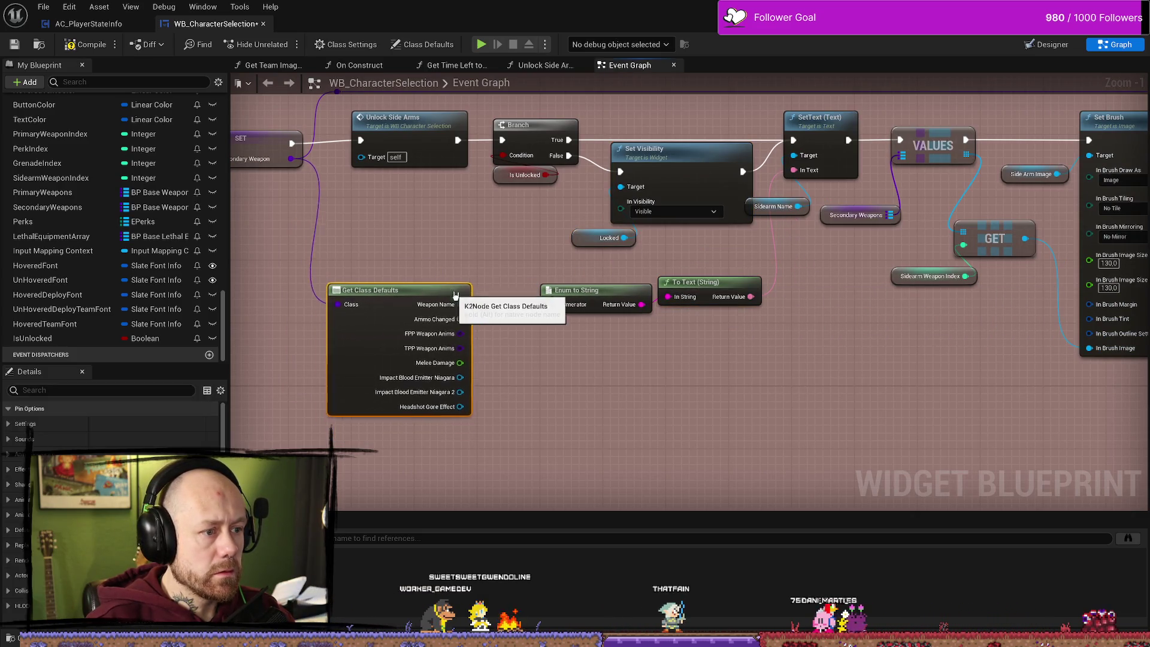
pyautogui.moveTo(690, 243)
pyautogui.mouseDown()
pyautogui.moveTo(667, 162)
pyautogui.moveTo(659, 170)
pyautogui.mouseUp()
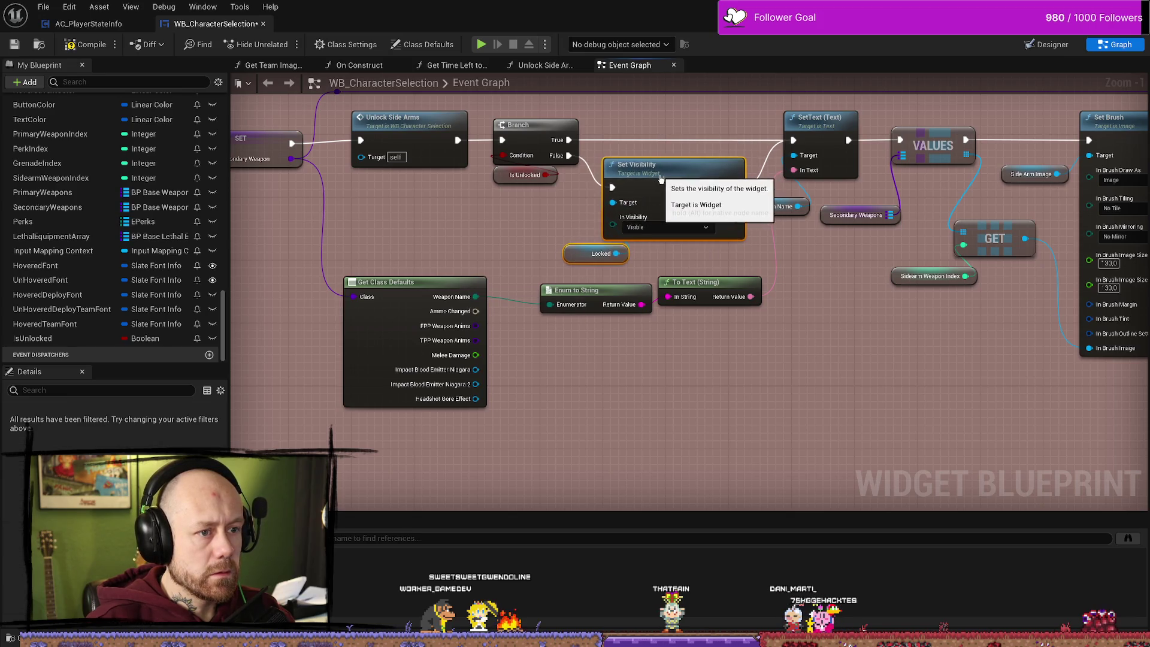
pyautogui.moveTo(760, 212); pyautogui.dragTo(768, 212)
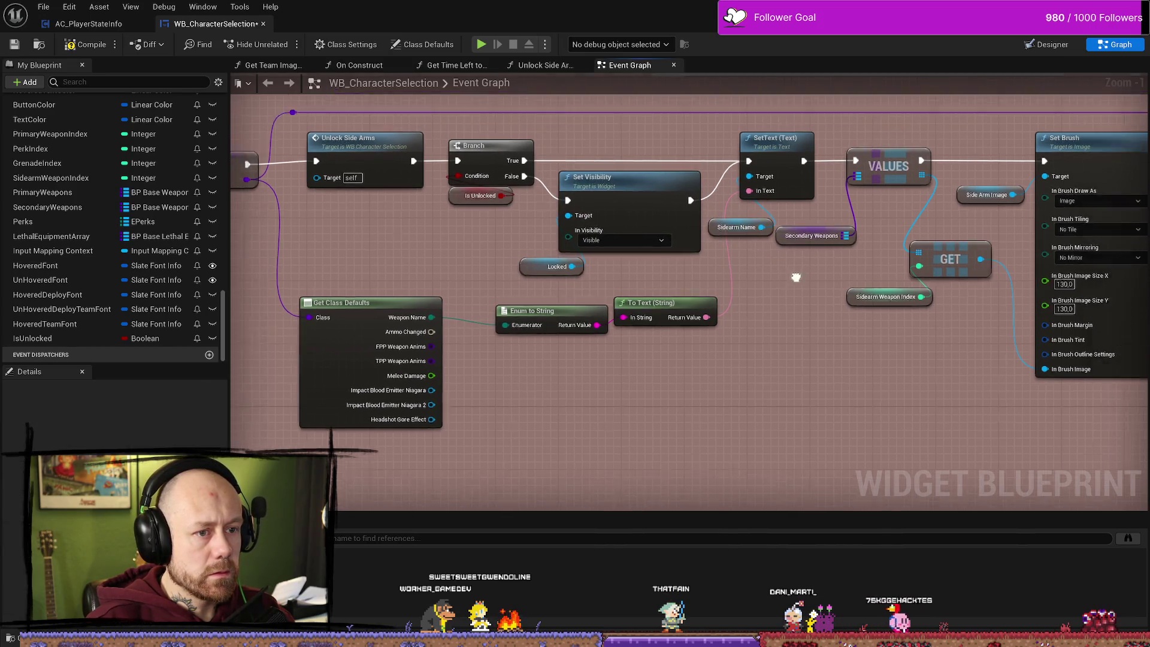
pyautogui.moveTo(760, 258); pyautogui.dragTo(801, 258)
pyautogui.moveTo(779, 298); pyautogui.dragTo(821, 323)
pyautogui.moveTo(446, 177); pyautogui.dragTo(469, 275)
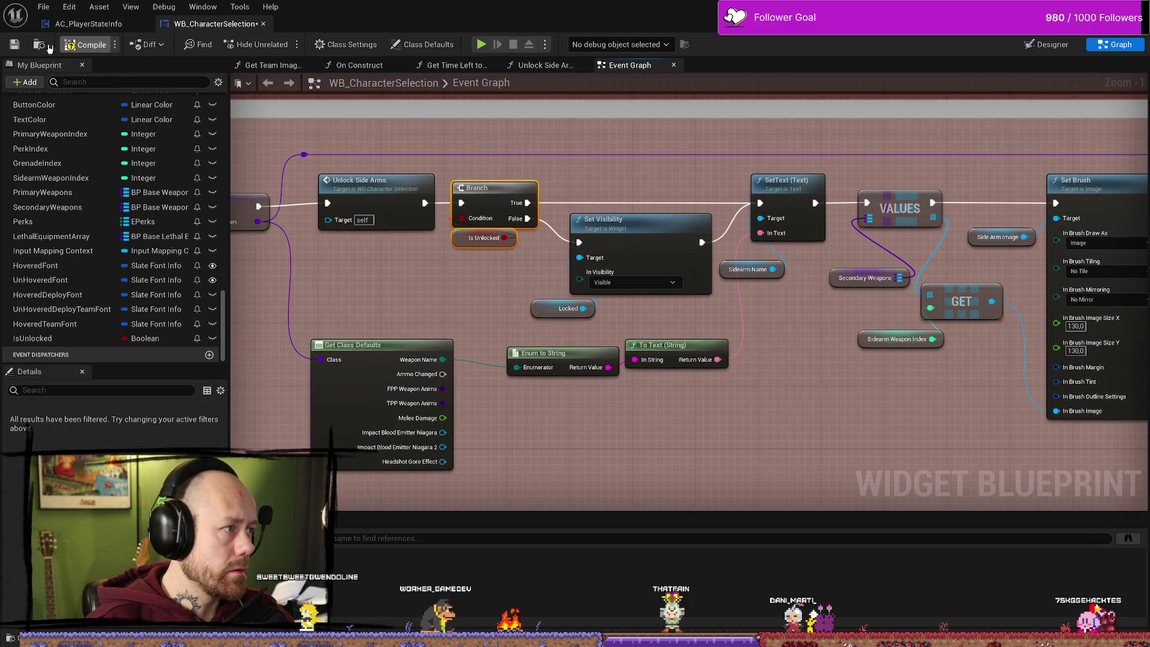
# - Compile the WB_CharacterSelection widget blueprint
pyautogui.click(18, 47)
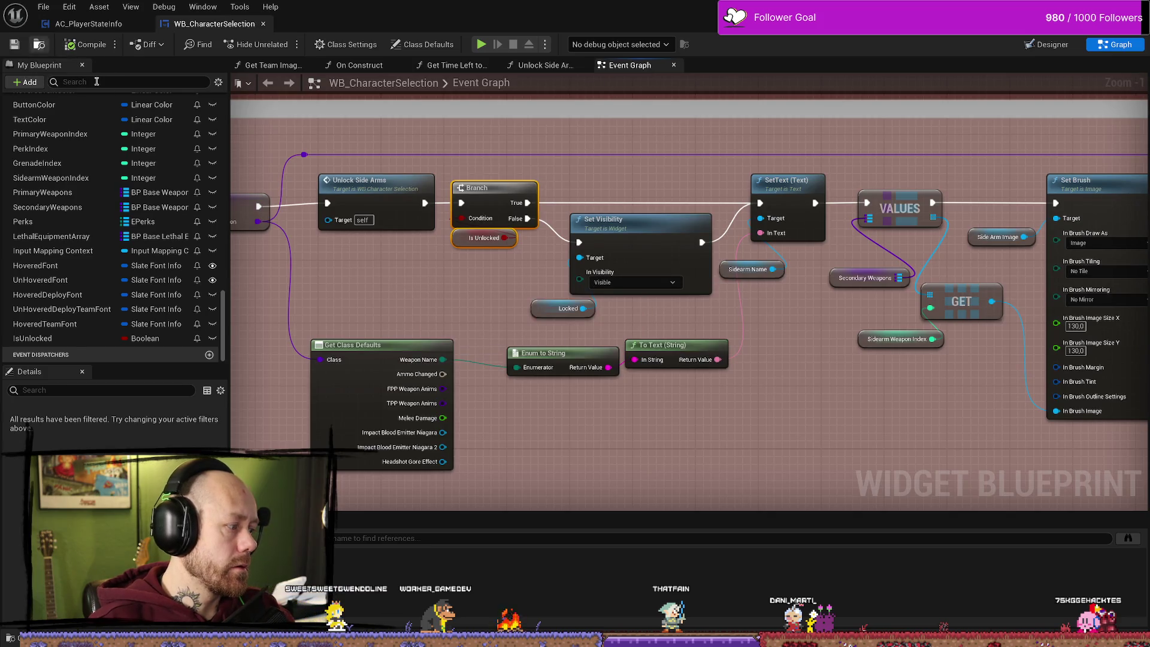
pyautogui.click(41, 14)
pyautogui.click(66, 75)
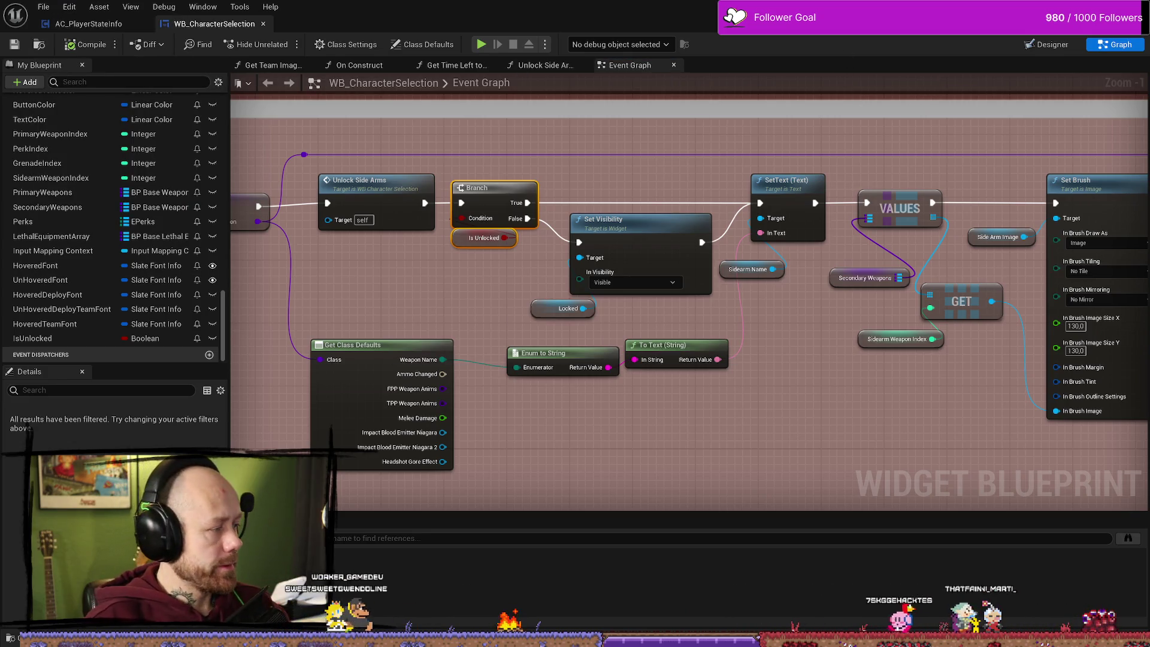
# - Play-test the level to check the knife slot's padlock overlay, then stop
pyautogui.hotkey('alt', 'Tab')
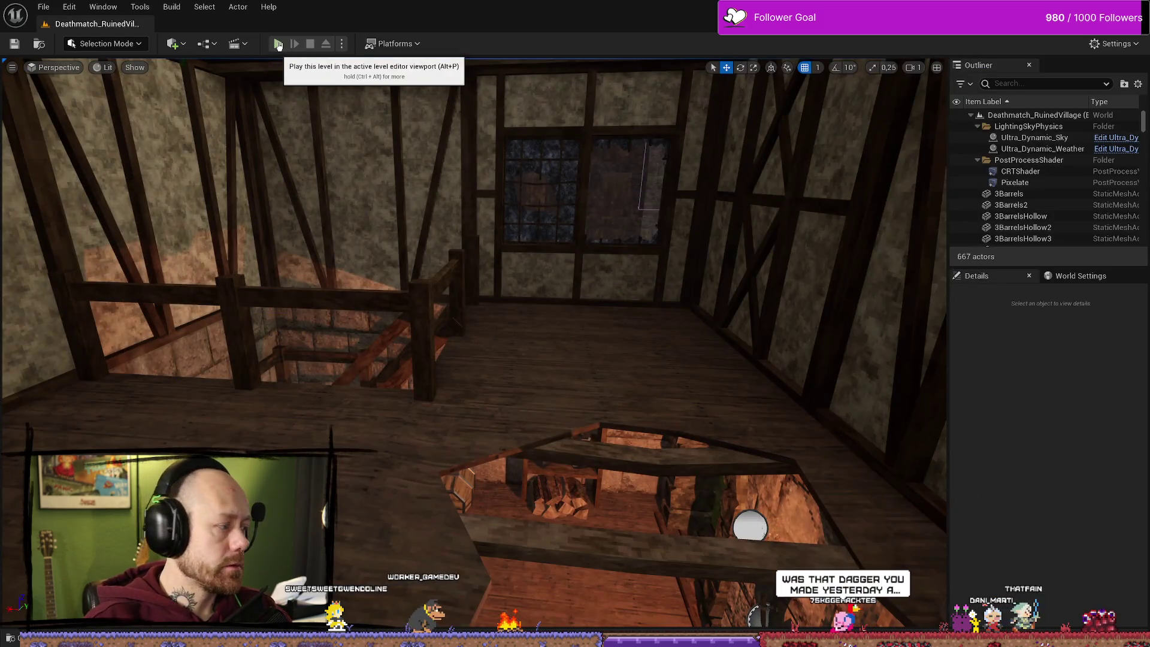
pyautogui.click(278, 44)
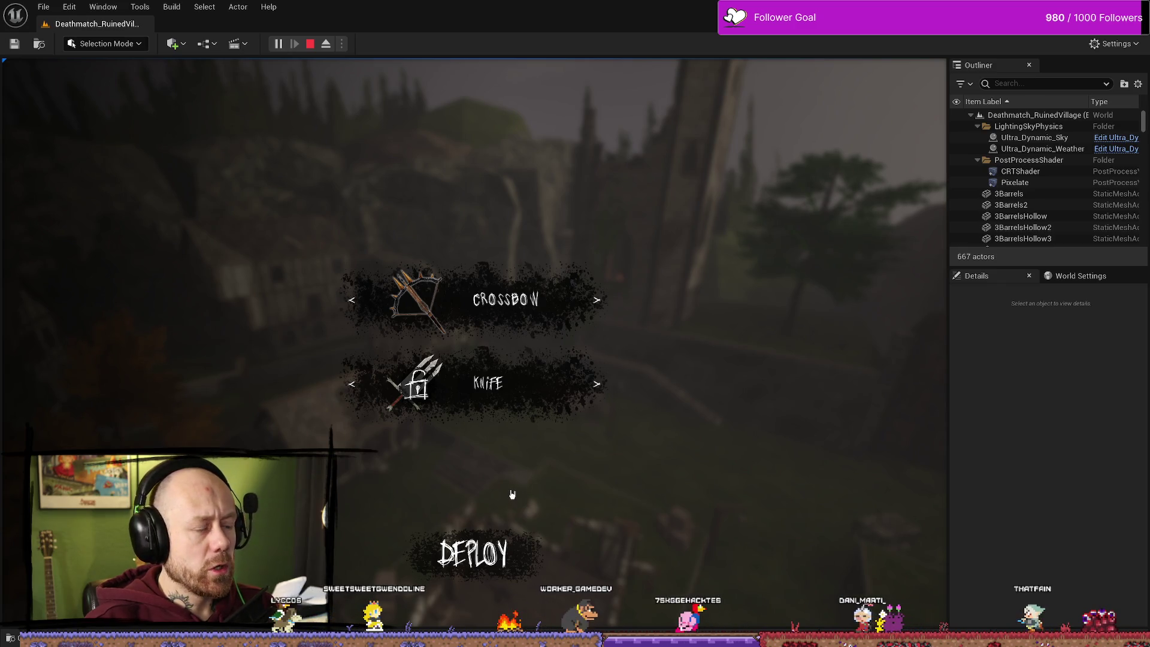
pyautogui.click(310, 43)
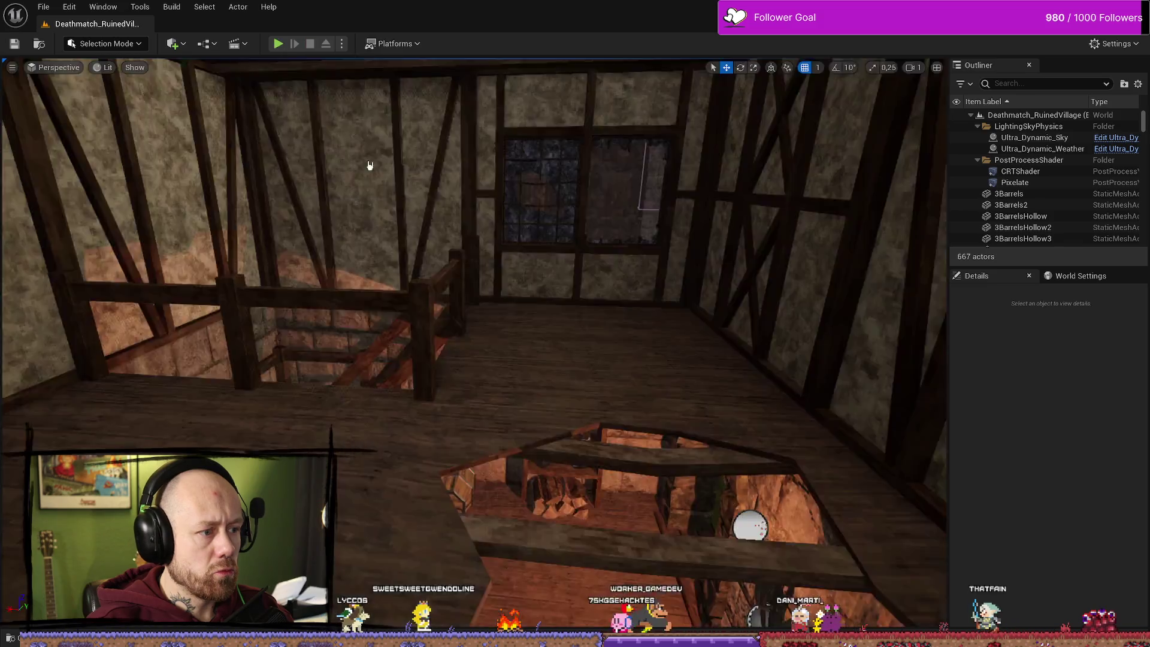
pyautogui.hotkey('ctrl', 'space')
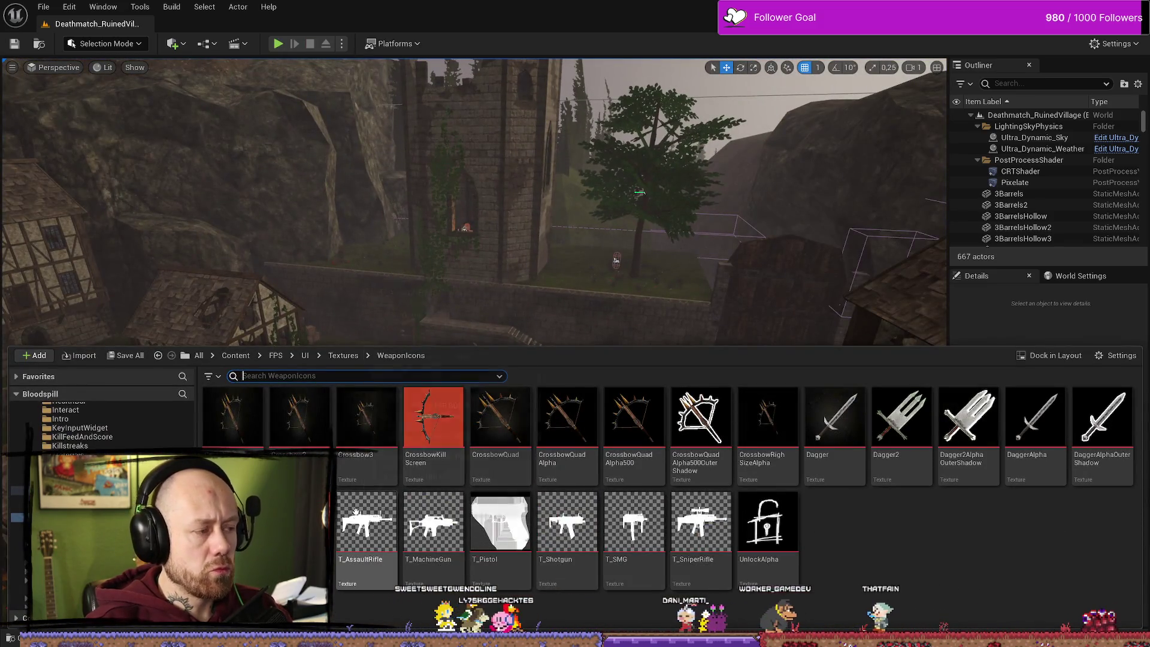
pyautogui.hotkey('alt', 'Tab')
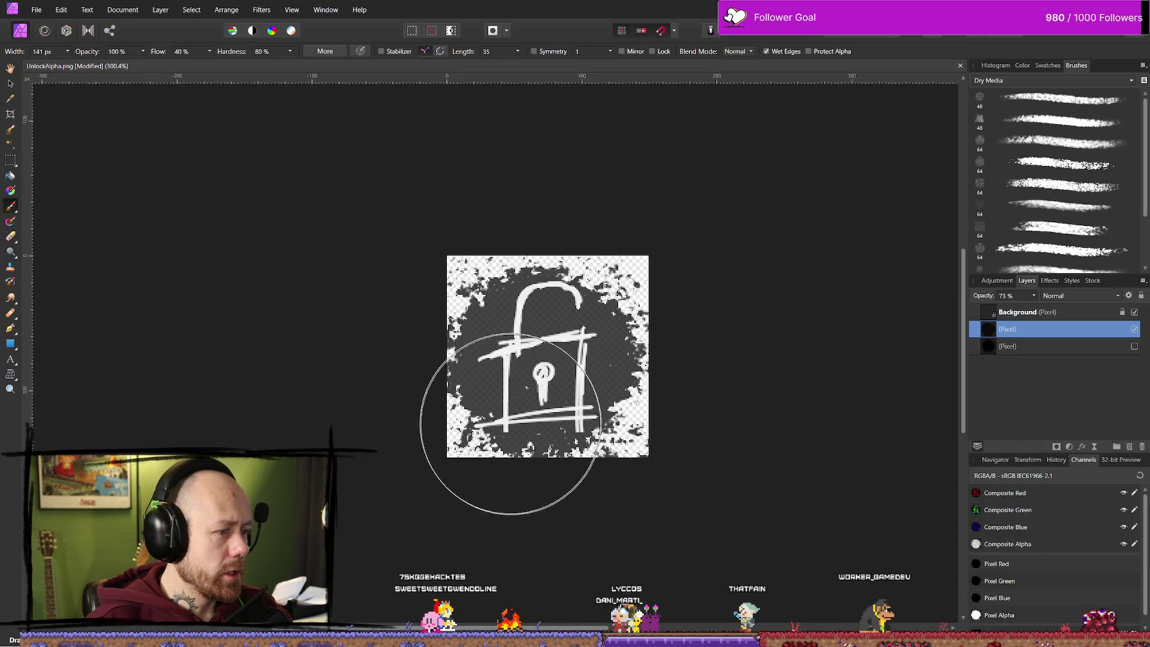
pyautogui.hotkey('alt', 'Tab')
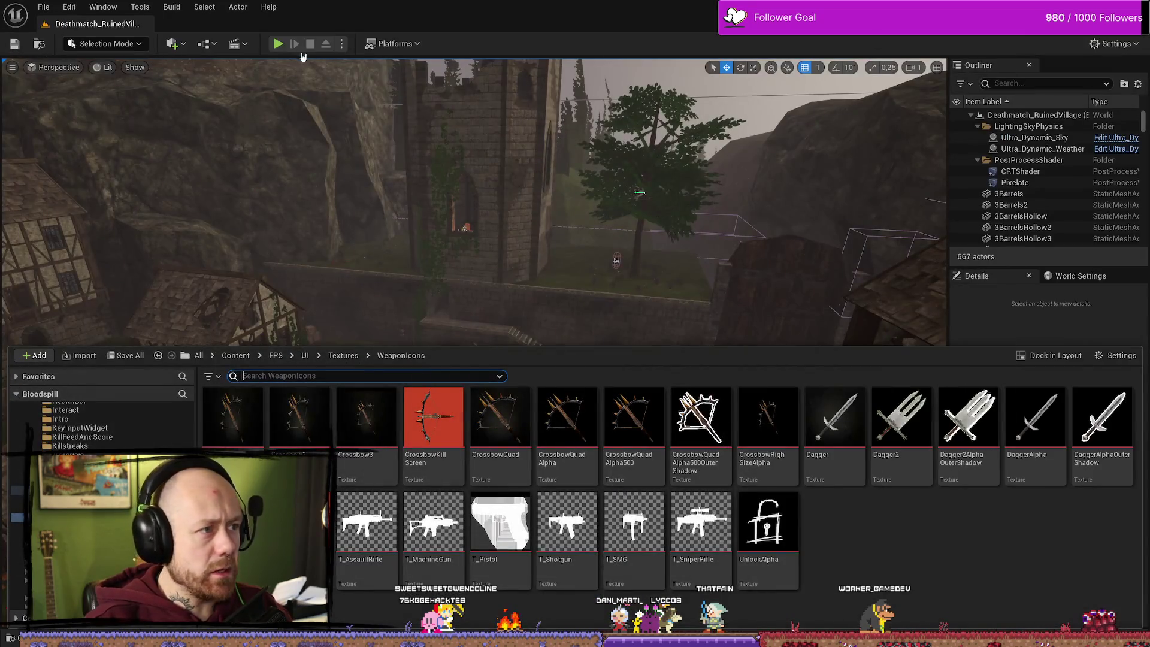
pyautogui.click(278, 43)
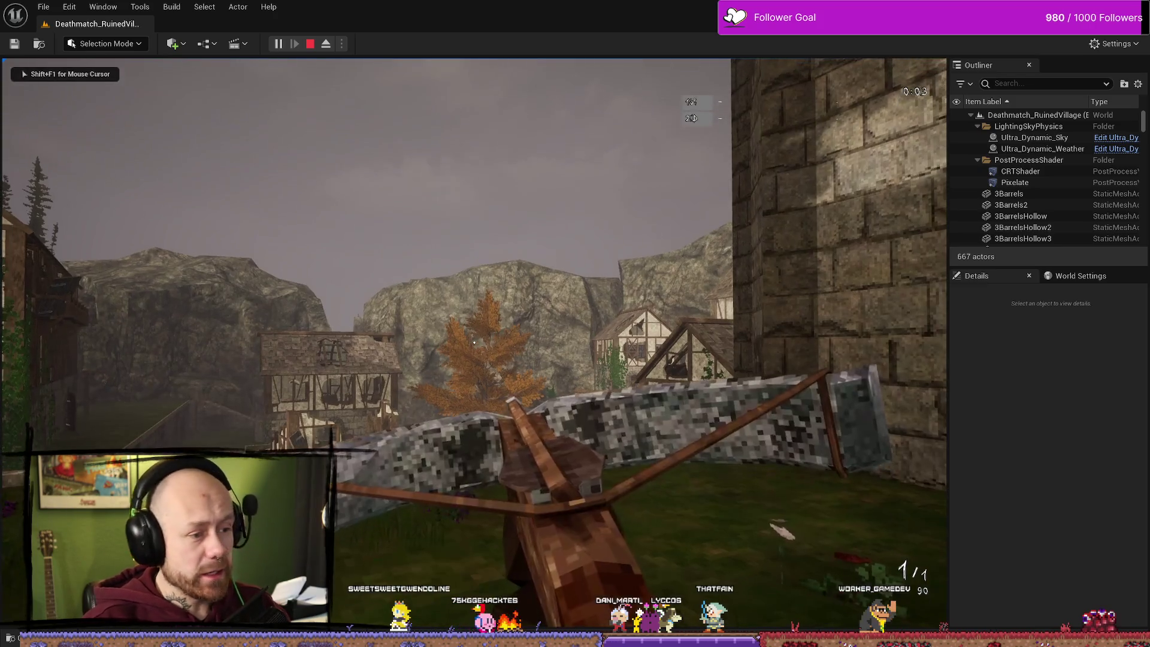
pyautogui.press('2')
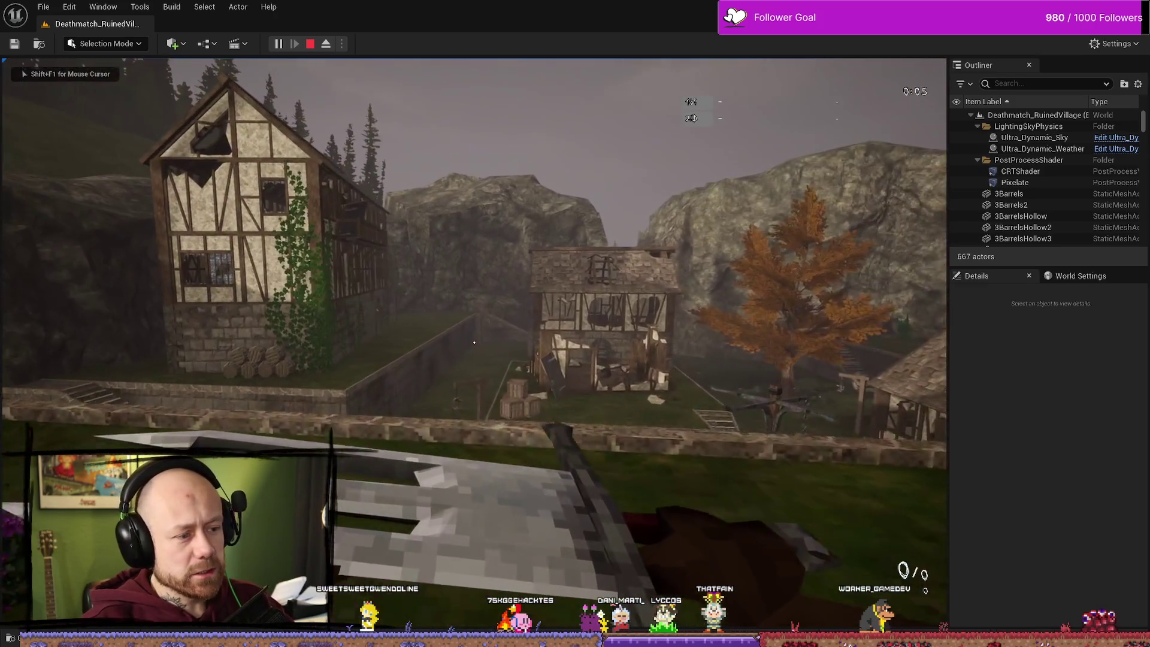
pyautogui.click(474, 342)
pyautogui.press('w')
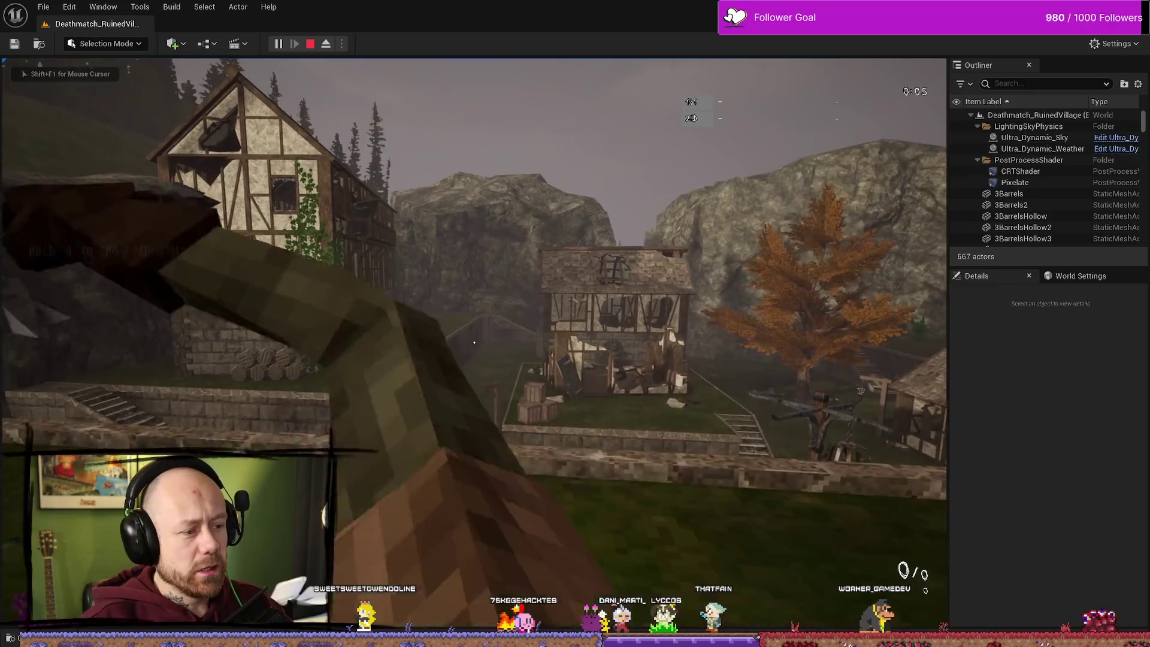
pyautogui.press('w')
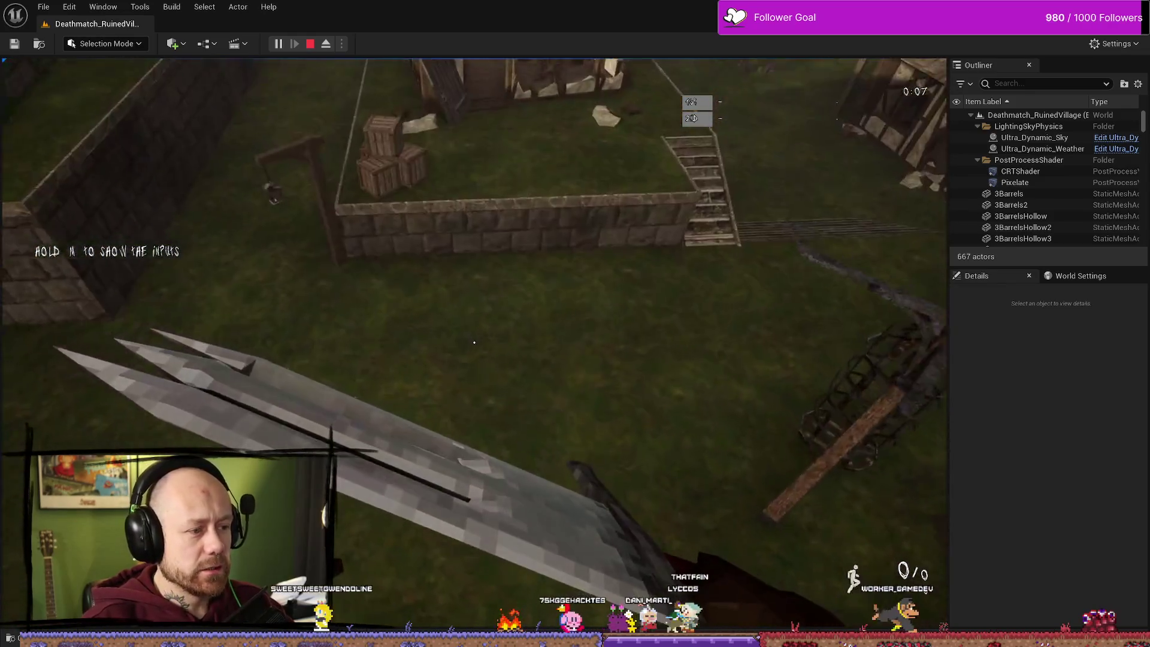
pyautogui.press('w')
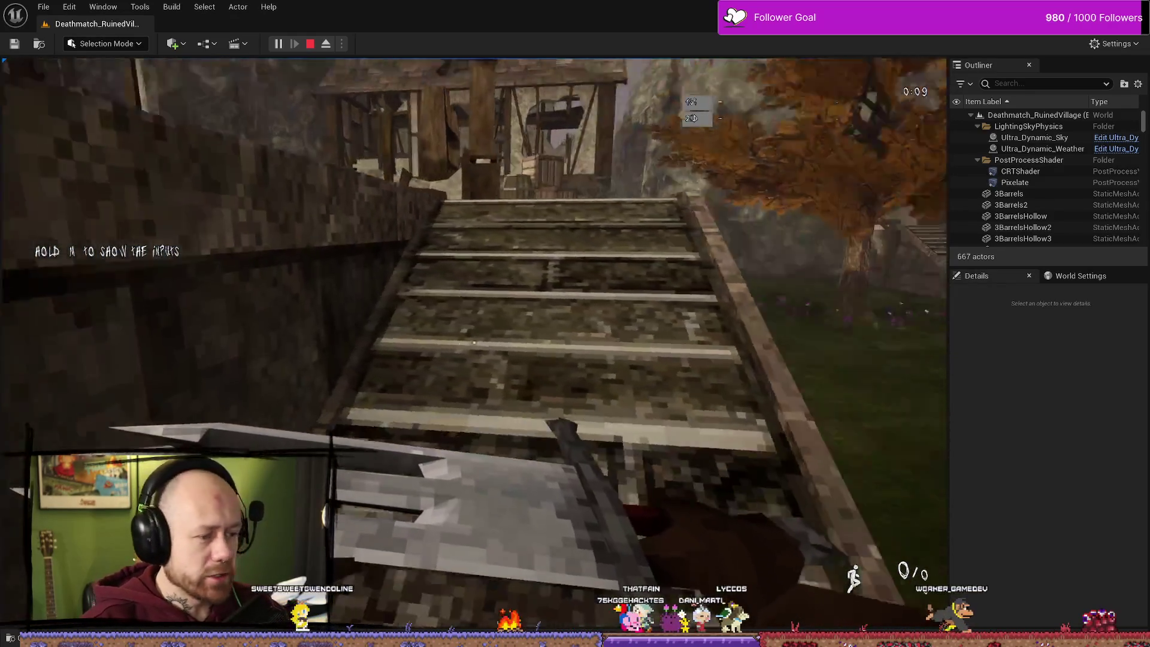
pyautogui.press('w')
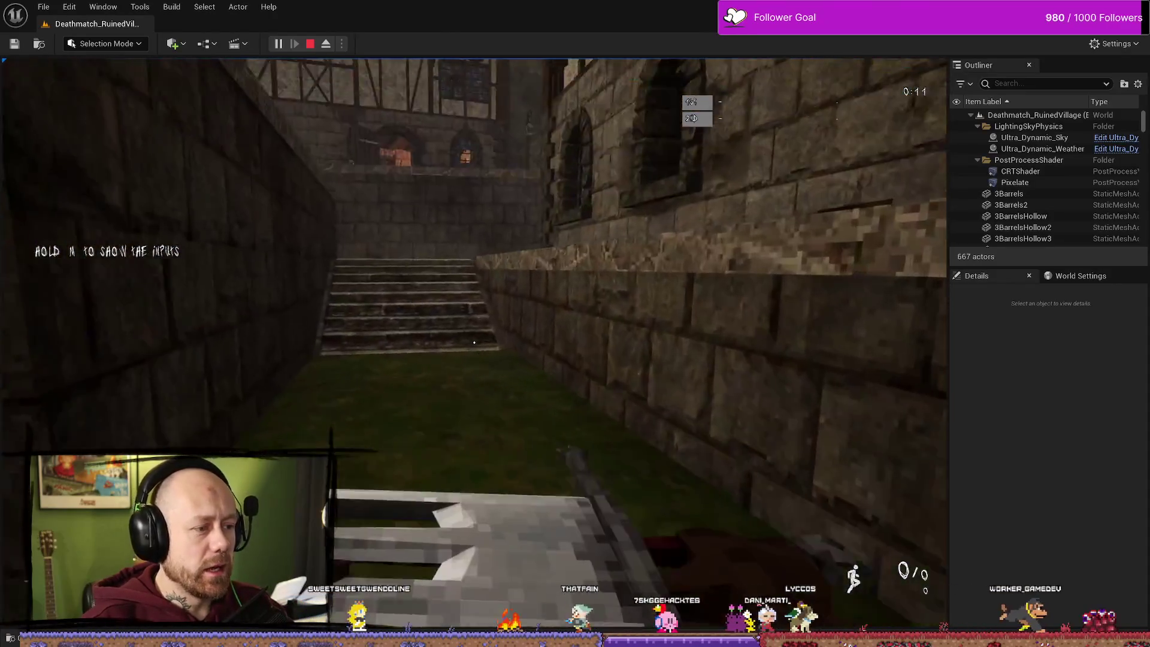
pyautogui.press('Escape')
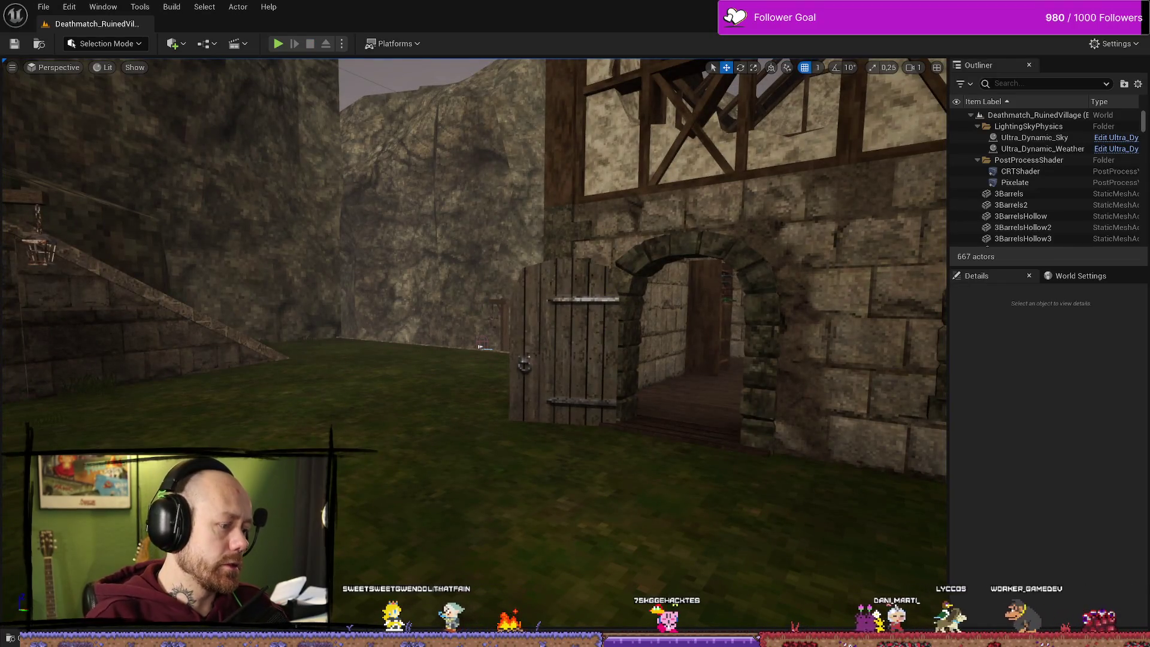
# - Bring up Unreal's weapon icon textures, then switch over to Affinity Photo
pyautogui.hotkey('ctrl', 'space')
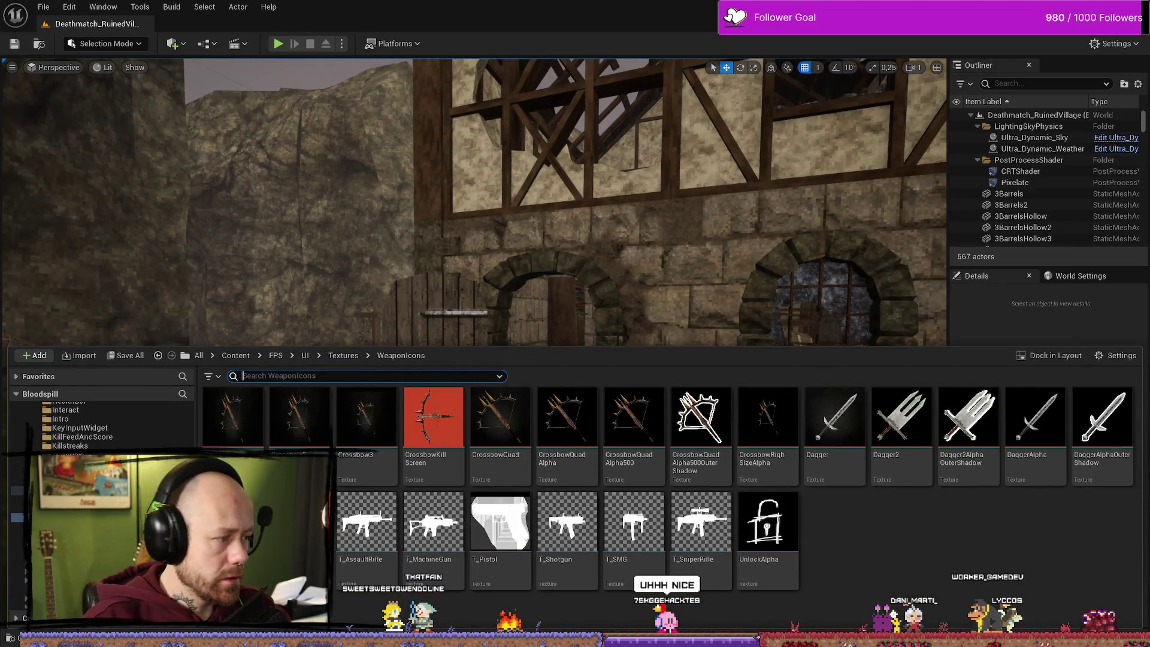
pyautogui.hotkey('alt', 'Tab')
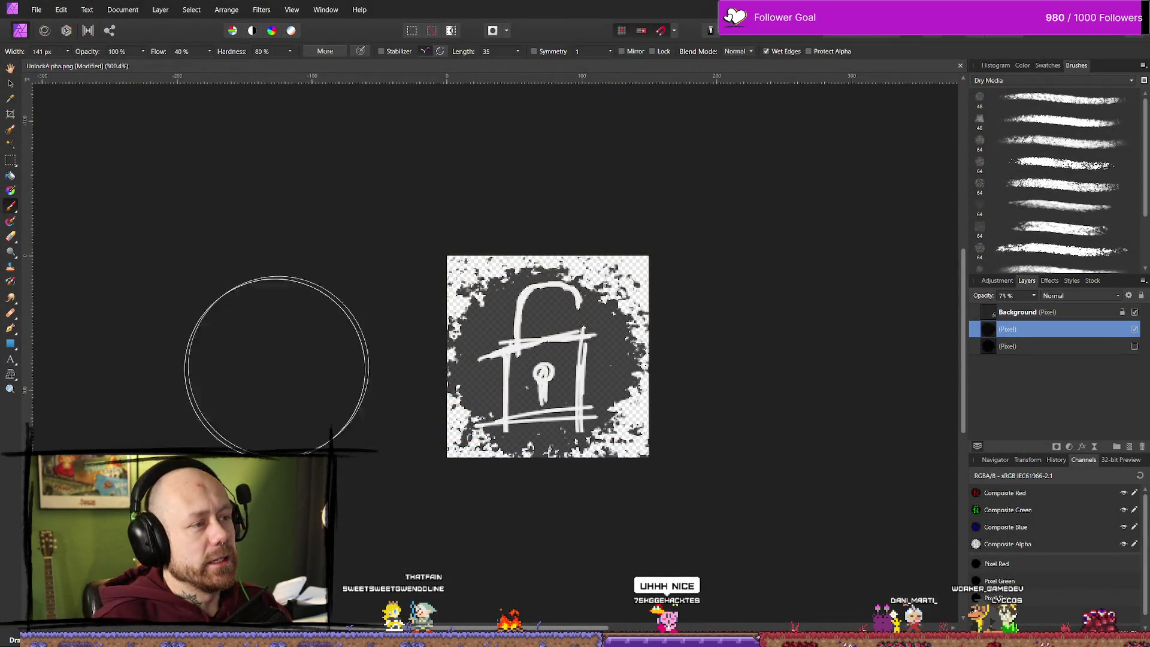
pyautogui.hotkey('alt', 'Tab')
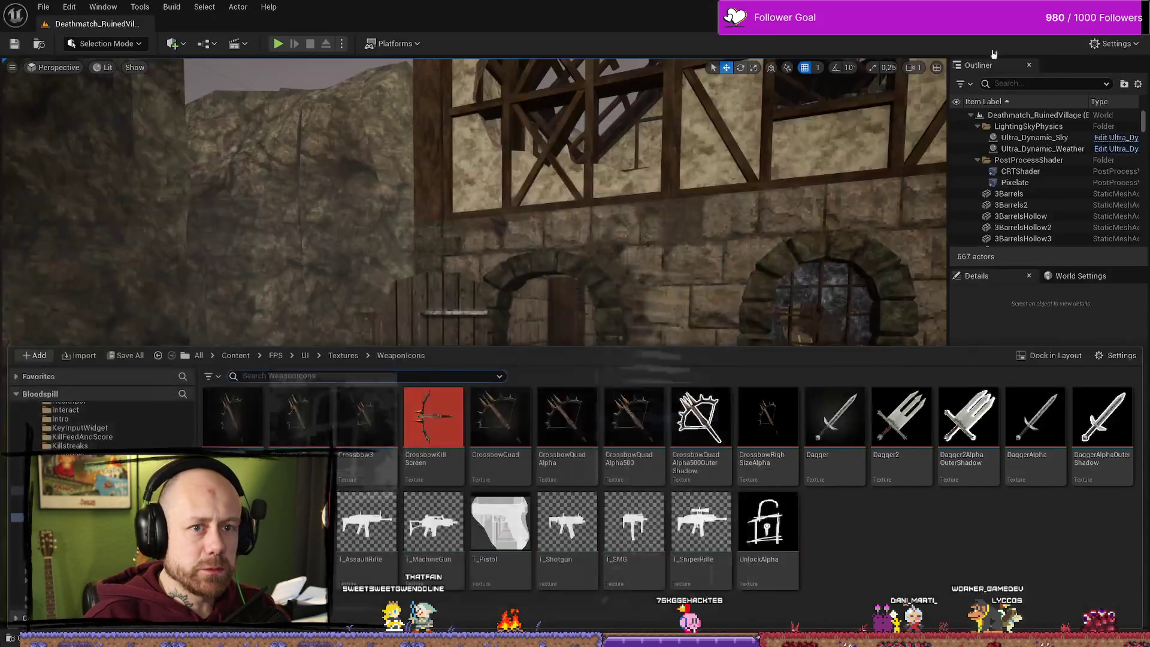
pyautogui.hotkey('alt', 'Tab')
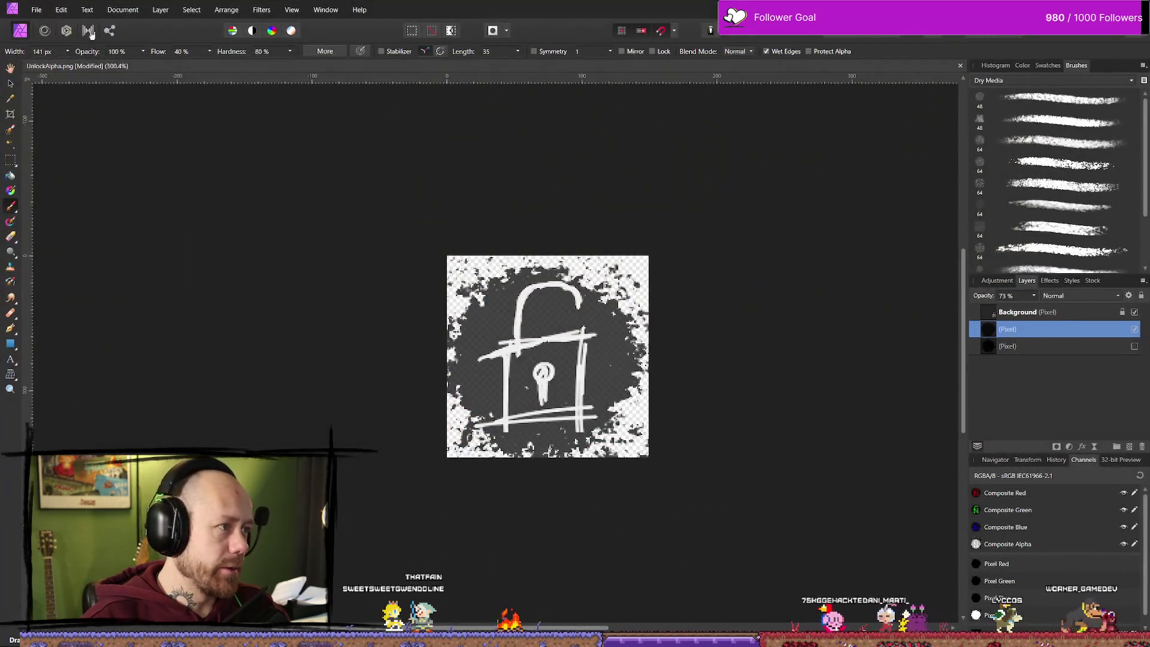
# - Close UnlockAlpha.png in Affinity Photo, answering the save prompt, and return to Unreal
pyautogui.click(36, 9)
pyautogui.moveTo(61, 10)
pyautogui.click(323, 21)
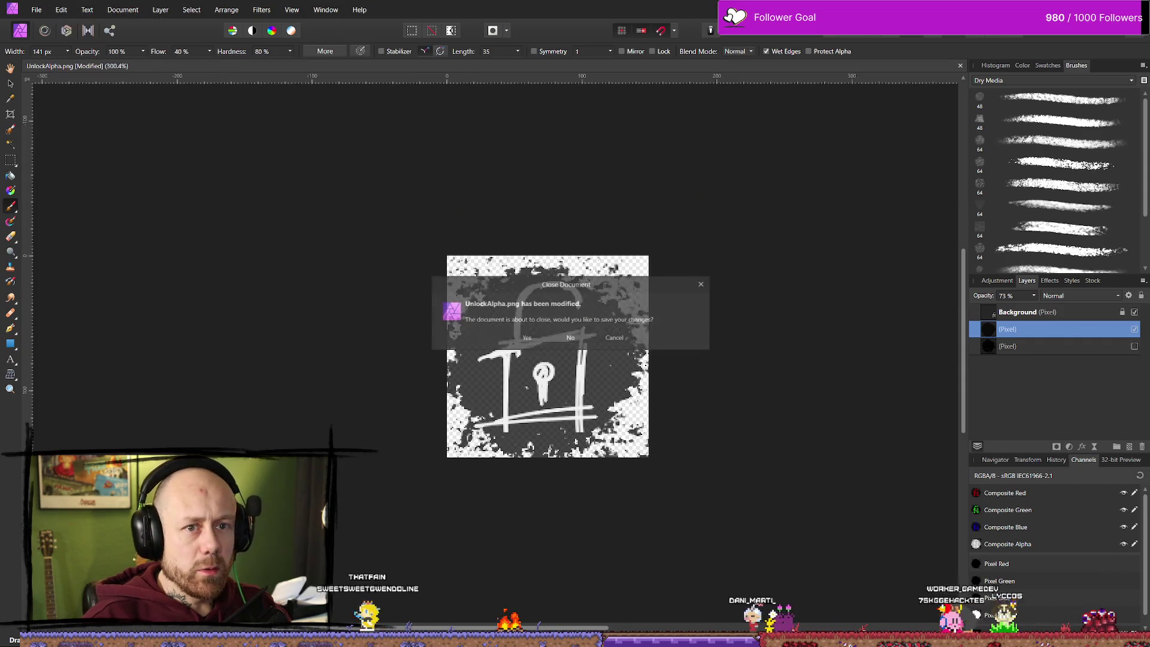
pyautogui.click(574, 338)
pyautogui.hotkey('alt', 'Tab')
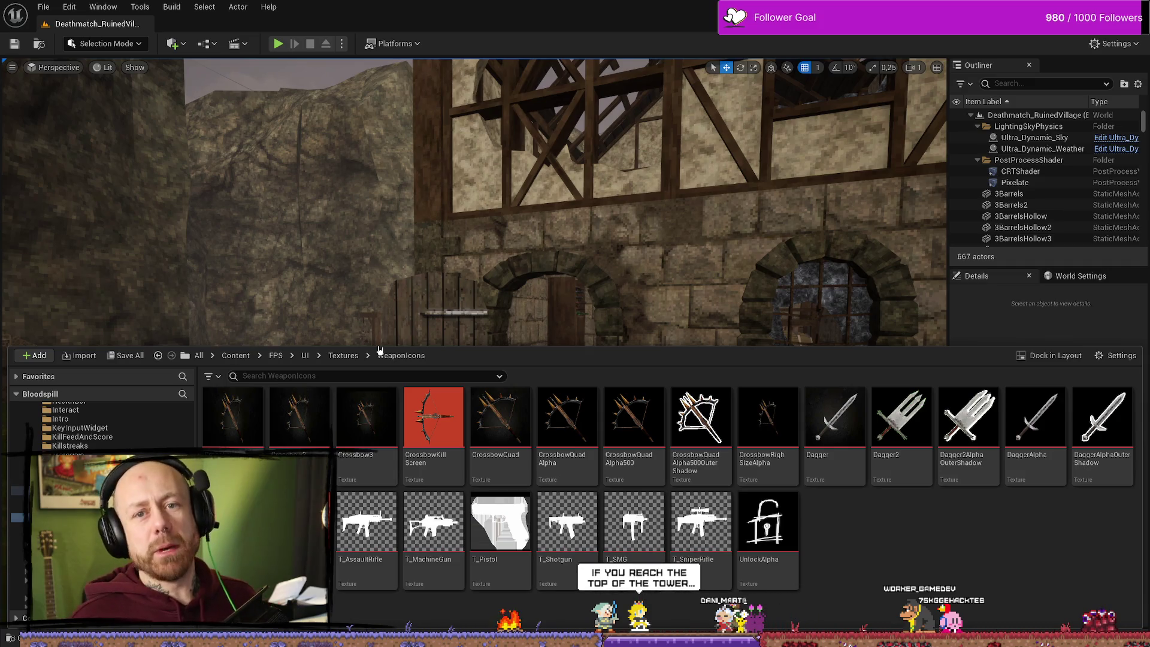
pyautogui.moveTo(745, 280); pyautogui.dragTo(538, 205)
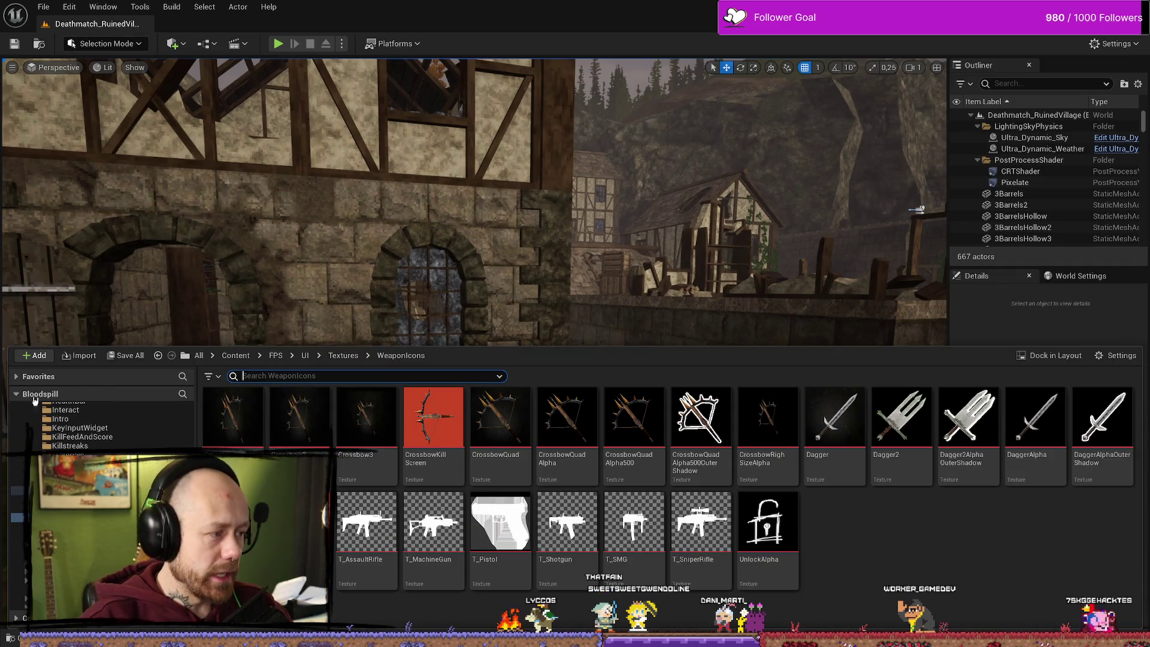
# - Nudge the Locked node right in WB_CharacterSelection's Event Graph, then bring up the dagger reference plate
pyautogui.hotkey('alt', 'Tab')
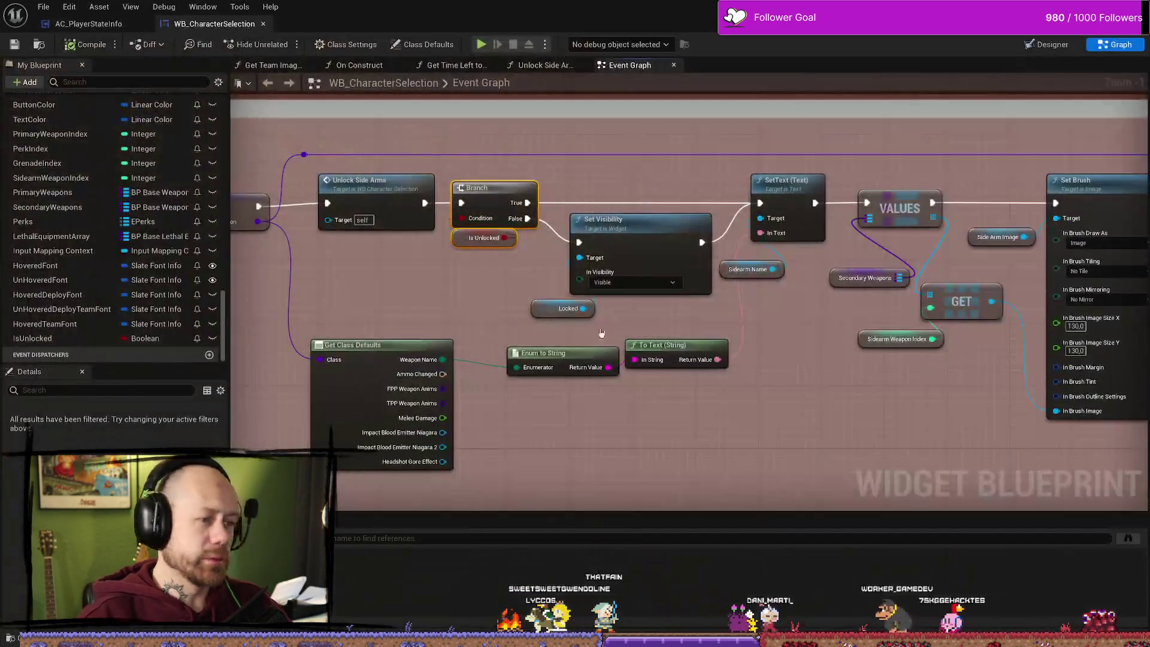
pyautogui.click(532, 300)
pyautogui.moveTo(532, 300); pyautogui.dragTo(549, 300)
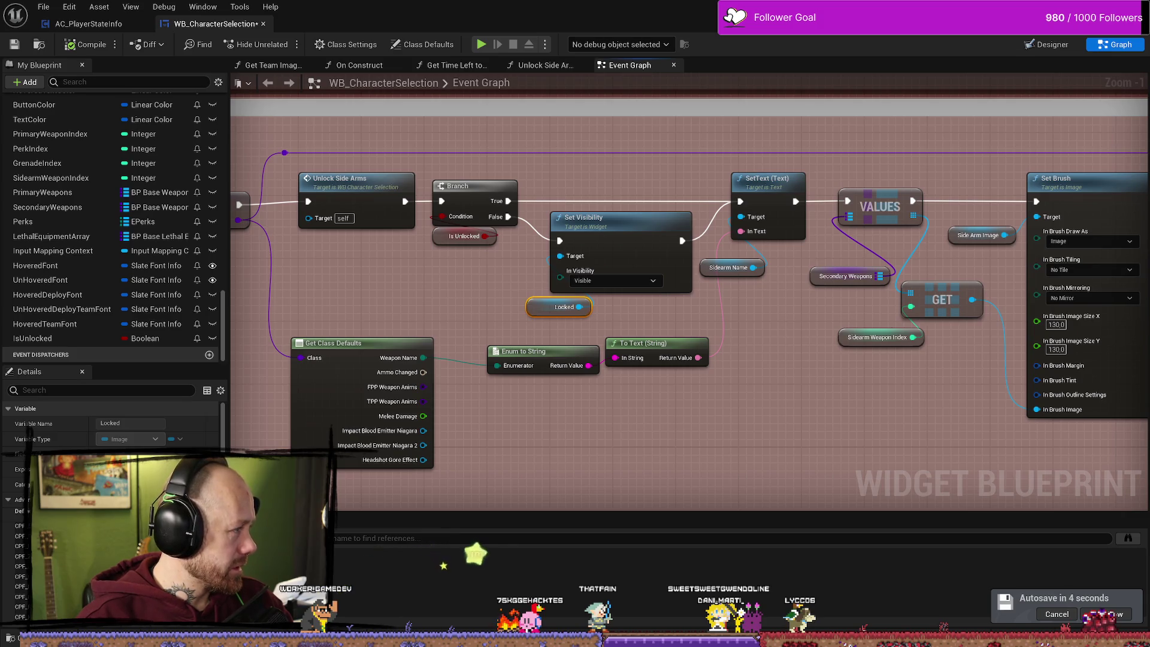
pyautogui.hotkey('alt', 'Tab')
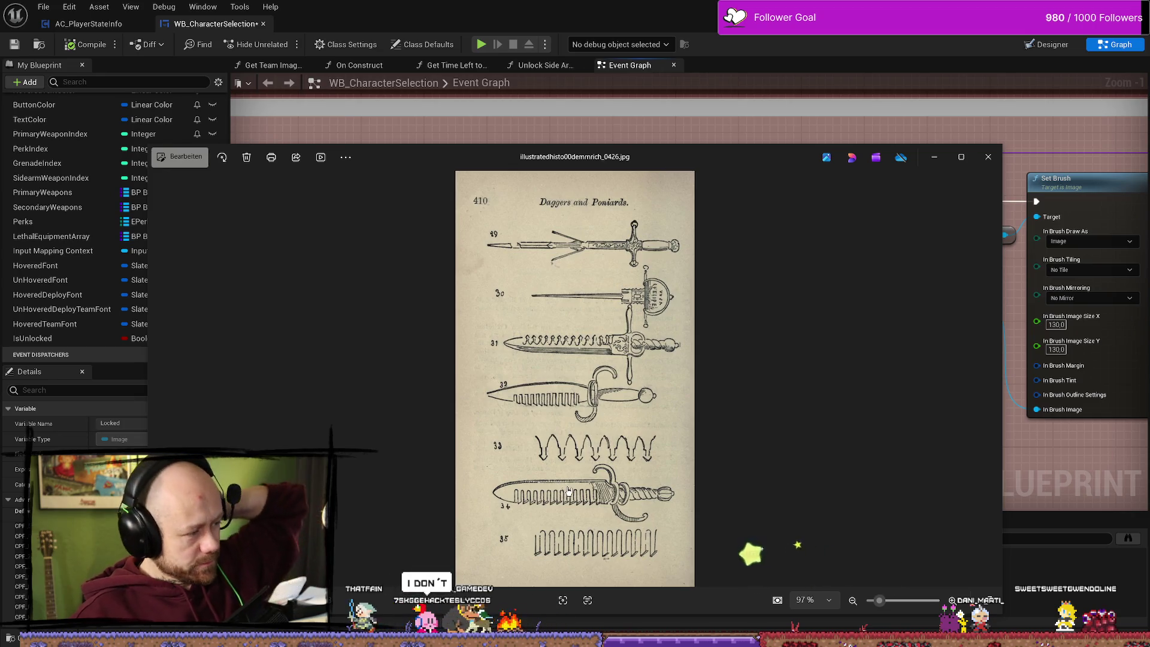
# - Shift the drawings window and place the PANA4764 serrated dagger photo on top of it
pyautogui.moveTo(824, 157); pyautogui.dragTo(889, 83)
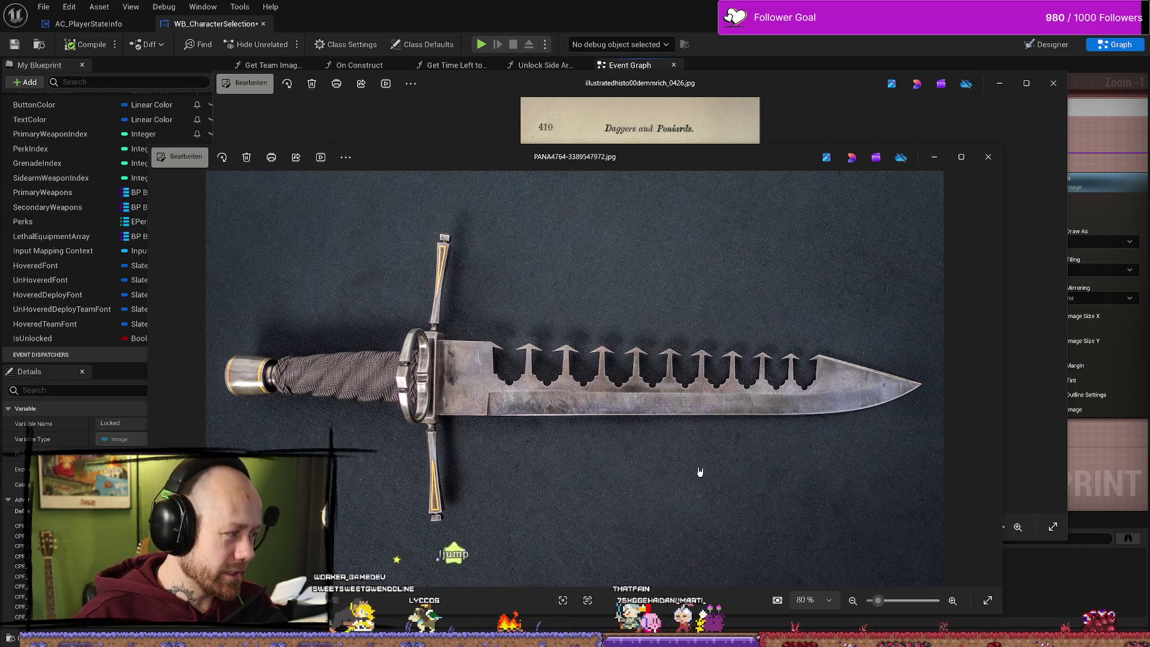
pyautogui.moveTo(659, 157); pyautogui.dragTo(726, 77)
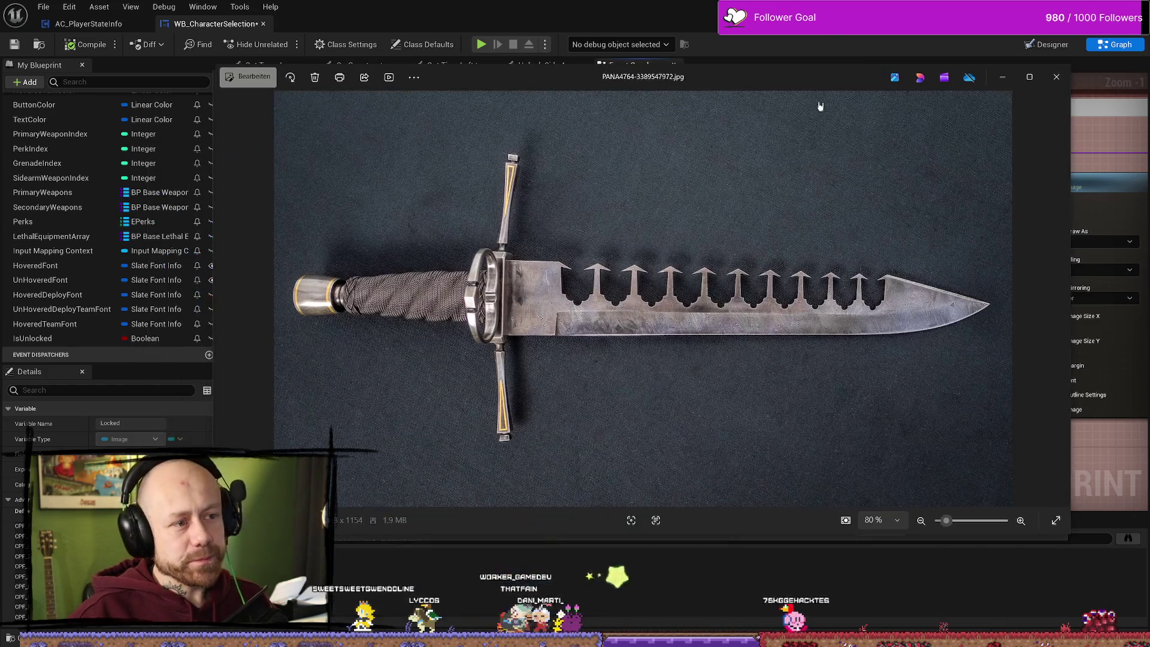
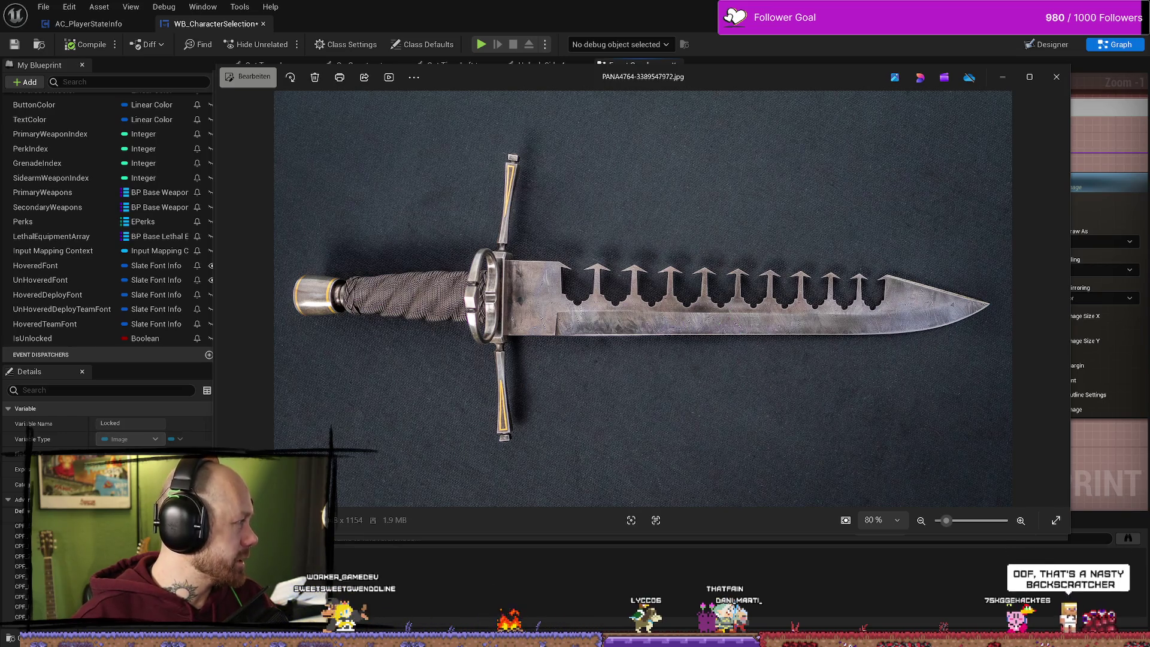
# - Switch from the Photos viewer to the browser playing the SWORDBREAKER - IN ACTION video
pyautogui.hotkey('alt', 'Tab')
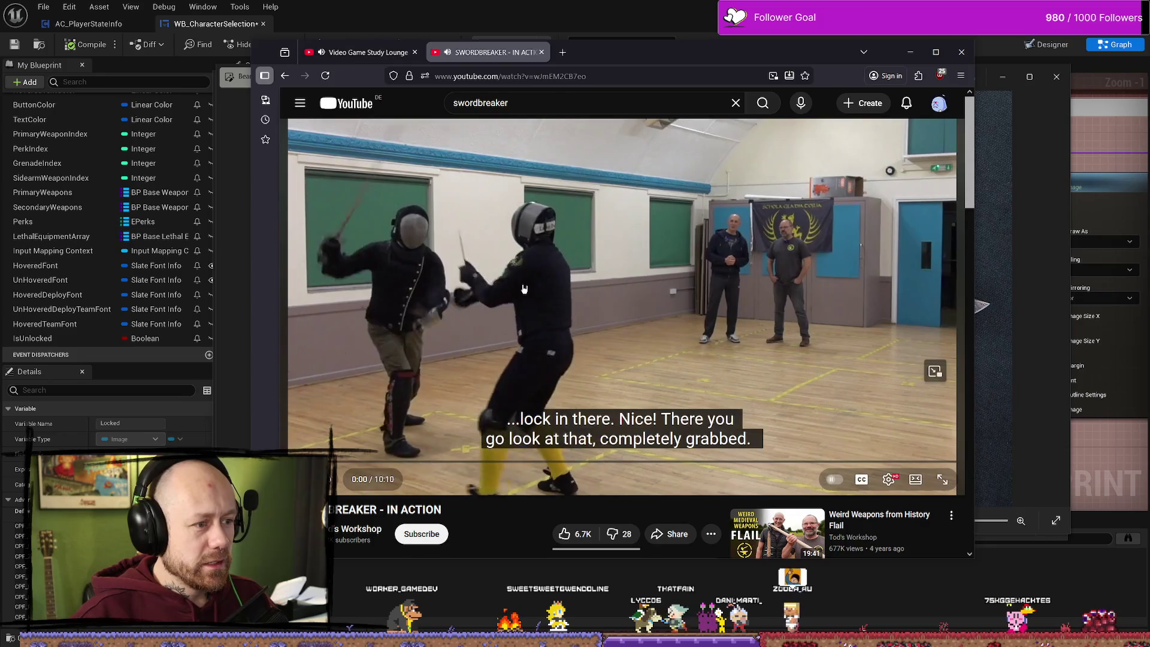
# - Play the swordbreaker video and skip ahead to the sparring scenes
pyautogui.click(593, 229)
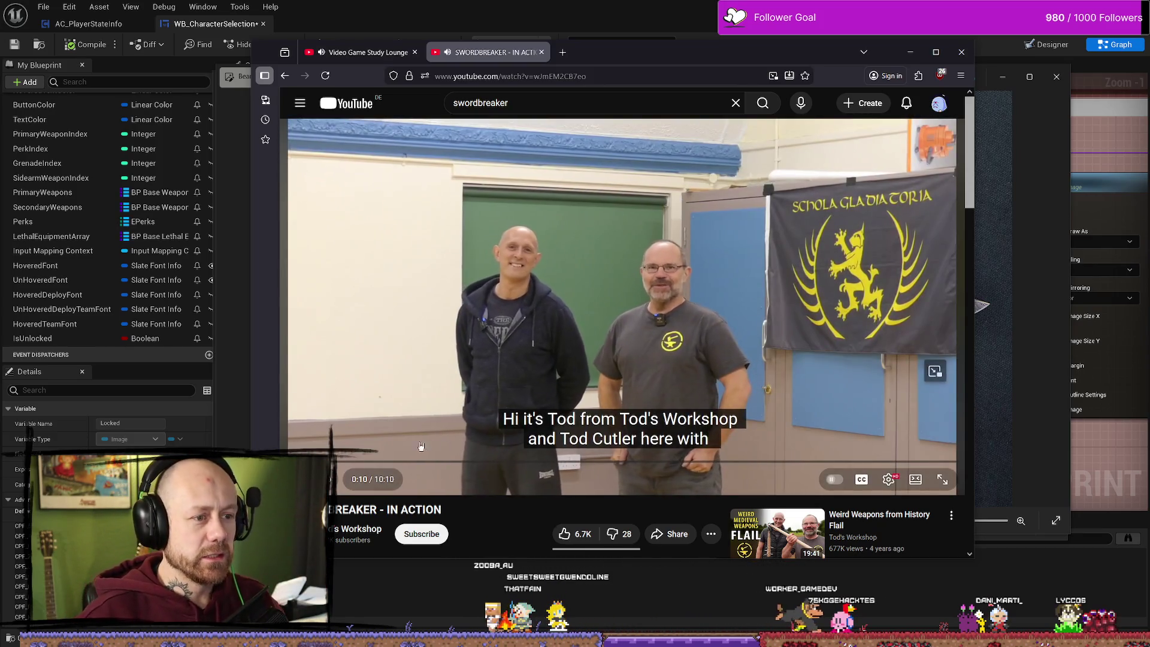
pyautogui.click(327, 458)
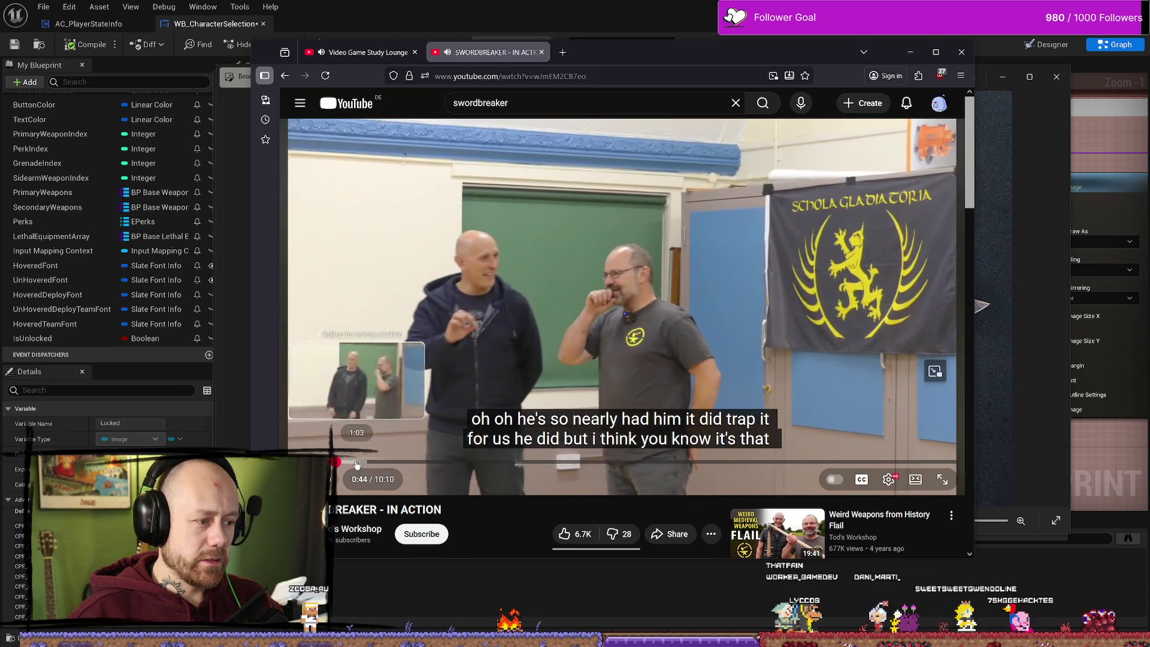
pyautogui.press('1')
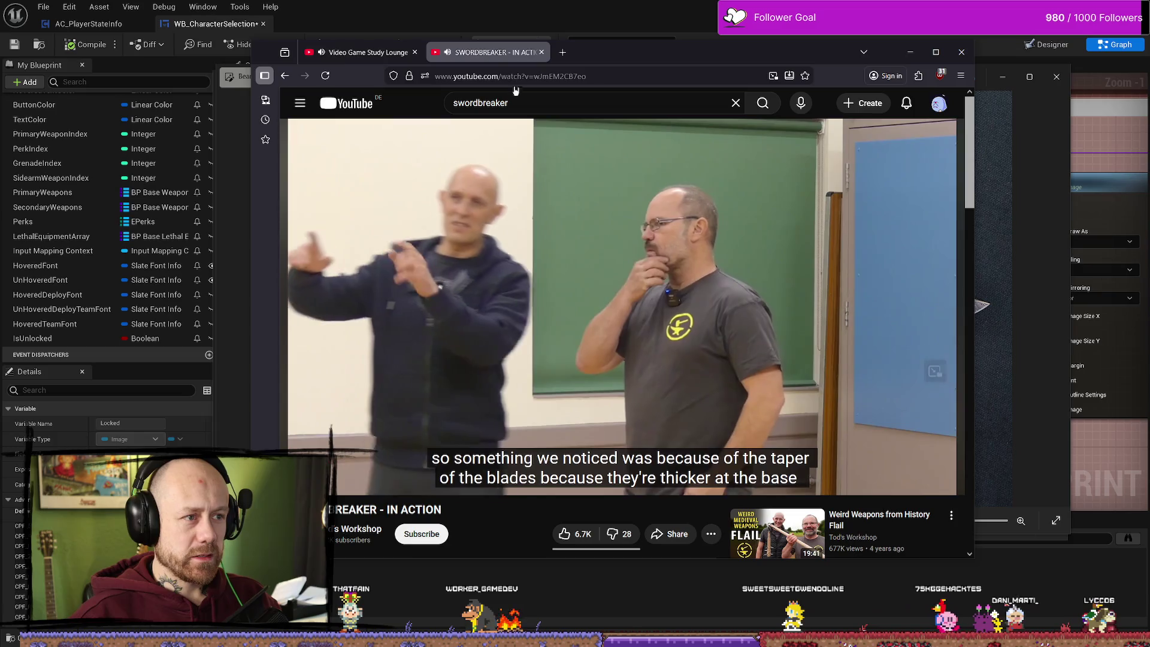
# - Close the video tab, minimize the browser, and close both Photos windows
pyautogui.click(541, 52)
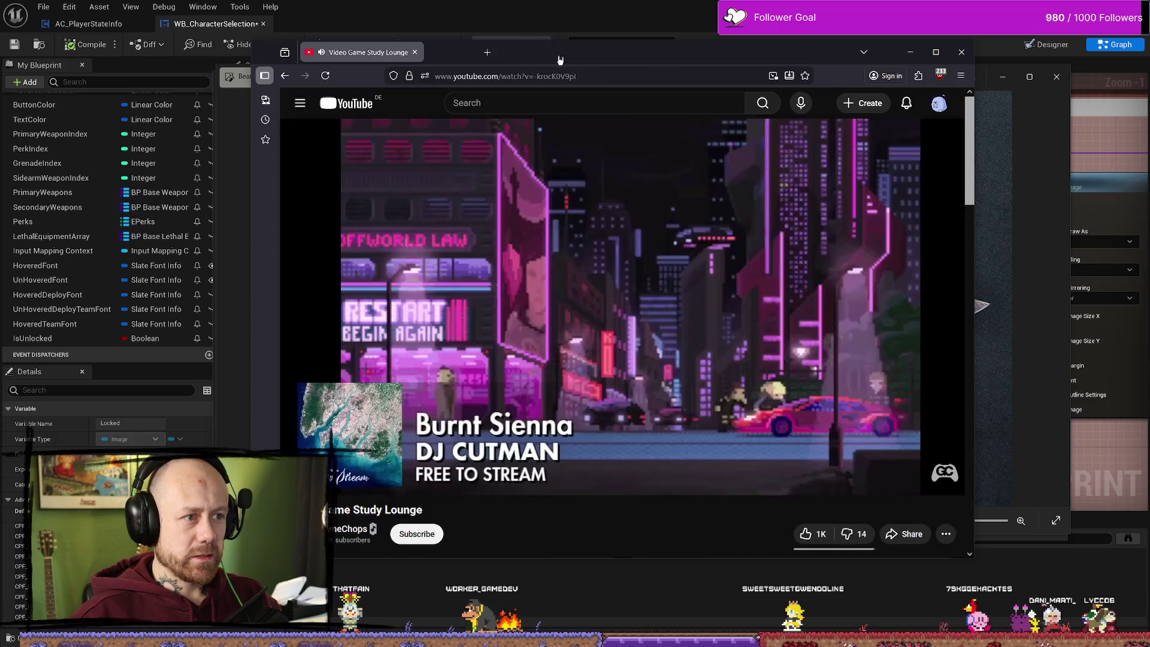
pyautogui.click(910, 52)
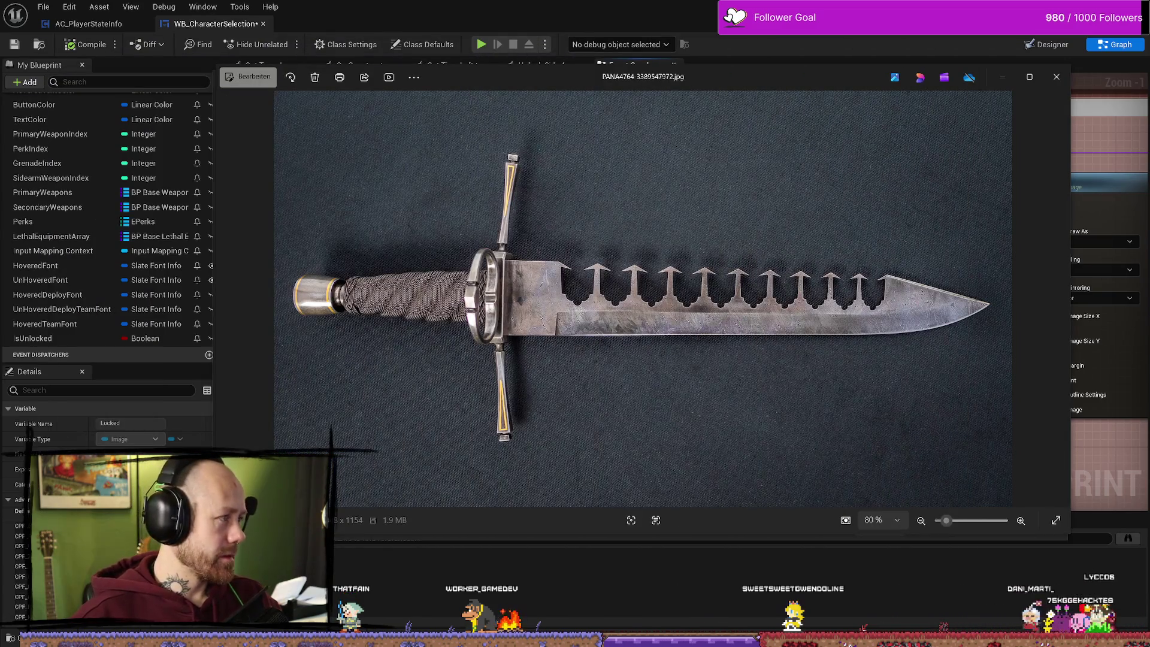
pyautogui.click(1055, 84)
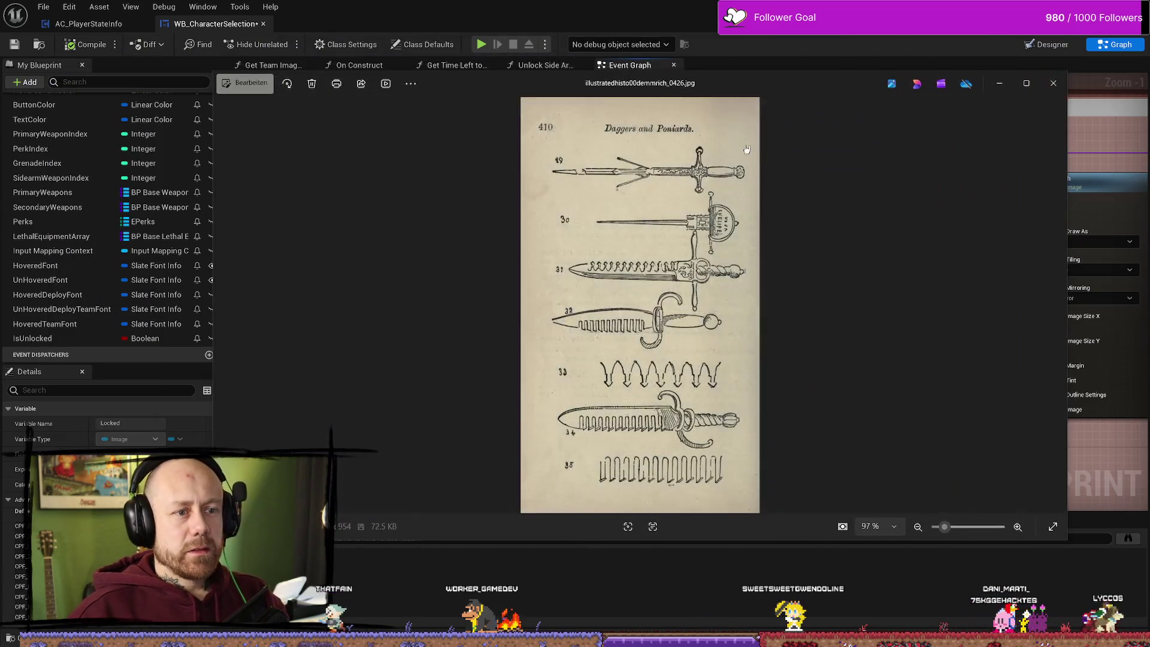
pyautogui.click(1049, 90)
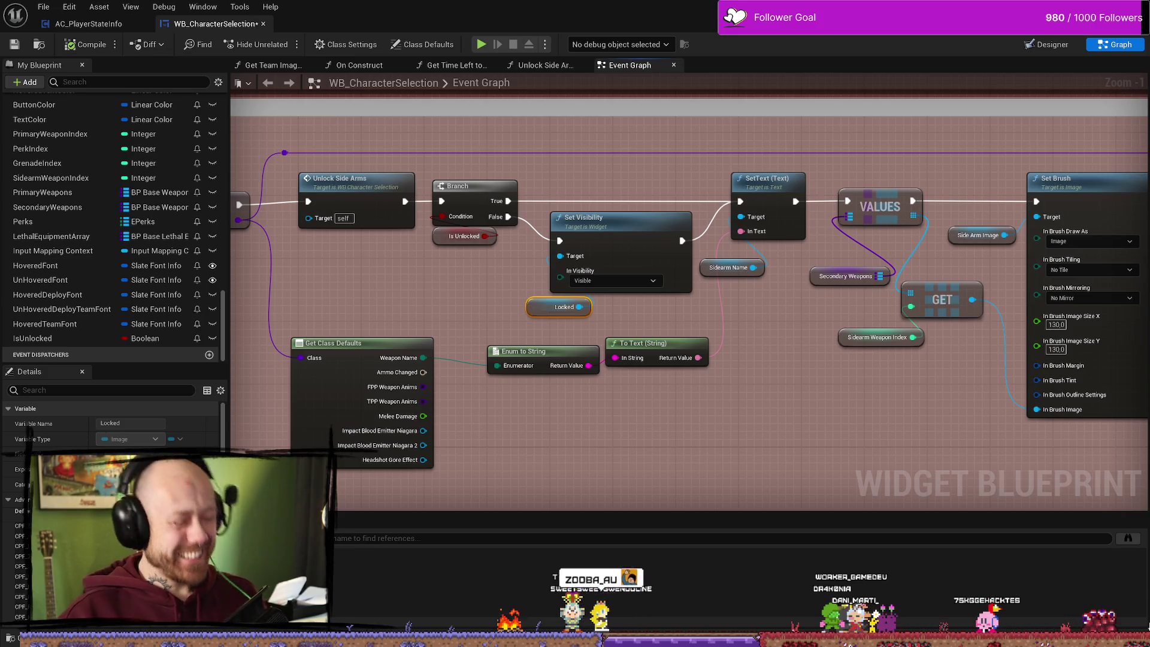
# - Pan and zoom the Event Graph to centre on the Branch and Set Visibility nodes
pyautogui.moveTo(617, 314); pyautogui.dragTo(591, 307)
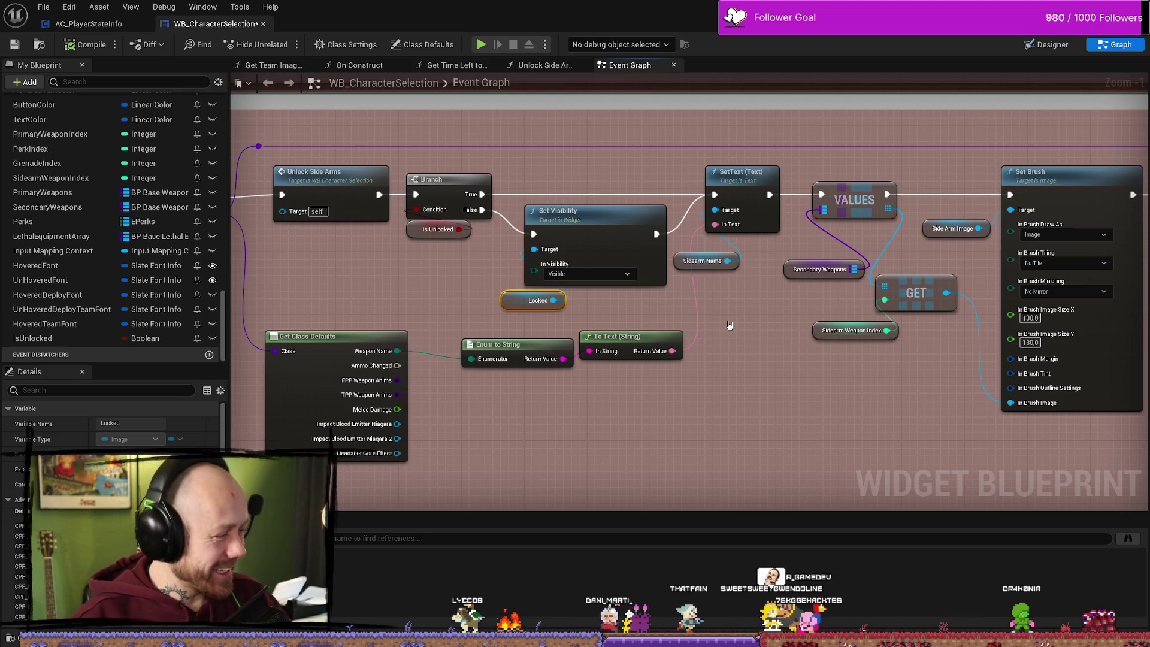
pyautogui.moveTo(749, 363); pyautogui.dragTo(745, 406)
pyautogui.moveTo(654, 386); pyautogui.dragTo(805, 375)
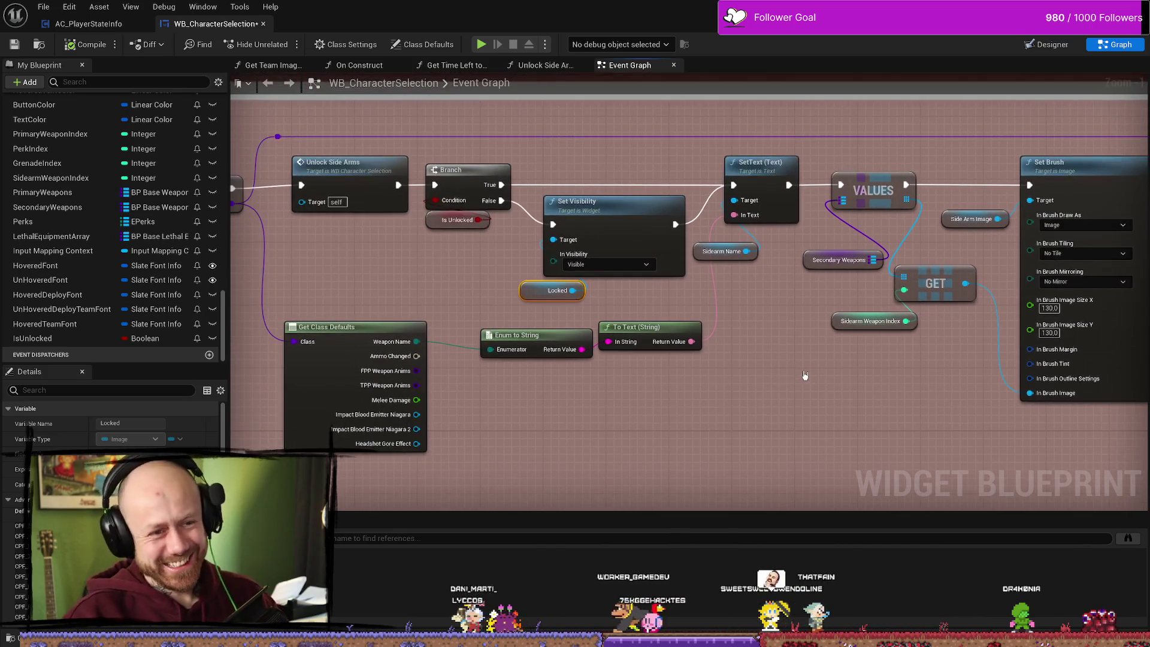
pyautogui.moveTo(658, 302); pyautogui.dragTo(696, 300)
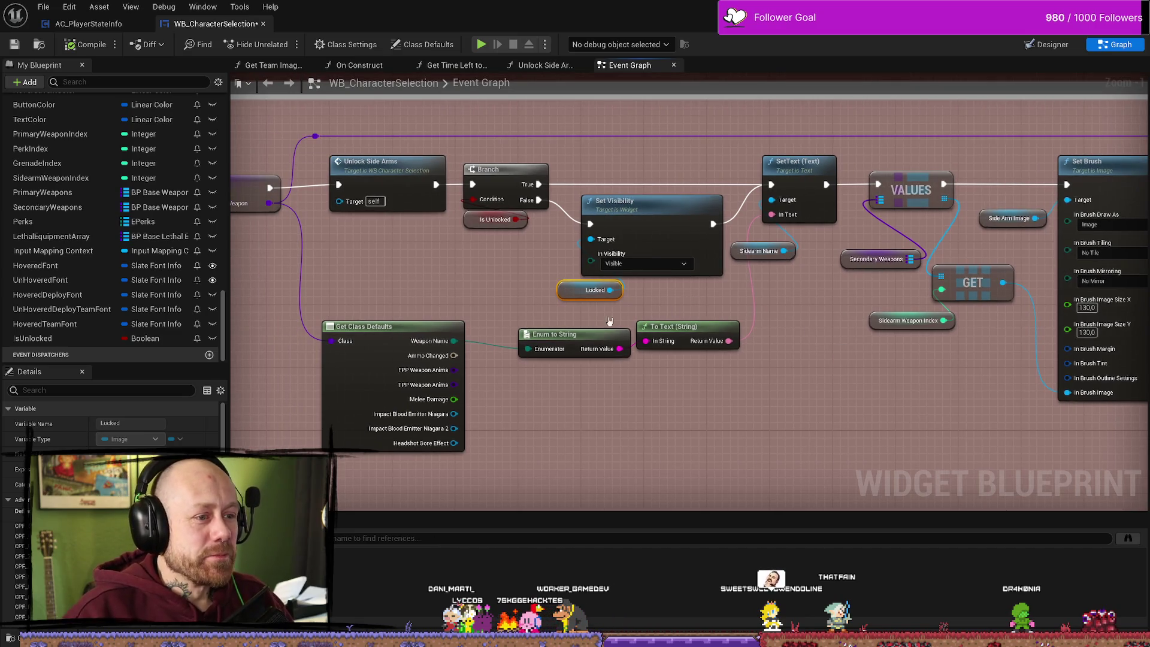
pyautogui.moveTo(609, 321)
pyautogui.mouseDown()
pyautogui.moveTo(651, 330)
pyautogui.moveTo(542, 276)
pyautogui.mouseUp()
pyautogui.scroll(1, 609, 292)
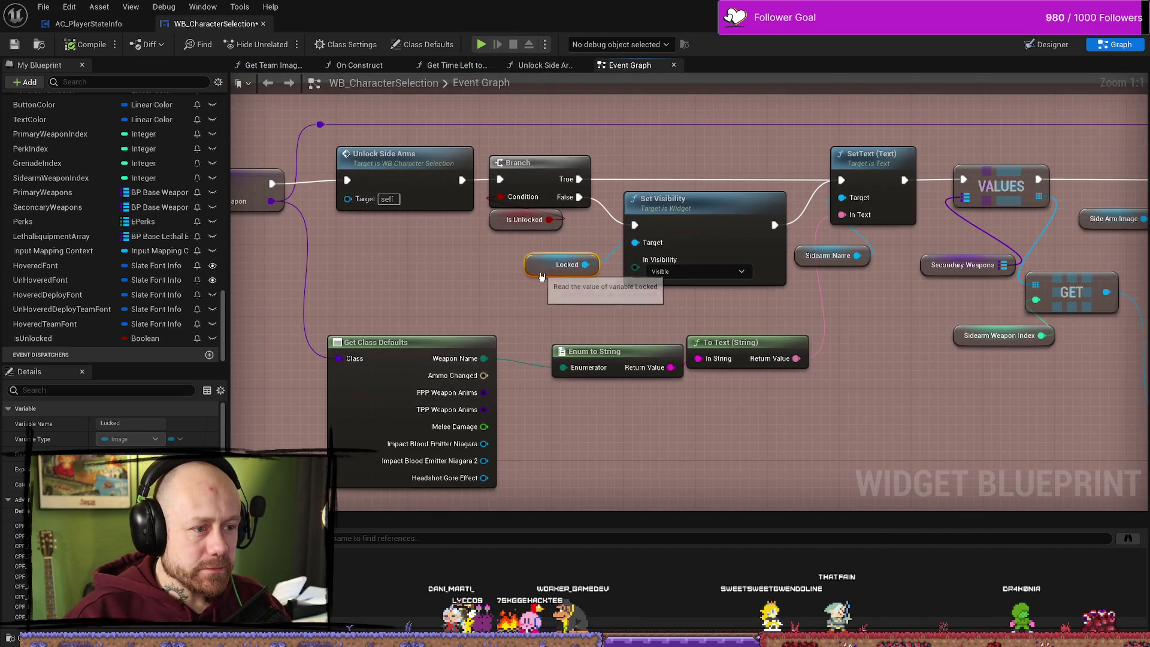
pyautogui.moveTo(657, 309); pyautogui.dragTo(647, 313)
# - Check Set Visibility's options without changing them, move the Locked node beside it, and go to Designer
pyautogui.click(682, 207)
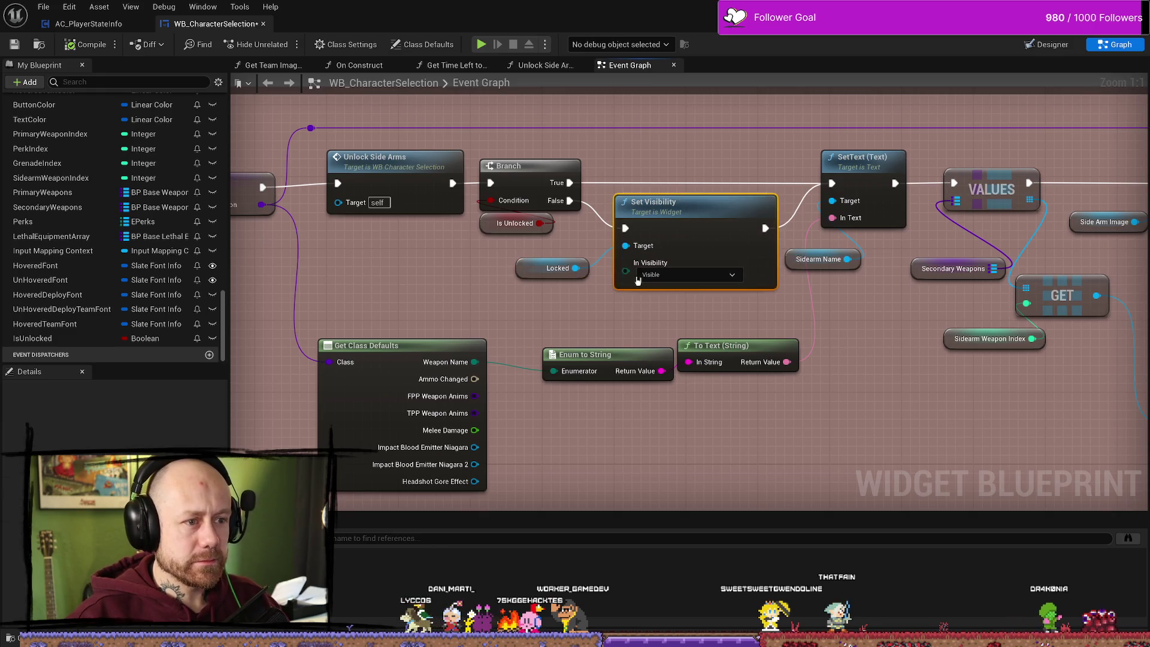
pyautogui.click(661, 276)
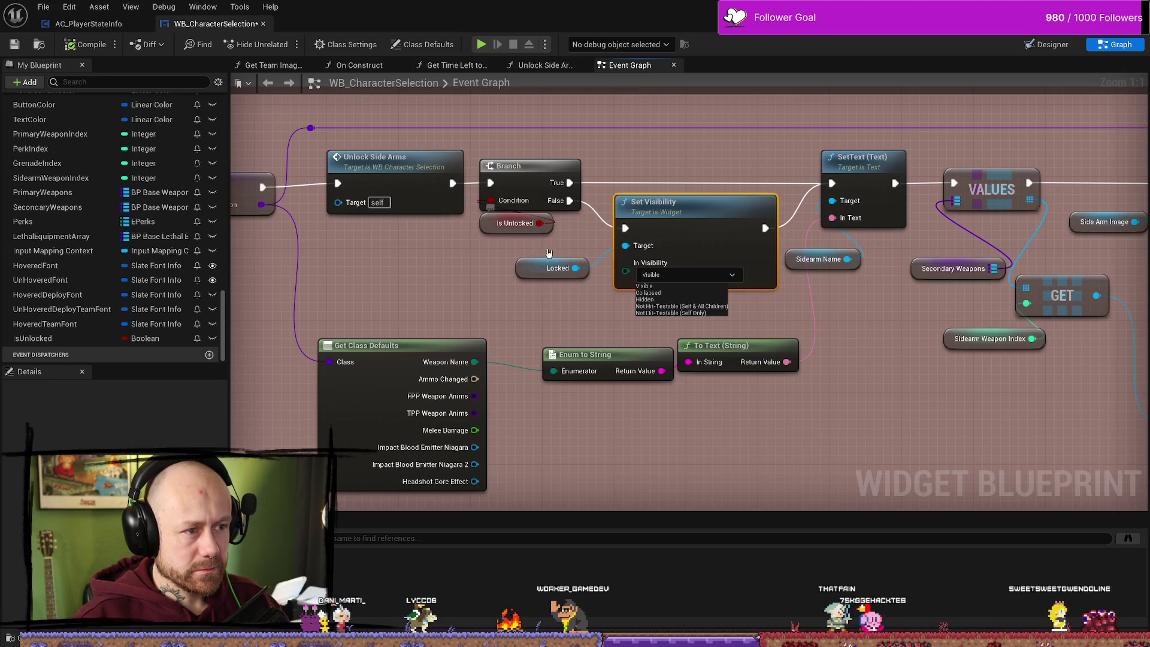
pyautogui.click(593, 305)
pyautogui.moveTo(593, 306); pyautogui.dragTo(623, 298)
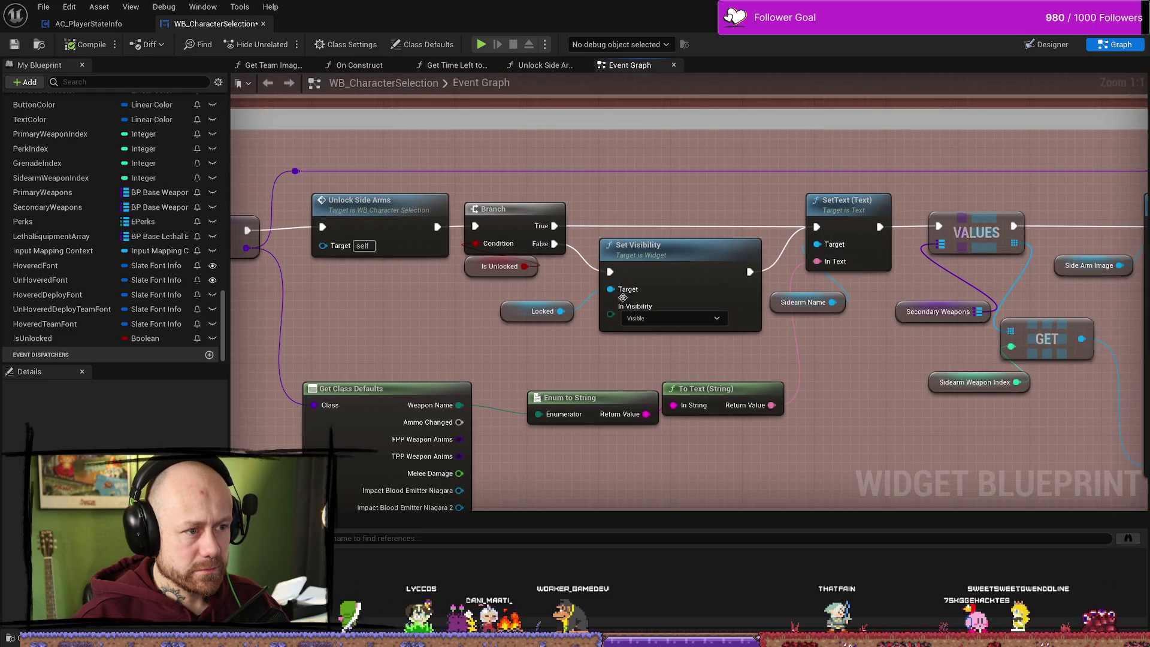
pyautogui.moveTo(539, 311); pyautogui.dragTo(557, 320)
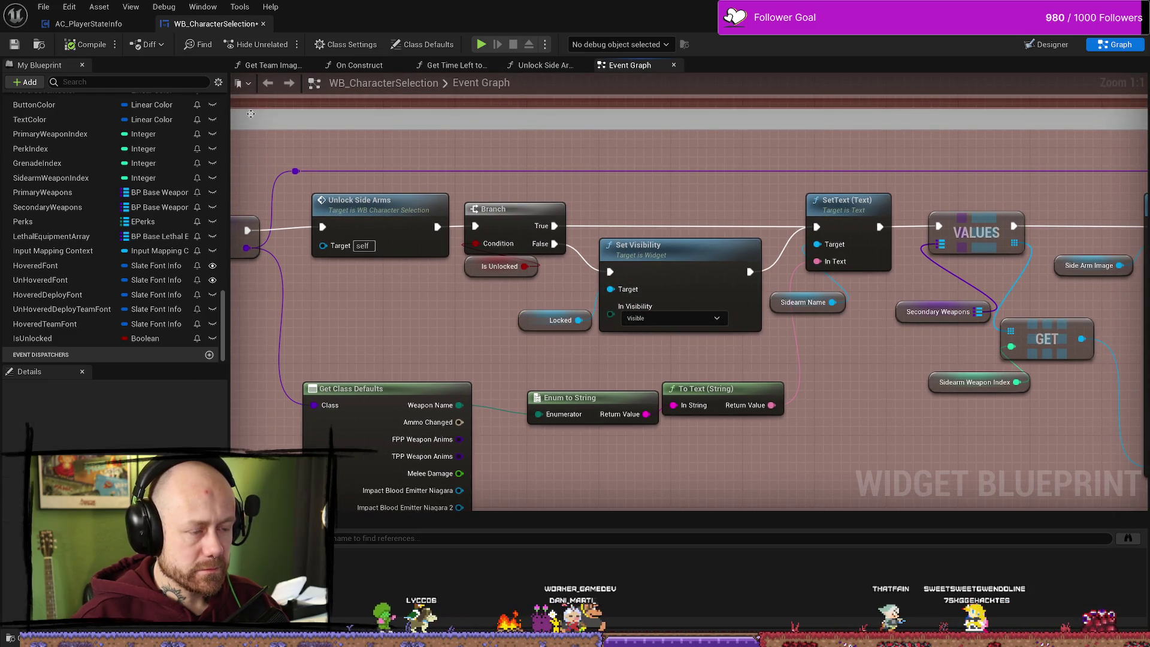
pyautogui.click(1049, 45)
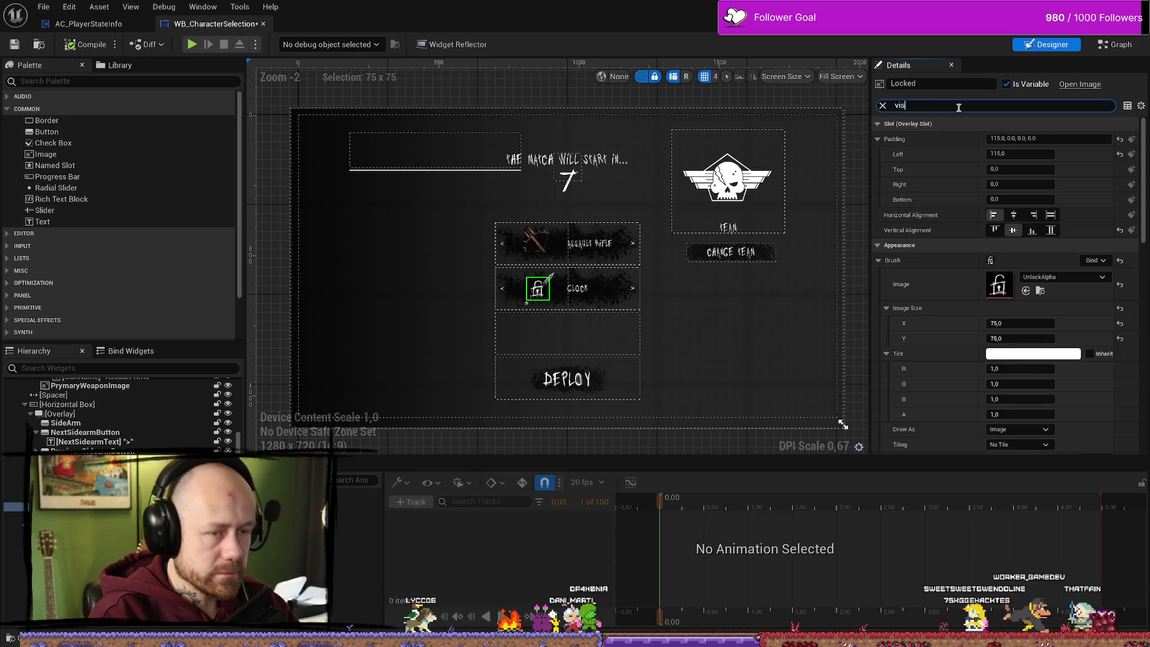
# - Set the Locked image's default Visibility to Hidden and compile the widget
pyautogui.click(1026, 140)
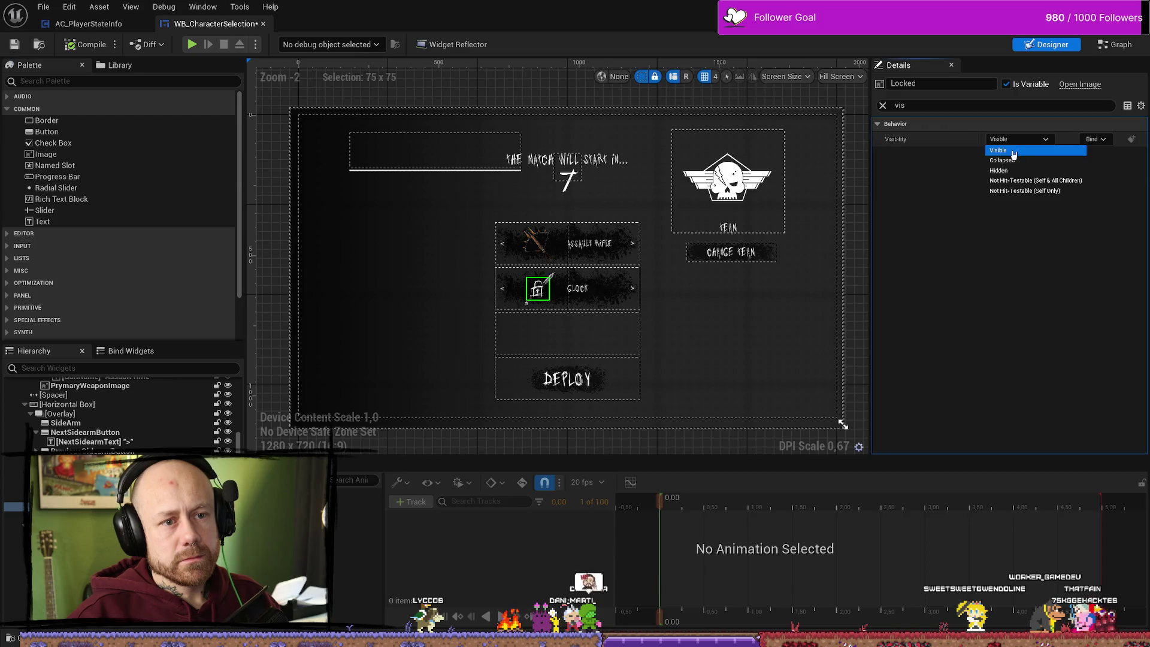
pyautogui.click(1012, 171)
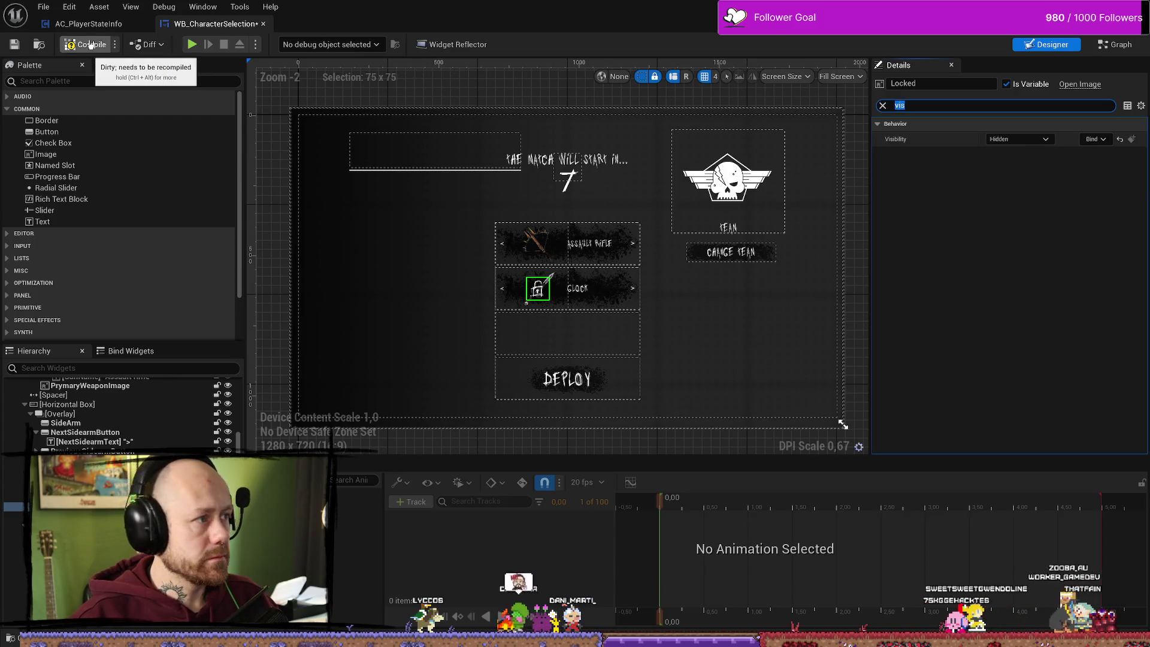
pyautogui.click(90, 45)
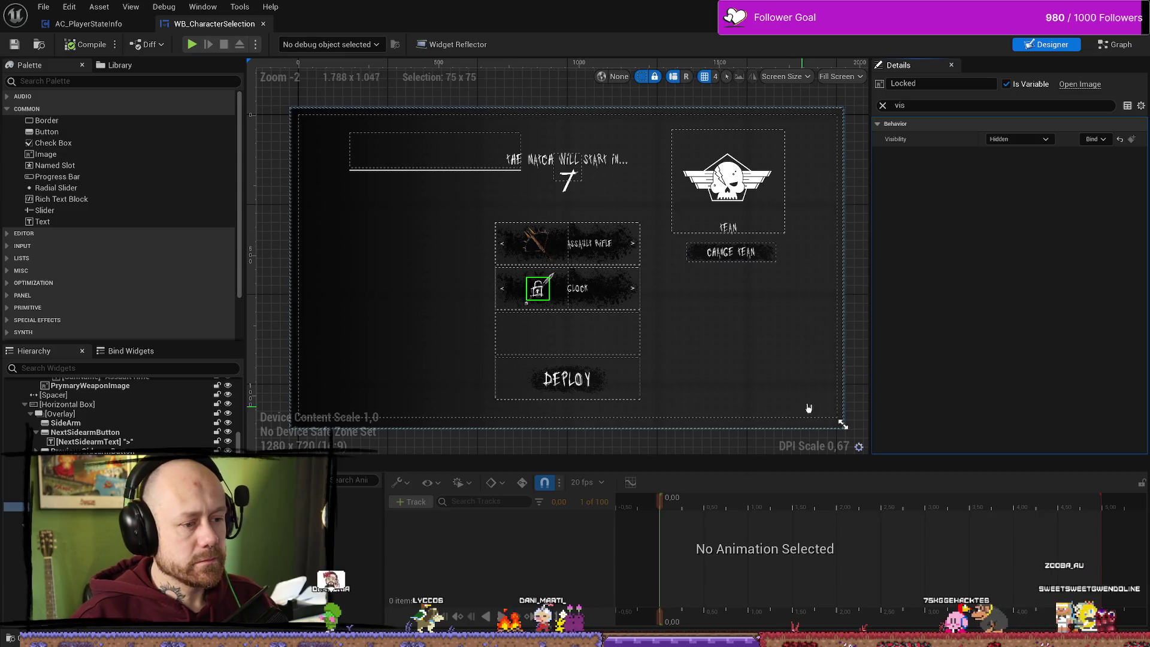
# - Glance at the weapon icon textures in the Content Drawer, then return to the Event Graph
pyautogui.hotkey('ctrl', 'space')
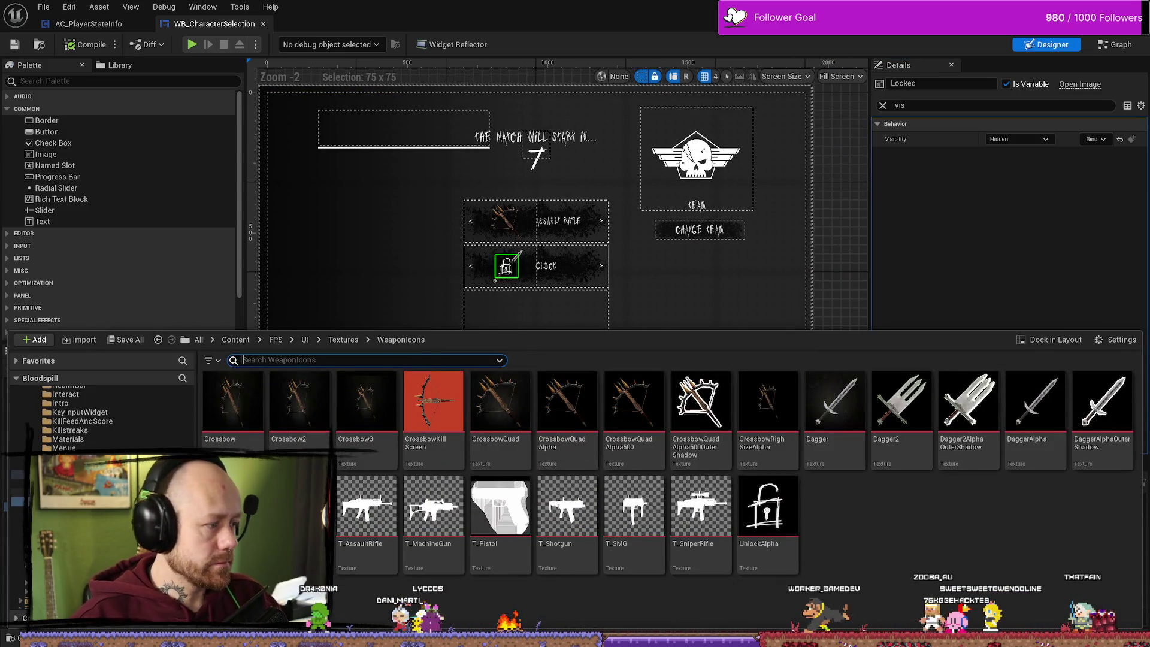
pyautogui.hotkey('ctrl', 'space')
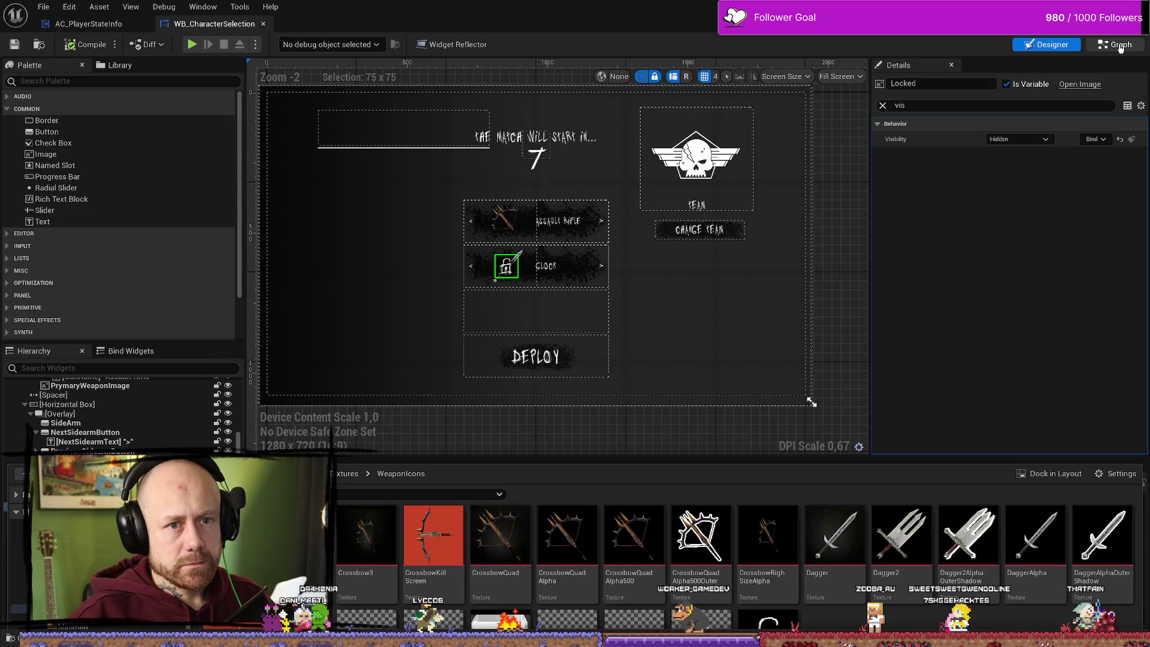
pyautogui.click(1117, 45)
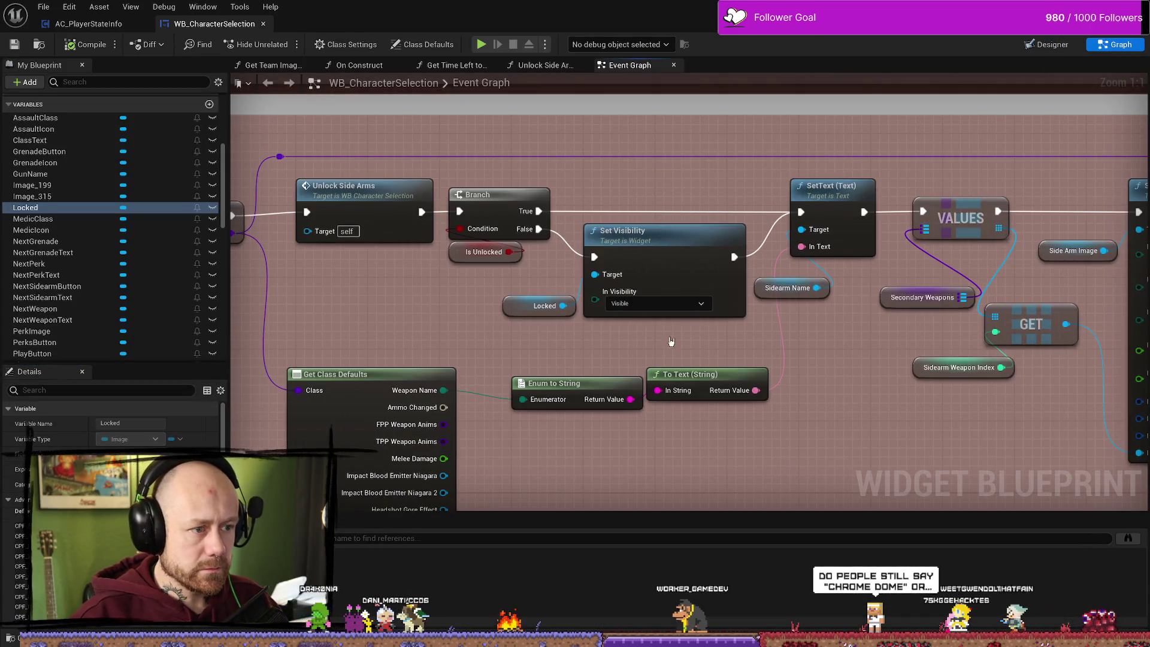
# - Duplicate the Set Visibility and Locked pair and wire the copy from Branch True into SetText, set to Hidden
pyautogui.moveTo(670, 341); pyautogui.dragTo(568, 227)
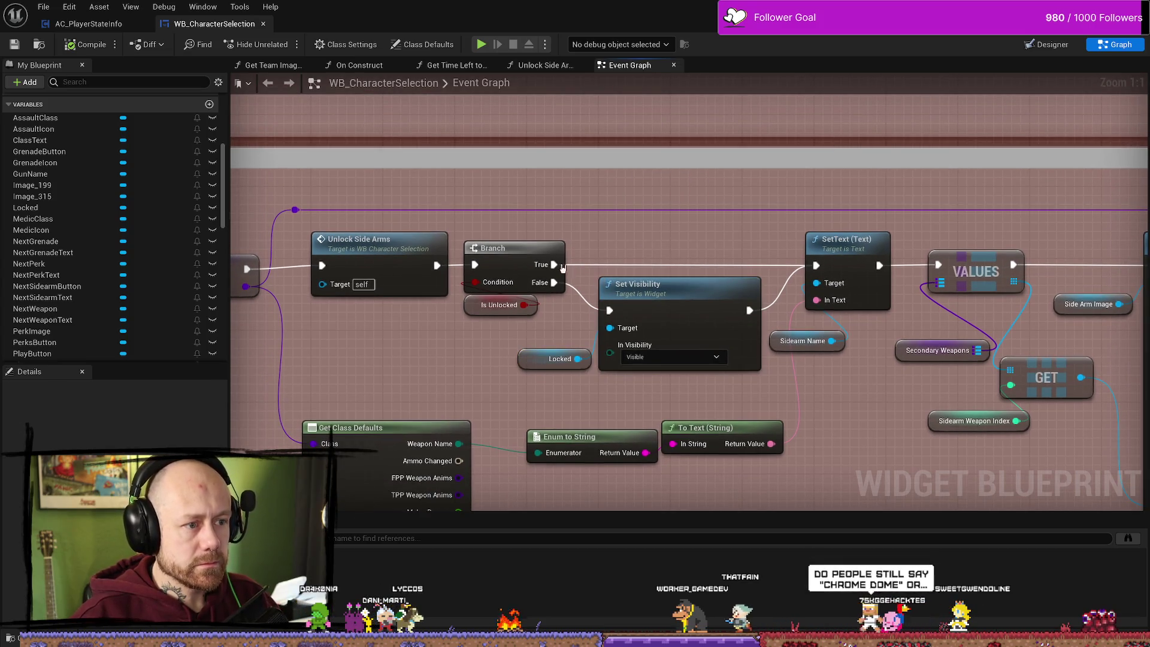
pyautogui.hotkey('ctrl', 'v')
pyautogui.moveTo(554, 264)
pyautogui.mouseDown()
pyautogui.moveTo(645, 180)
pyautogui.moveTo(682, 167)
pyautogui.mouseUp()
pyautogui.moveTo(821, 166); pyautogui.dragTo(815, 265)
pyautogui.click(747, 213)
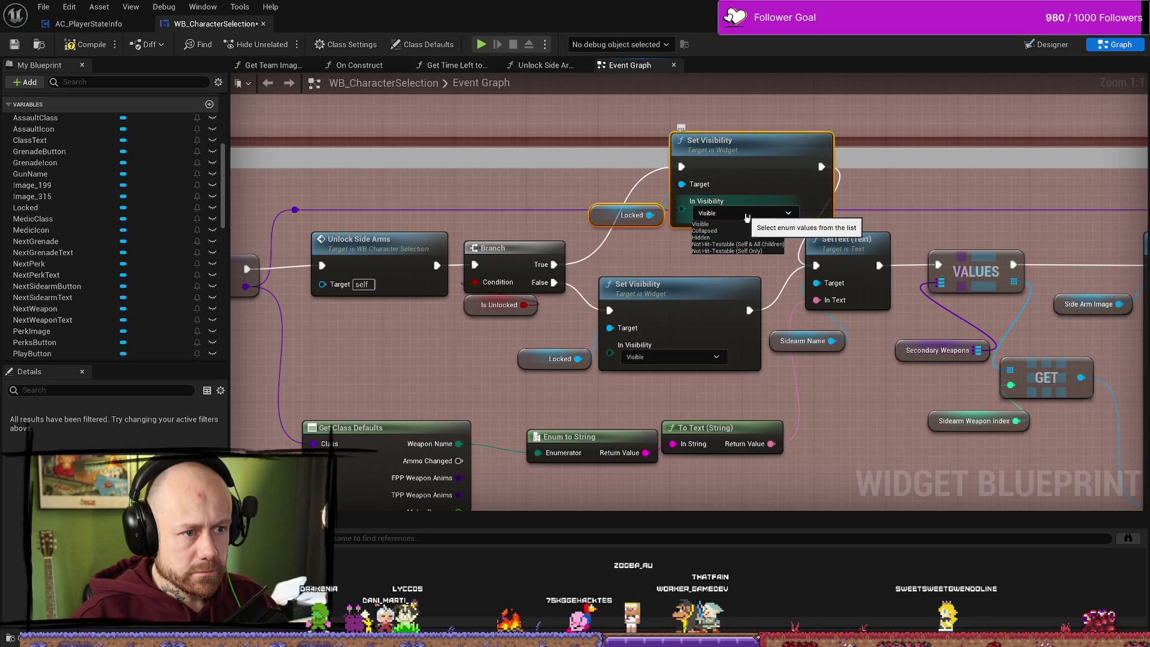
pyautogui.click(704, 237)
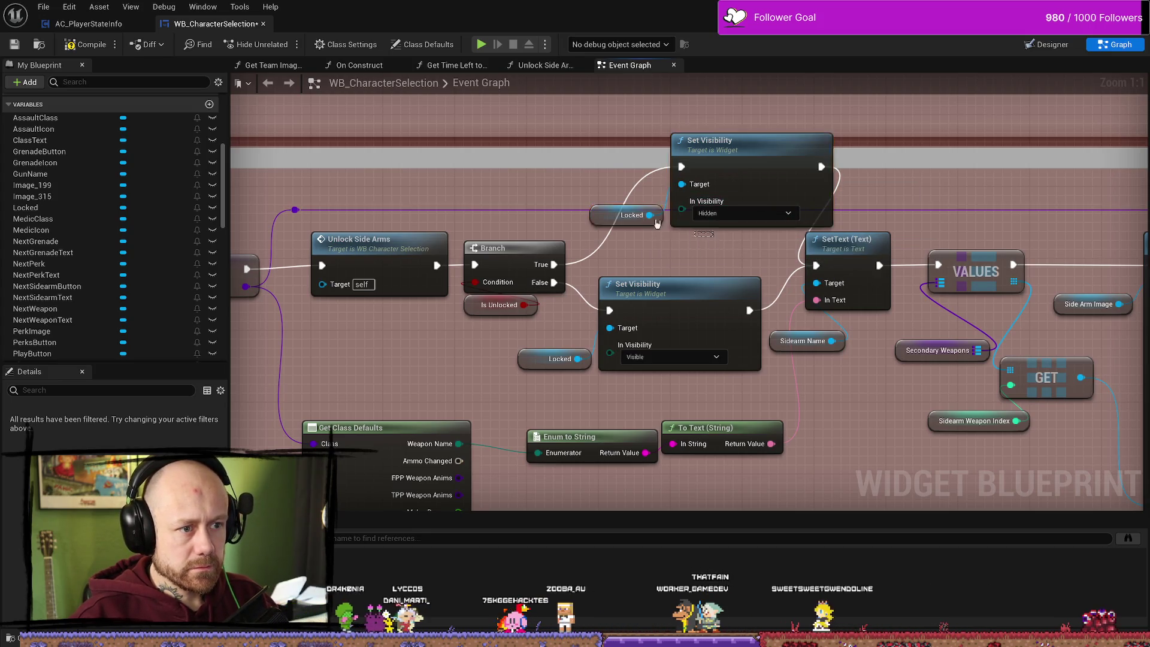
pyautogui.click(629, 215)
# - Replace the hiding node's Locked reference with a fresh Locked connection and compile the blueprint
pyautogui.press('Delete')
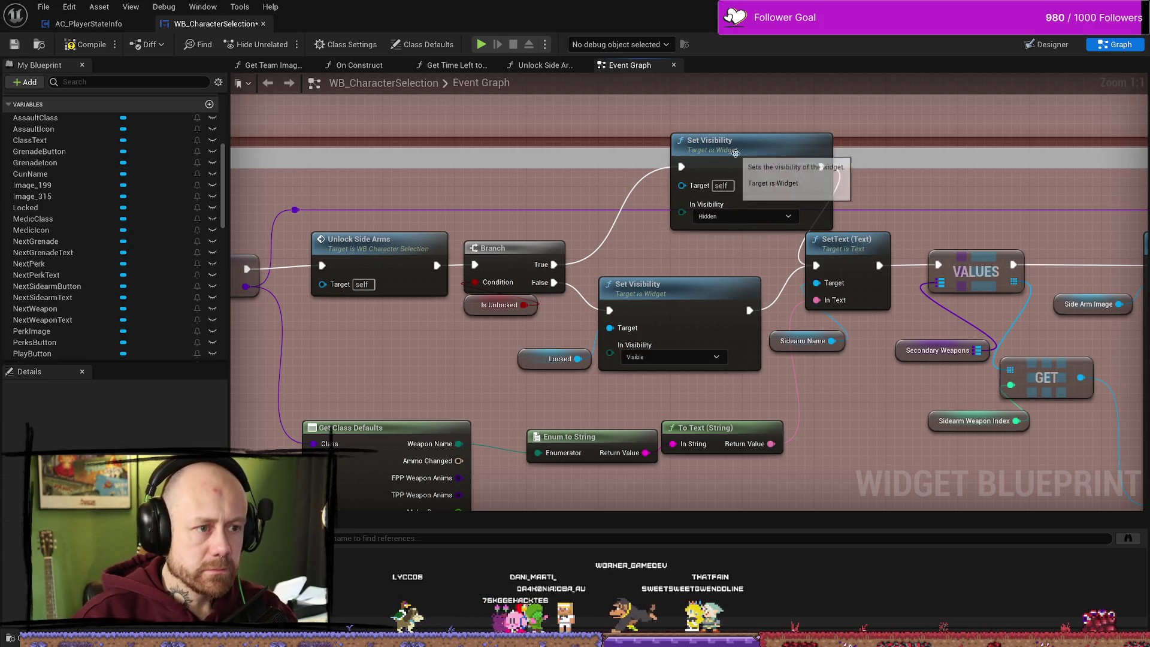
pyautogui.moveTo(689, 150); pyautogui.dragTo(617, 168)
pyautogui.moveTo(576, 358); pyautogui.dragTo(609, 203)
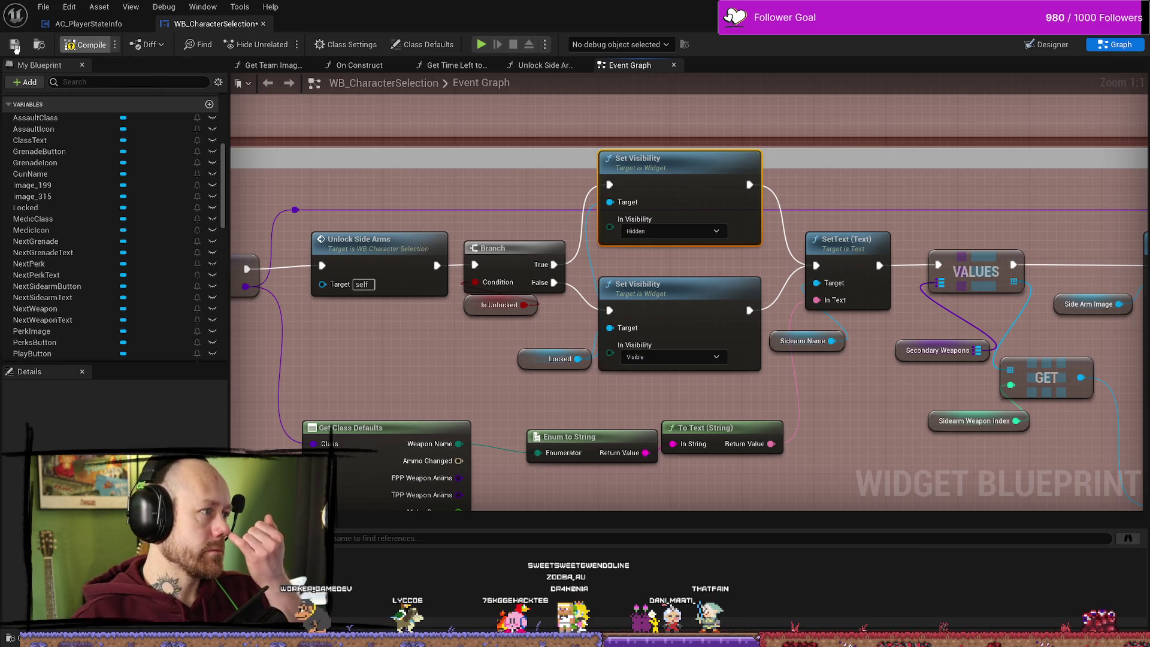
pyautogui.click(15, 46)
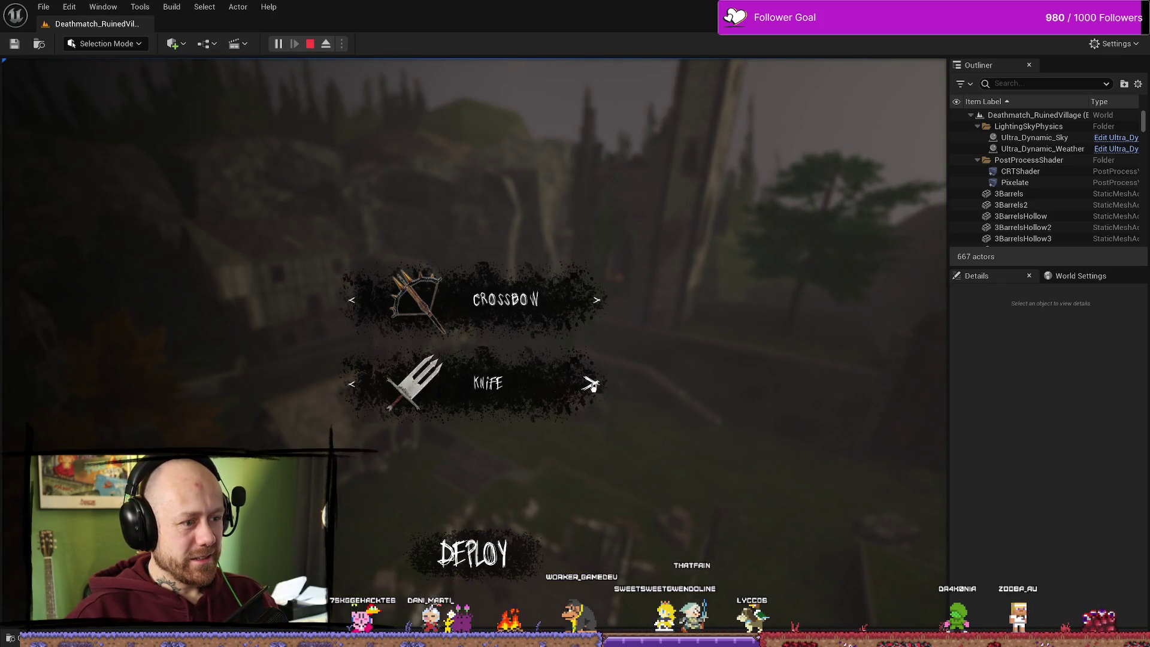
# - Stop the Play-in-Editor session with Esc
pyautogui.press('Escape')
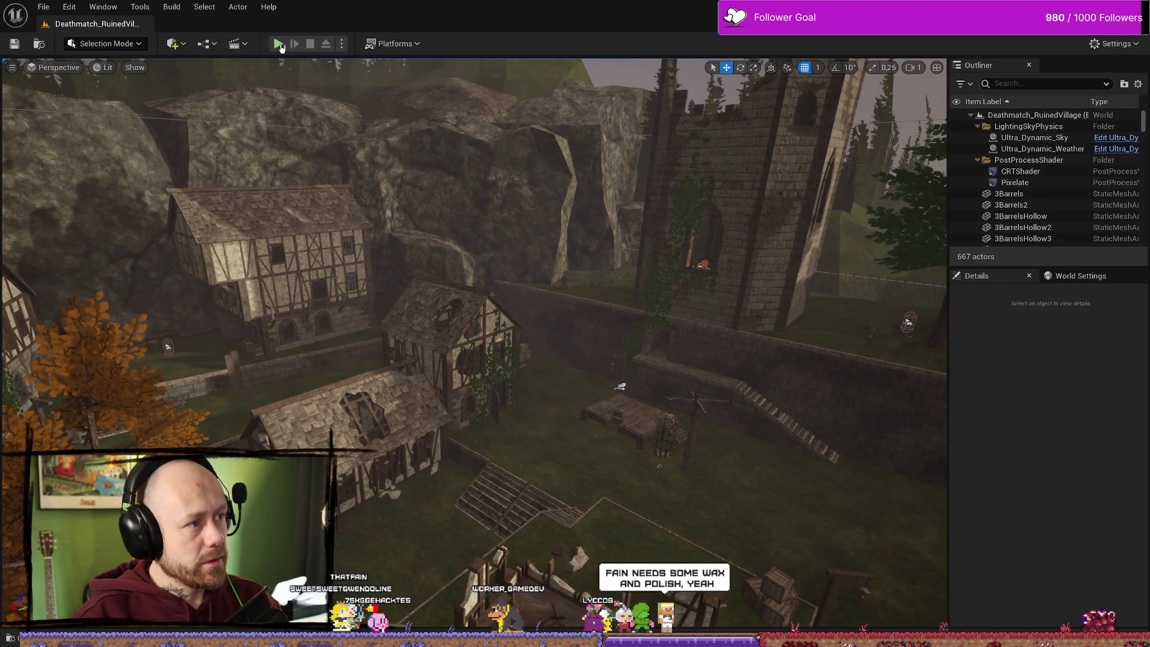
# - Play the level, deploy with the crossbow, stop, and start playing again
pyautogui.click(278, 44)
pyautogui.click(473, 554)
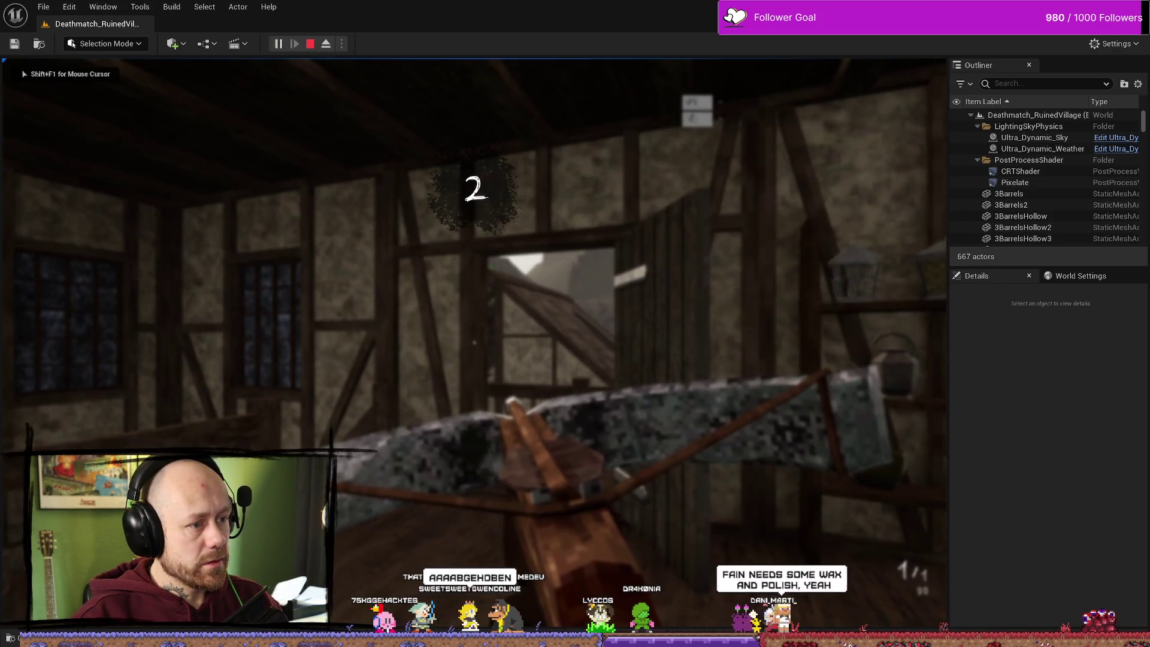
pyautogui.press('Escape')
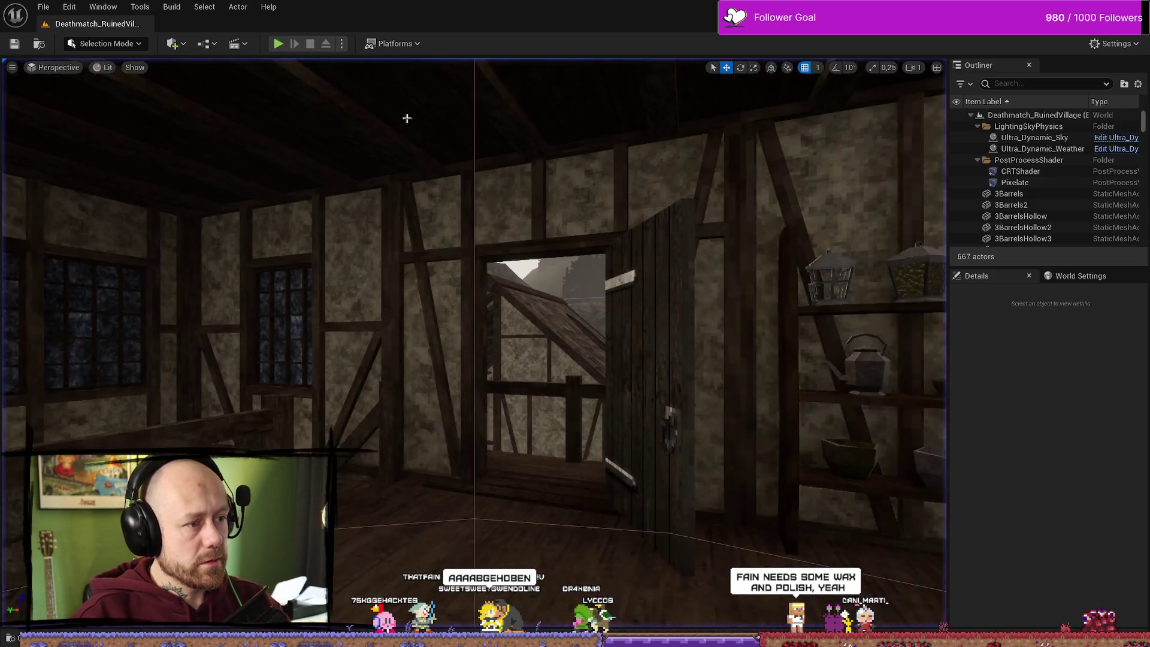
pyautogui.click(282, 45)
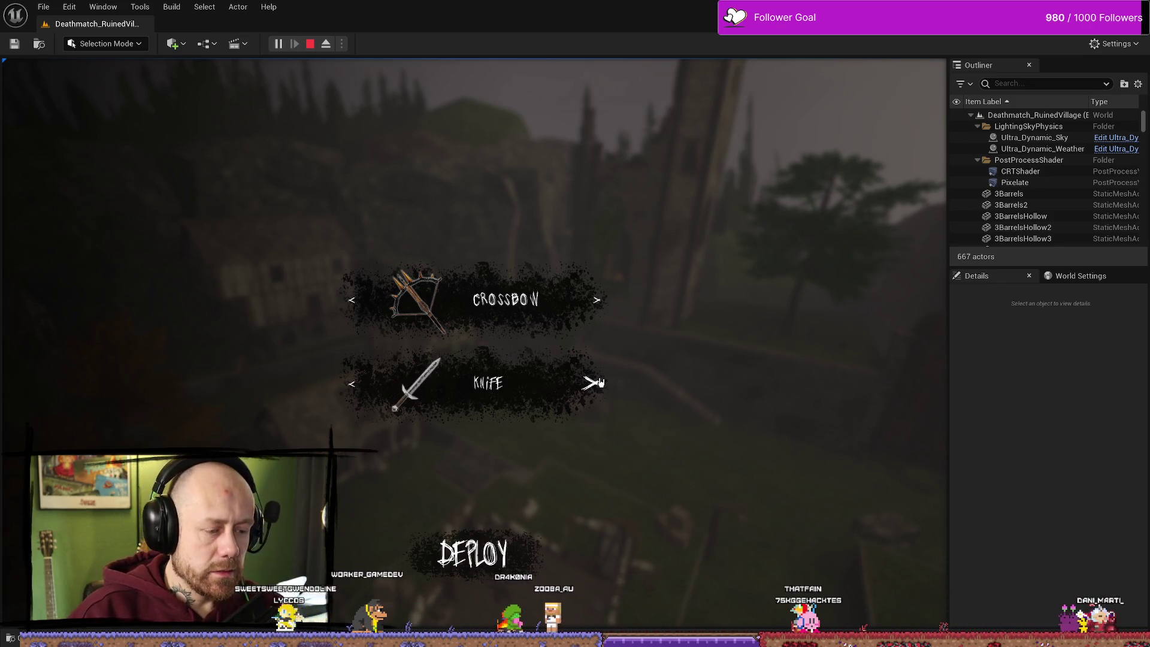
# - Toggle the game view to full screen with F11
pyautogui.press('F11')
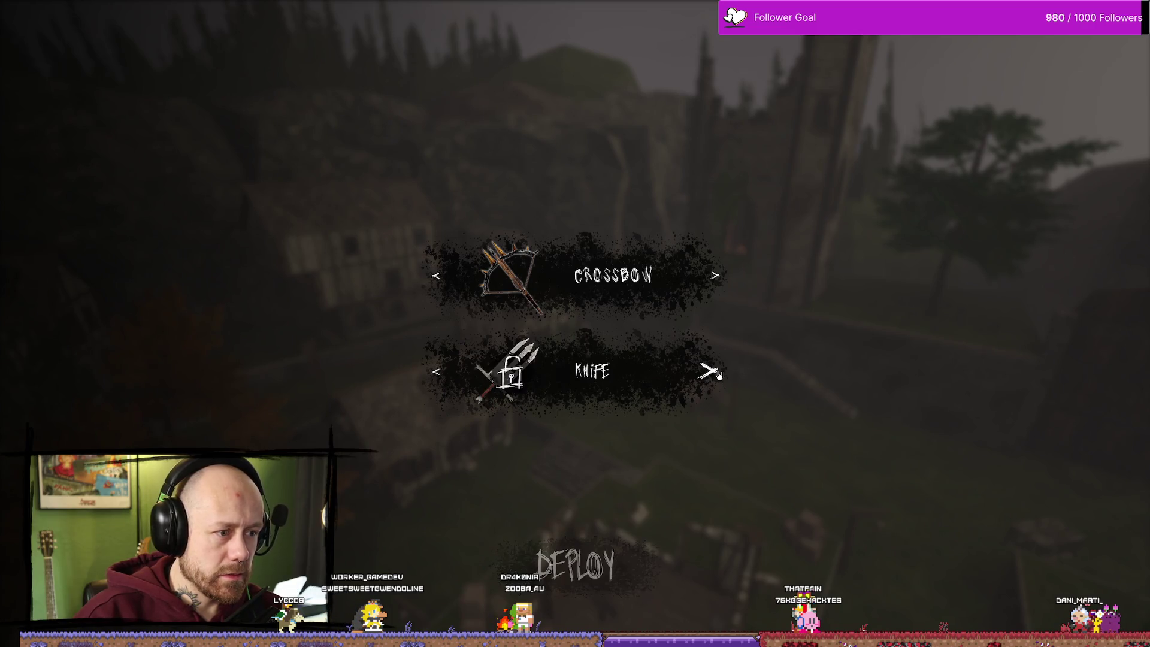
pyautogui.press('F11')
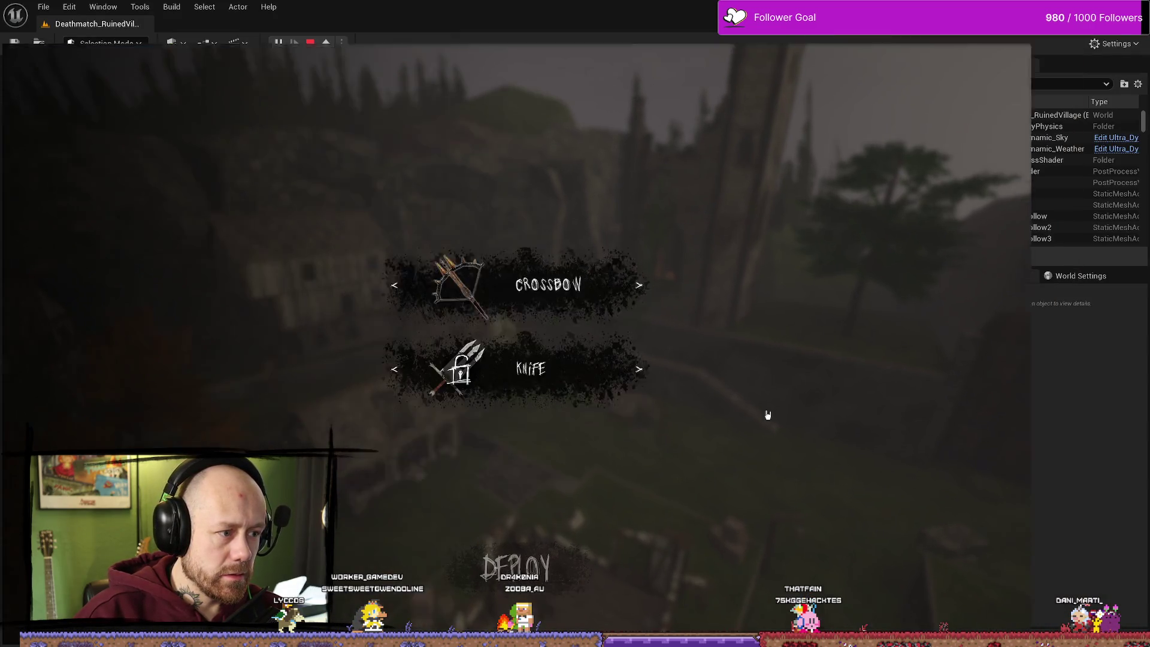
pyautogui.press('F11')
pyautogui.press('F11')
pyautogui.press('F11')
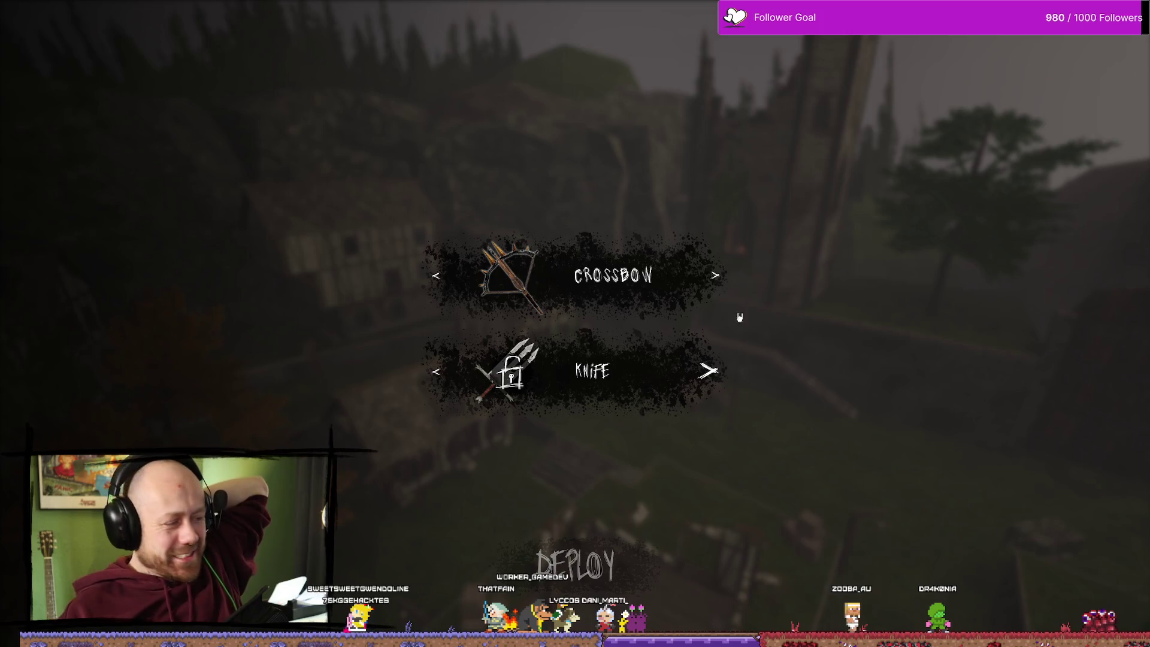
pyautogui.hotkey('alt', 'Tab')
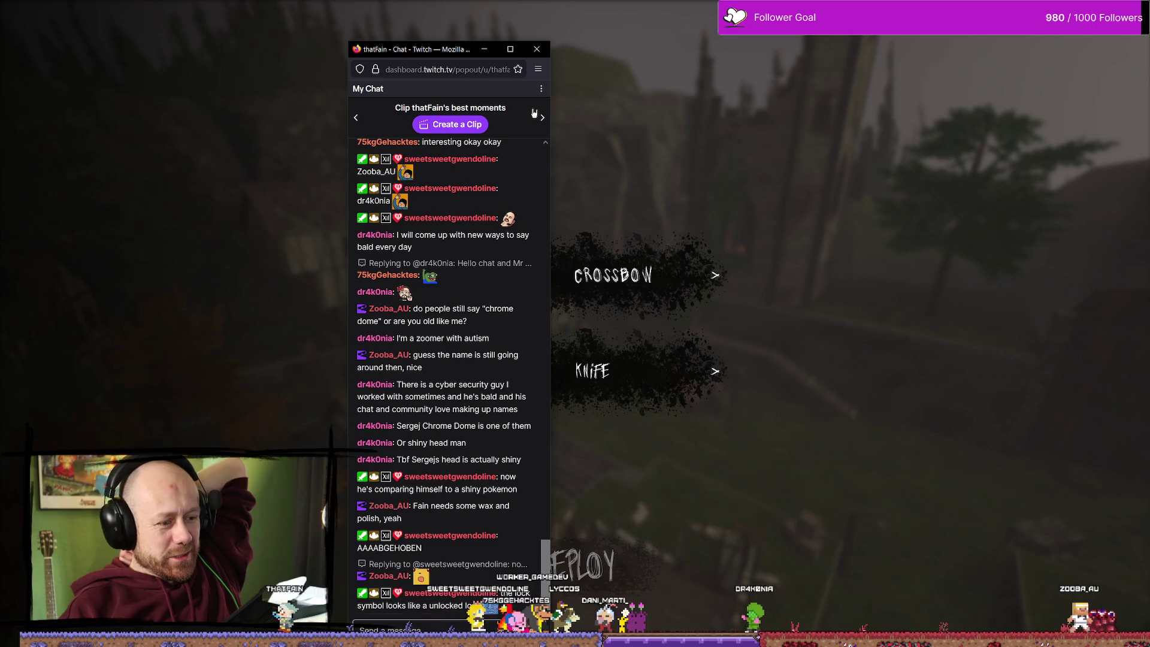
pyautogui.moveTo(449, 41)
pyautogui.mouseDown()
pyautogui.moveTo(449, 68)
pyautogui.moveTo(449, 9)
pyautogui.mouseUp()
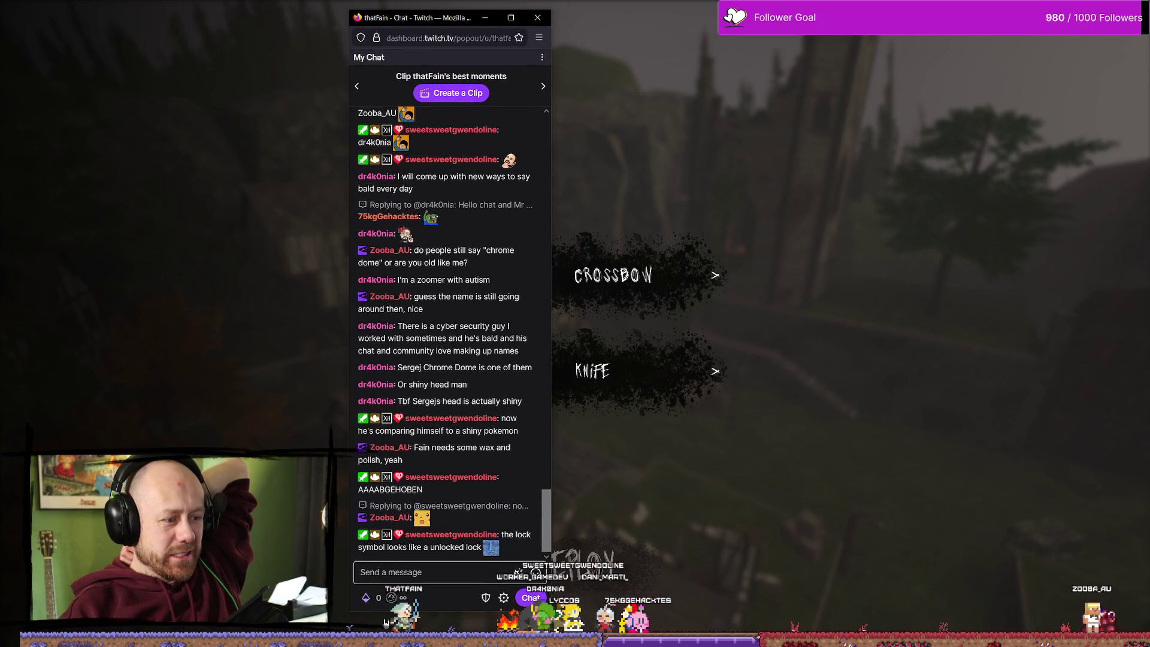
pyautogui.click(383, 597)
pyautogui.scroll(-3, 457, 474)
pyautogui.scroll(-2, 457, 473)
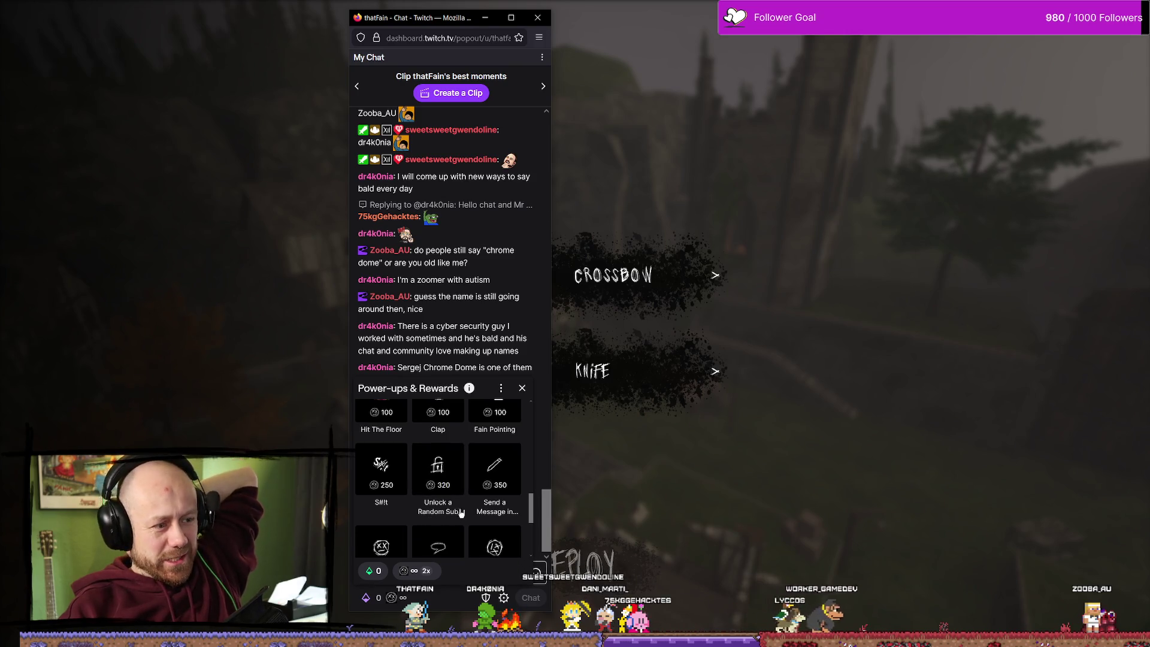
pyautogui.click(485, 17)
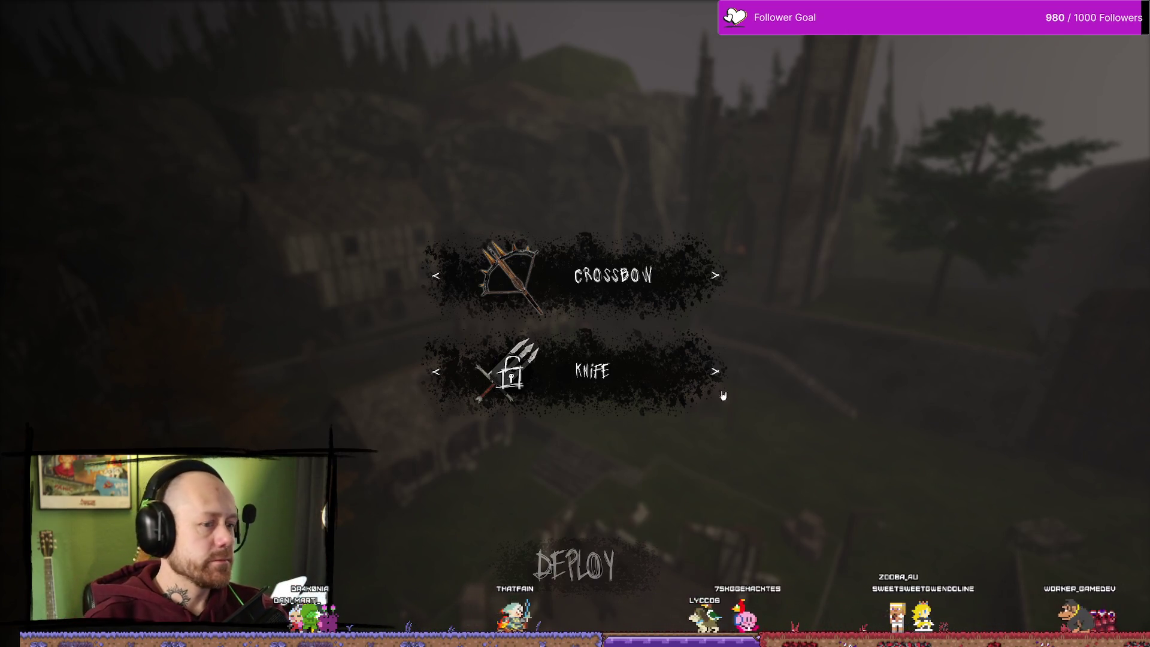
# - Cycle the Knife row through its locked item and back to the knife, then stop playing
pyautogui.click(710, 372)
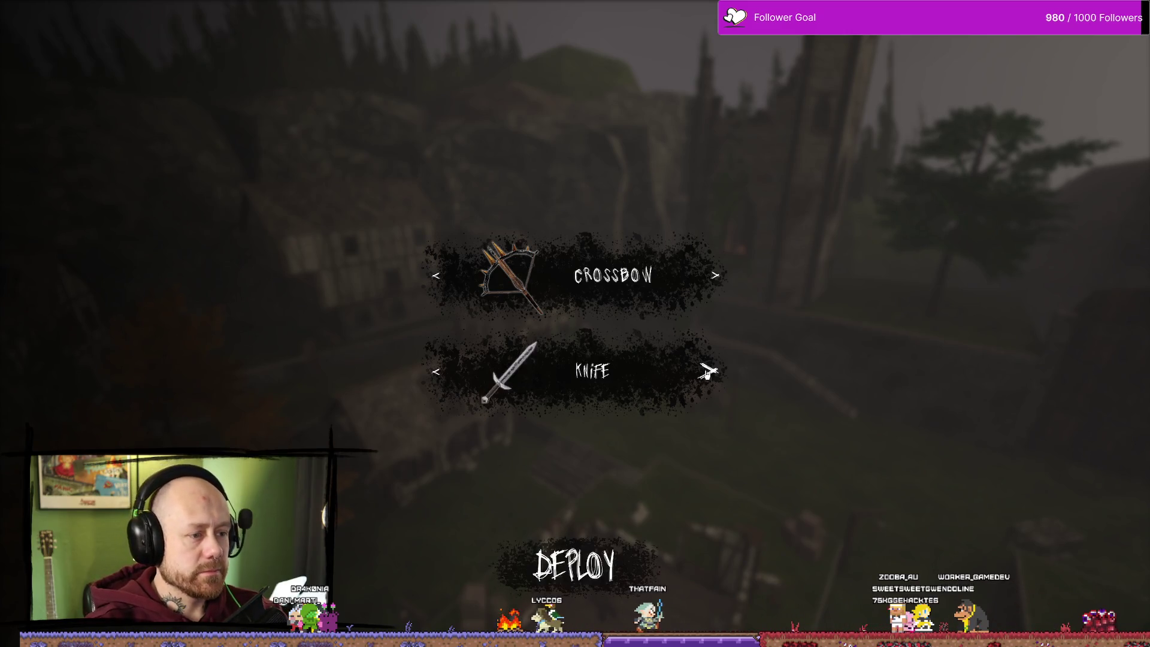
pyautogui.click(709, 371)
pyautogui.click(709, 371)
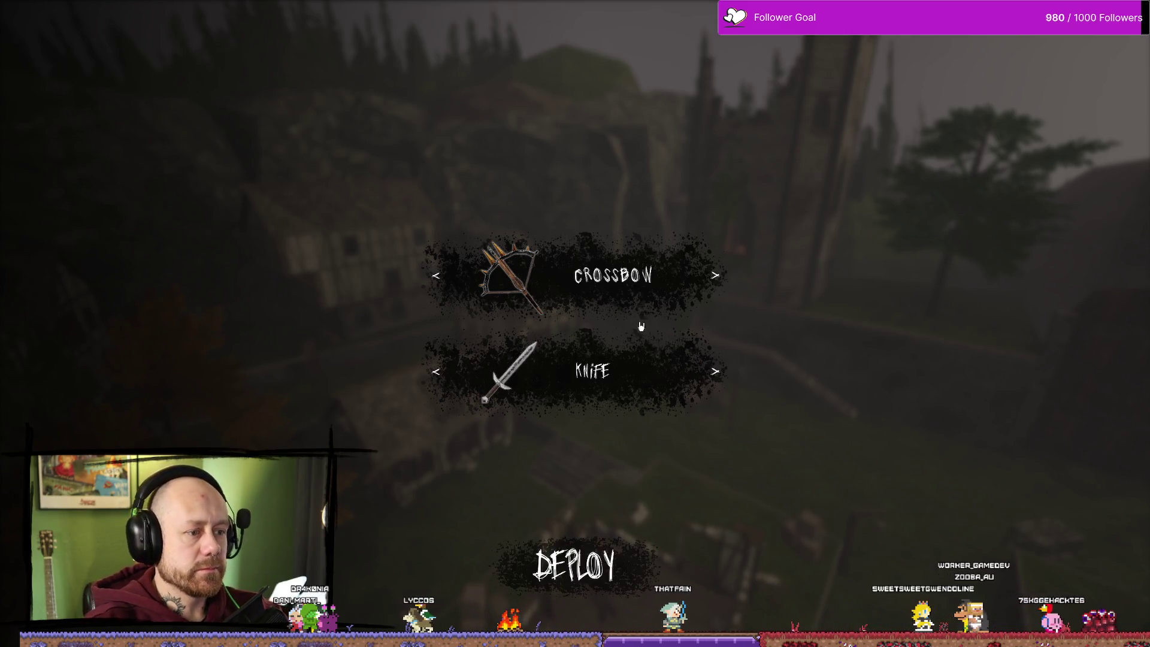
pyautogui.press('Escape')
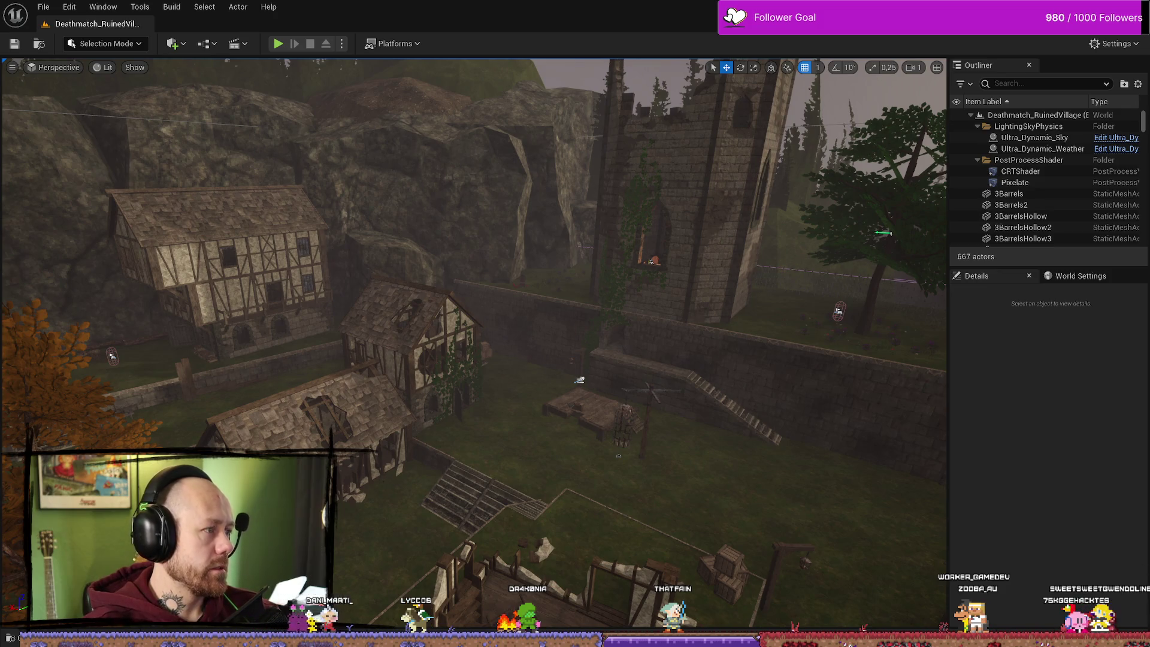
# - Show and then hide the Twitch chat window
pyautogui.hotkey('alt', 'Tab')
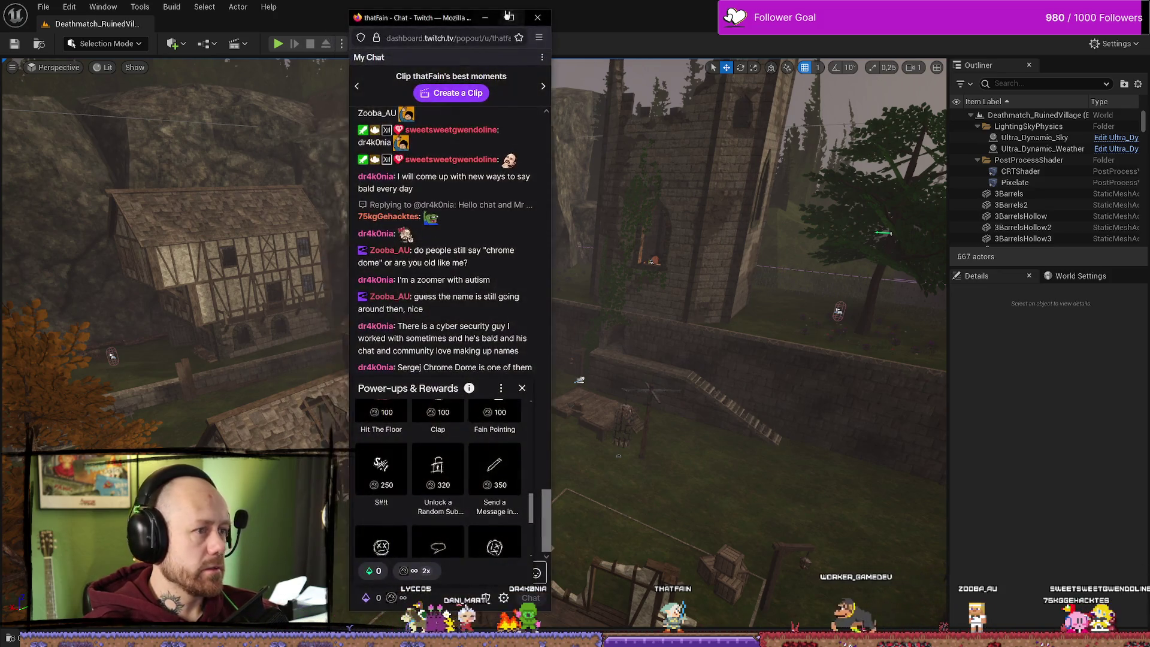
pyautogui.hotkey('alt', 'Tab')
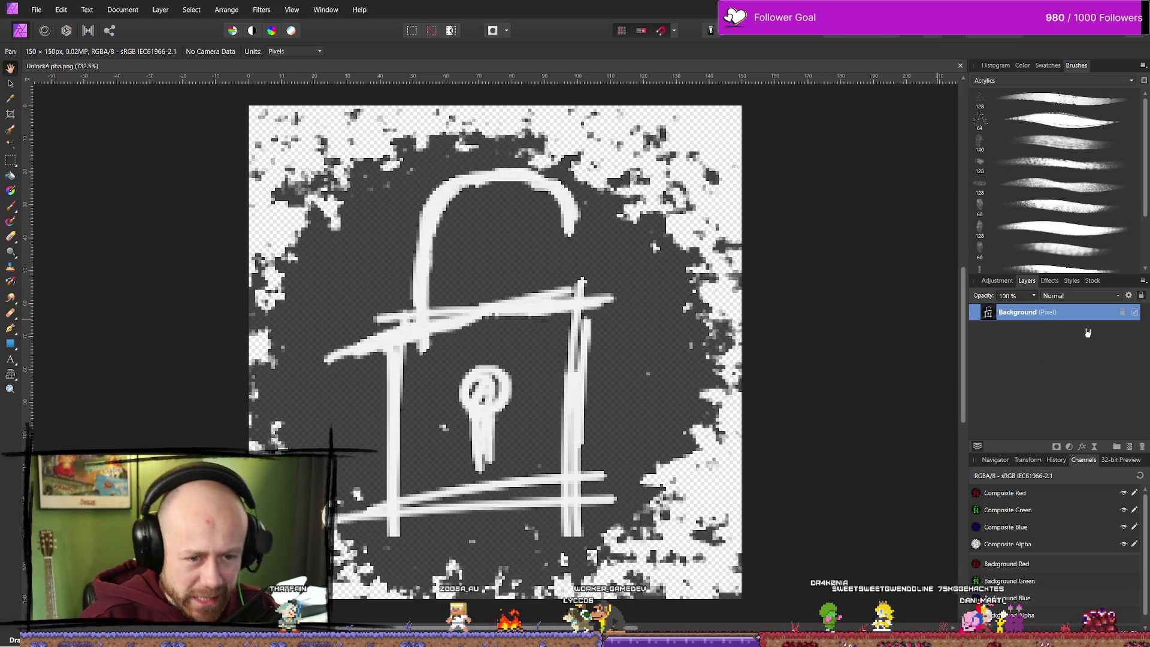
# - Add a new pixel layer above Background and undo a stray brush dab on it
pyautogui.click(1129, 448)
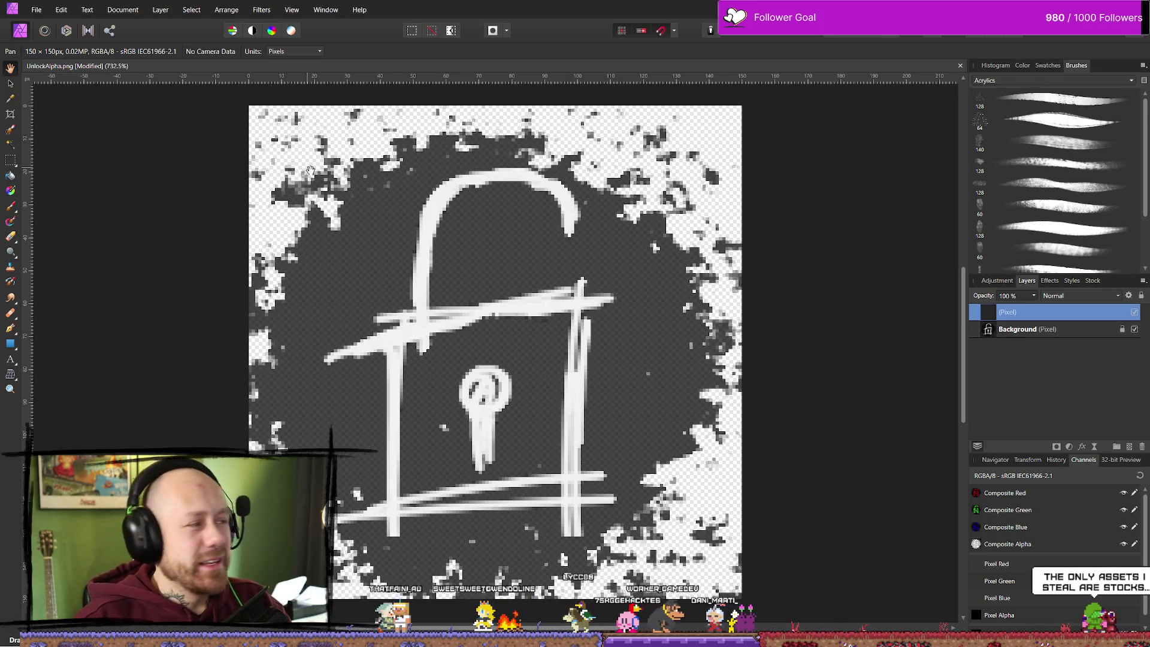
pyautogui.press('b')
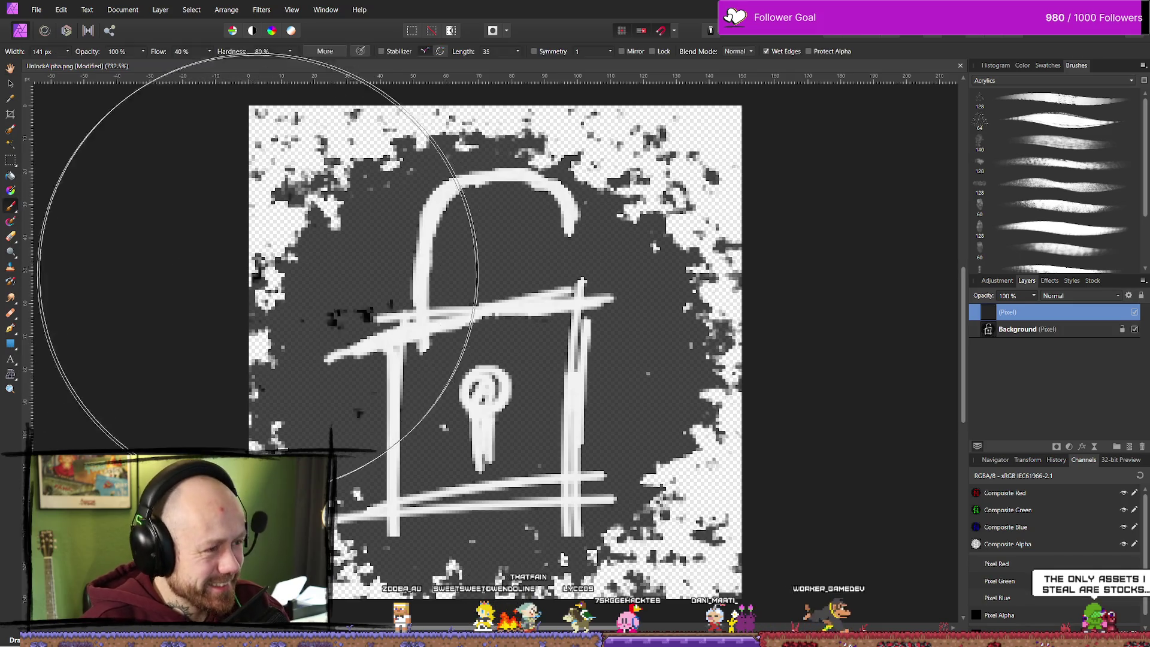
pyautogui.click(344, 302)
pyautogui.hotkey('ctrl', 'z')
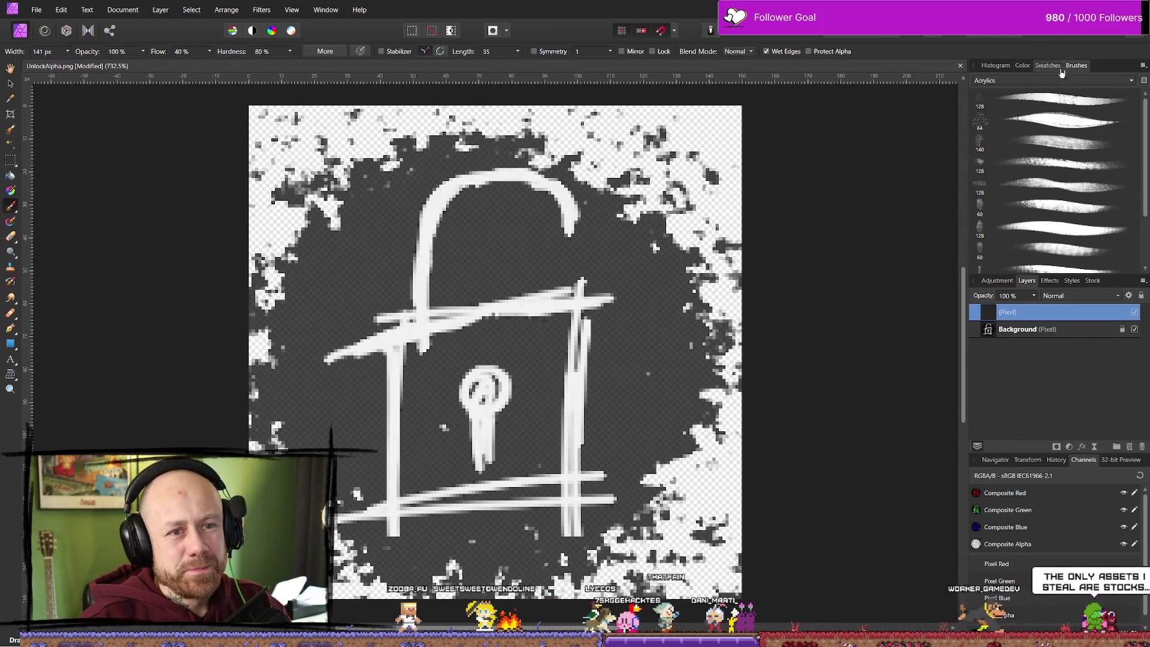
# - Switch to the Basic brush set and try the 16, 8 and 4 px brushes
pyautogui.click(1054, 81)
pyautogui.click(1054, 80)
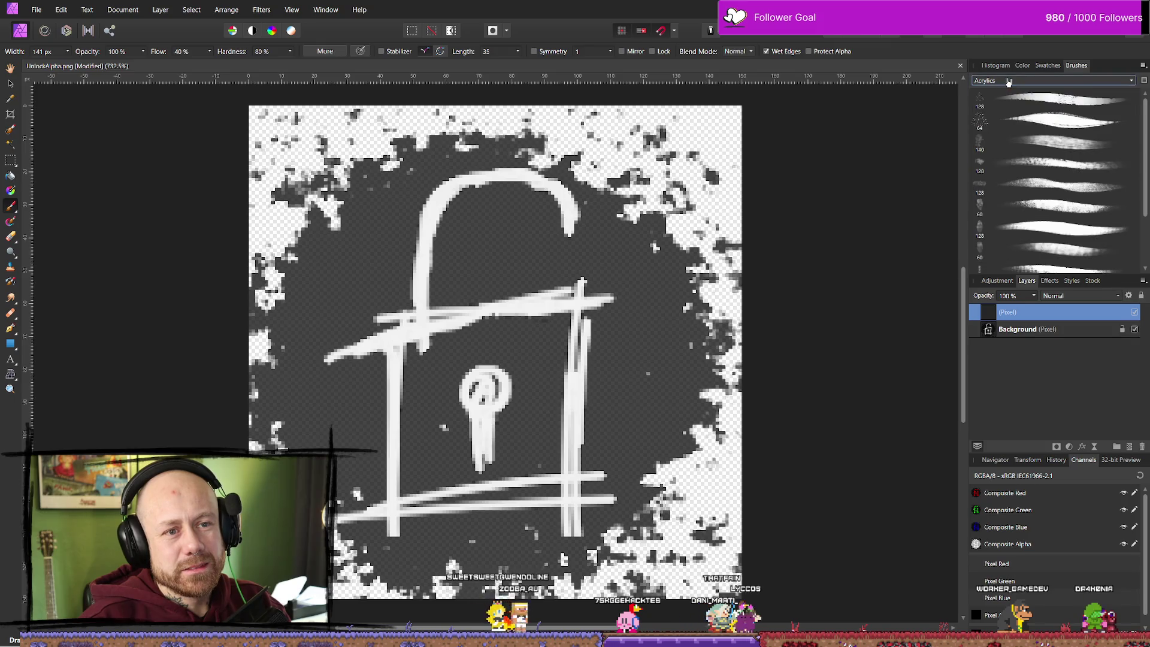
pyautogui.click(1006, 80)
pyautogui.click(994, 104)
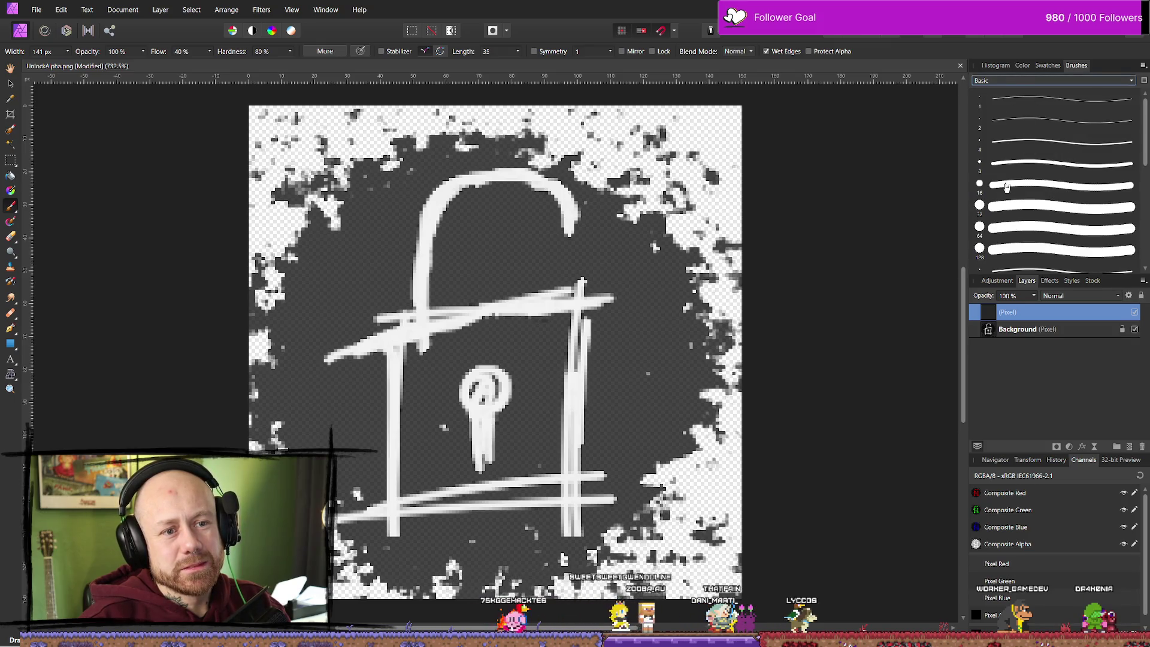
pyautogui.click(1006, 187)
pyautogui.click(1020, 165)
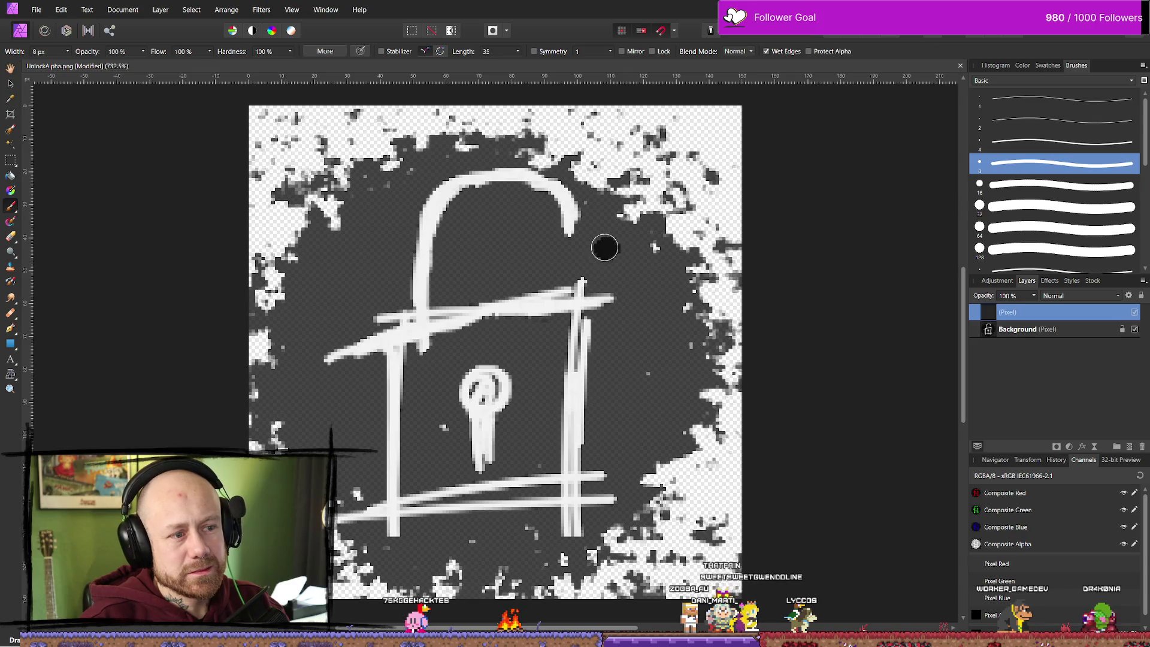
pyautogui.click(1019, 142)
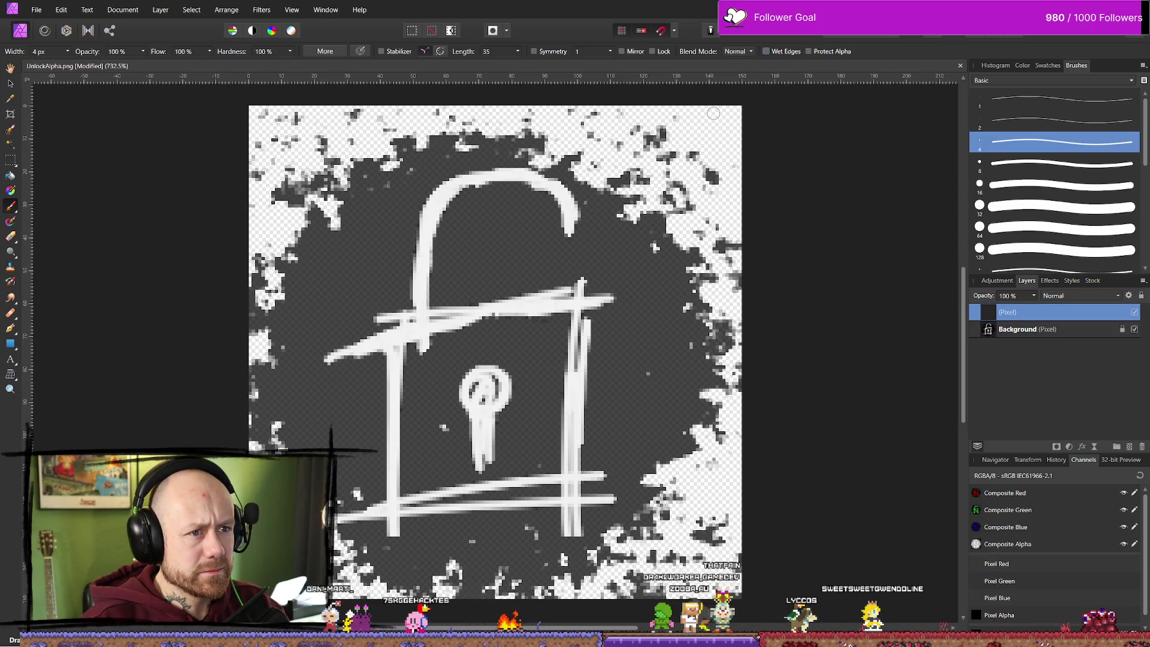
# - With an Acrylics brush in white, paint a stroke extending the shackle's right leg
pyautogui.click(1000, 80)
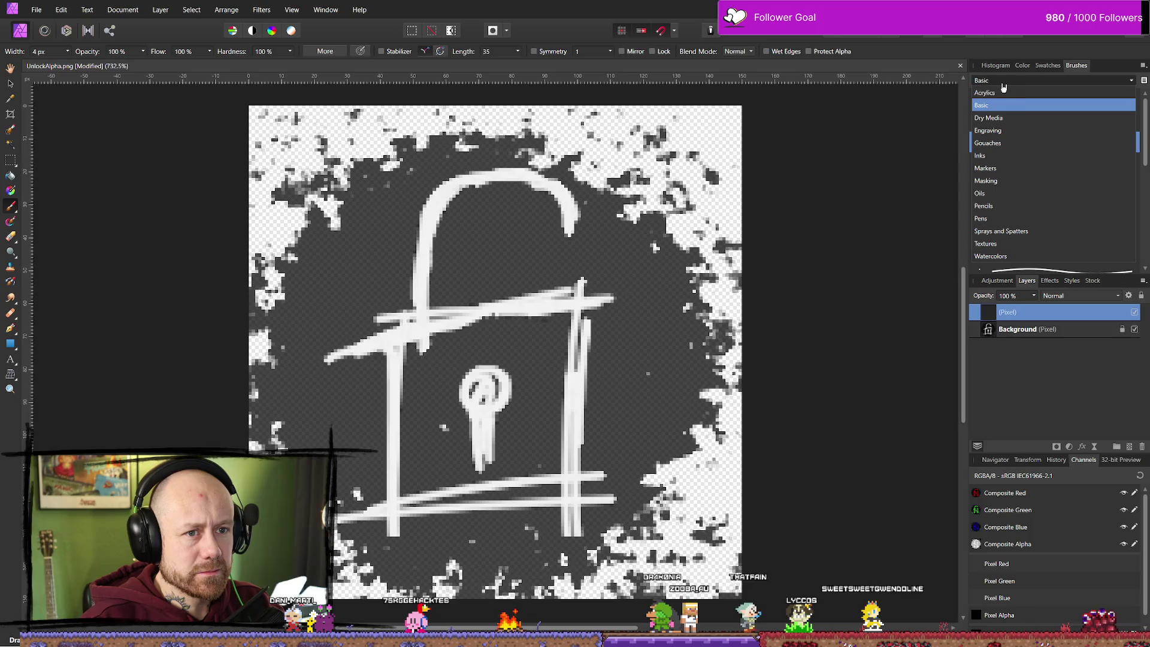
pyautogui.click(996, 92)
pyautogui.click(1022, 65)
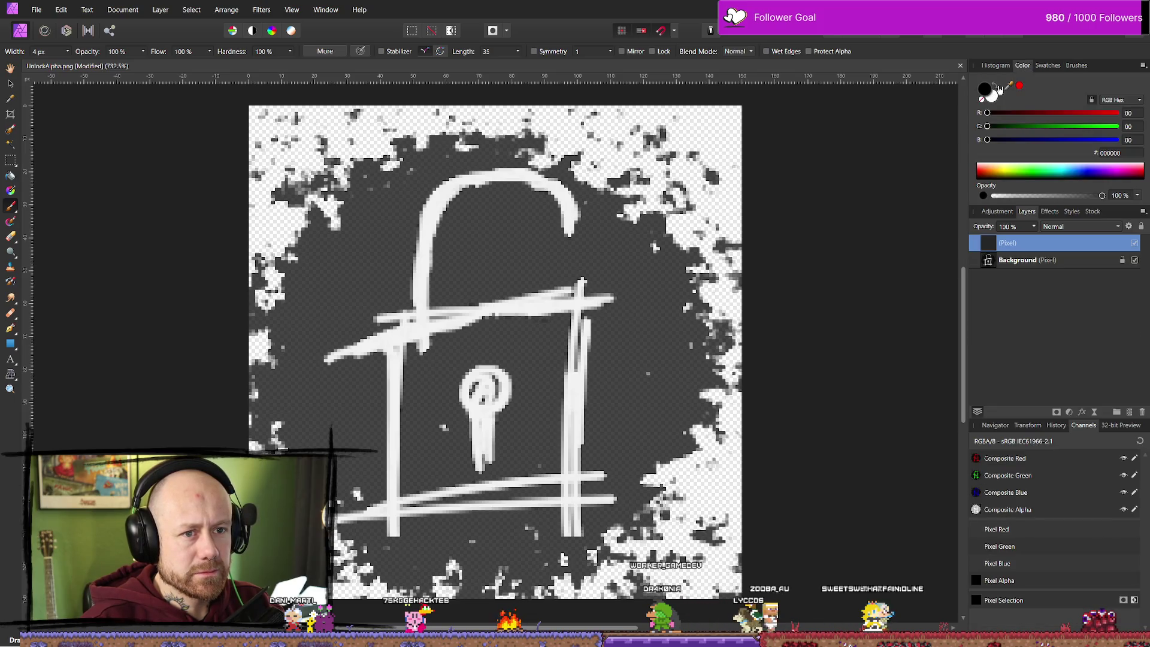
pyautogui.click(997, 87)
pyautogui.moveTo(569, 232); pyautogui.dragTo(579, 279)
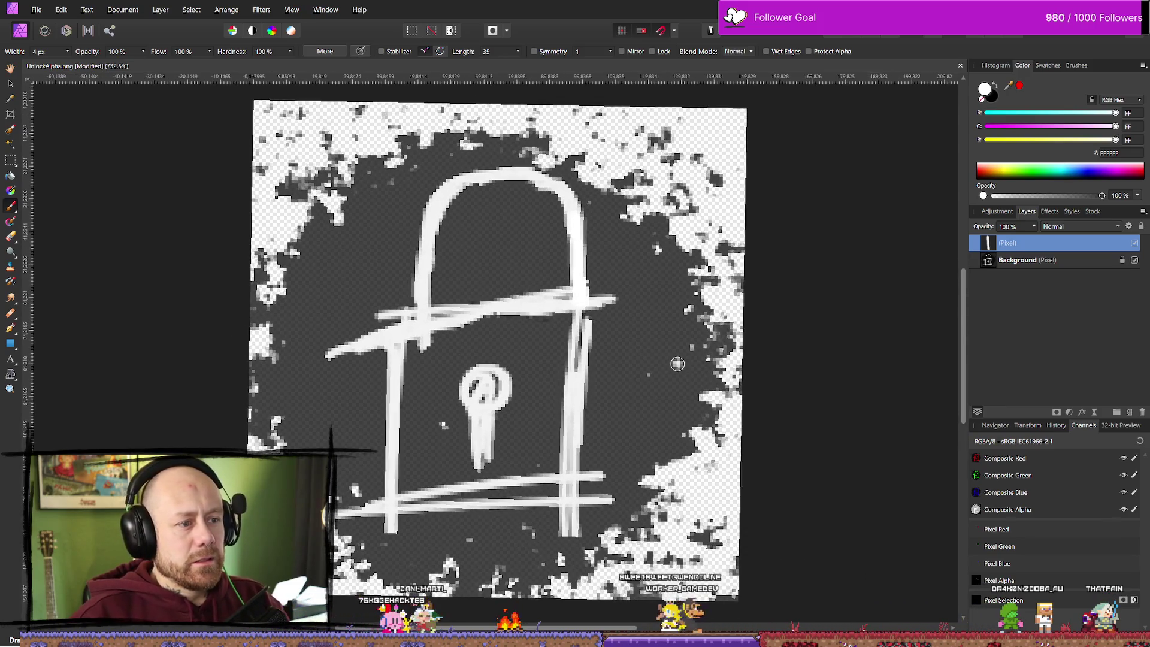
pyautogui.scroll(-5, 679, 363)
pyautogui.scroll(-6, 681, 363)
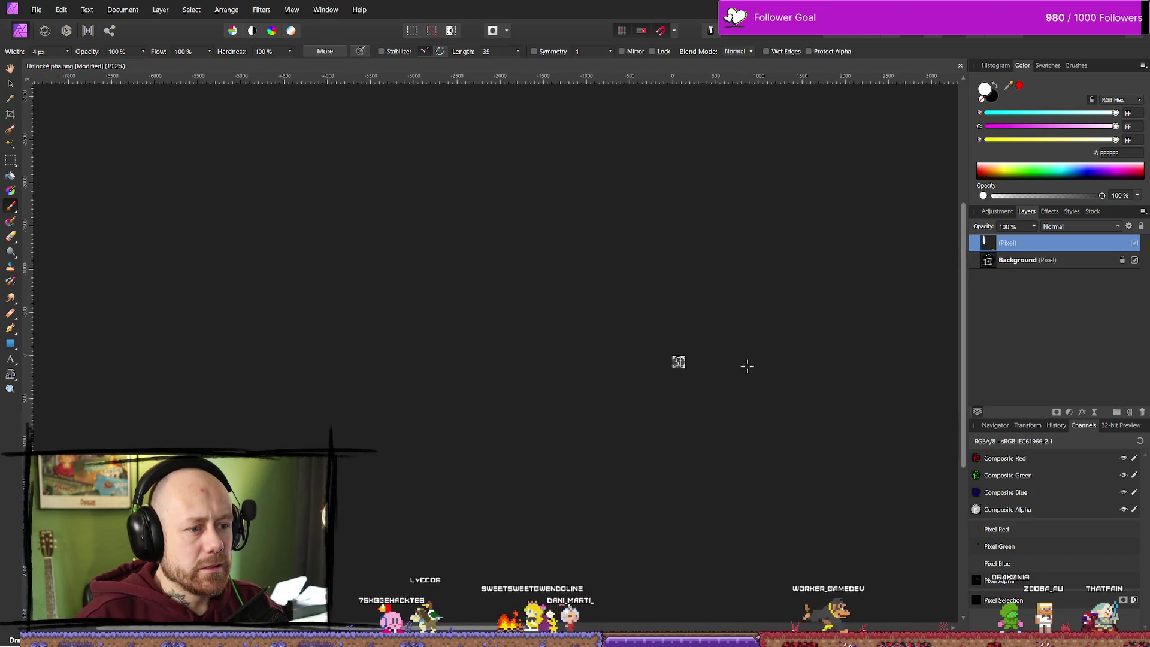
pyautogui.scroll(3, 564, 383)
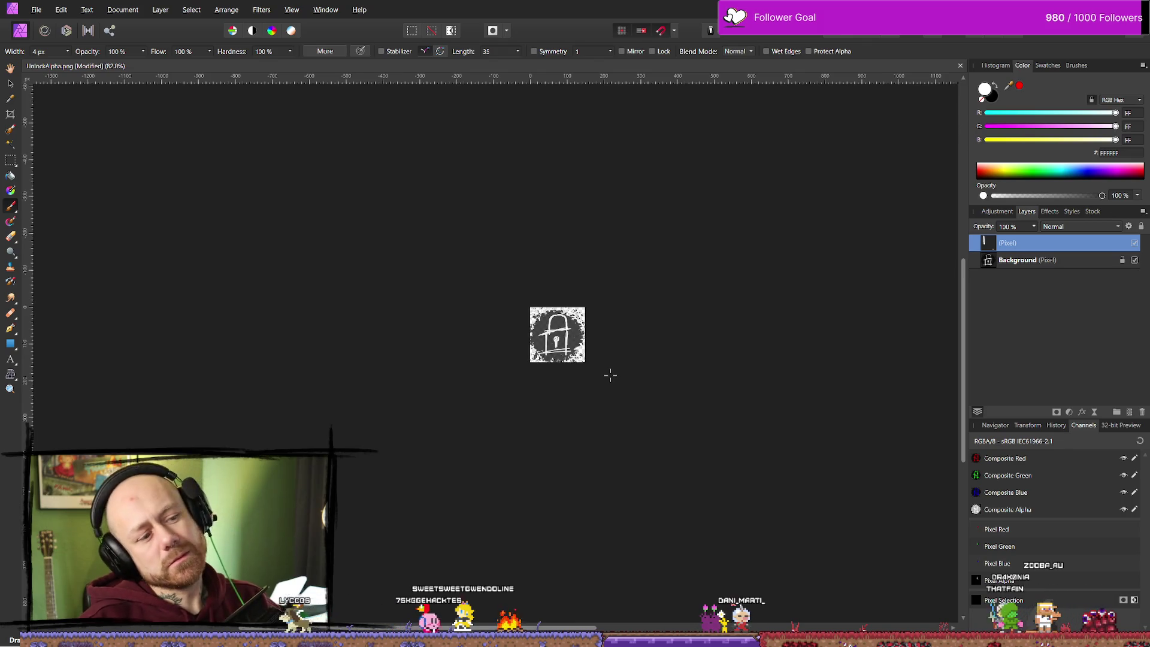
pyautogui.scroll(6, 608, 375)
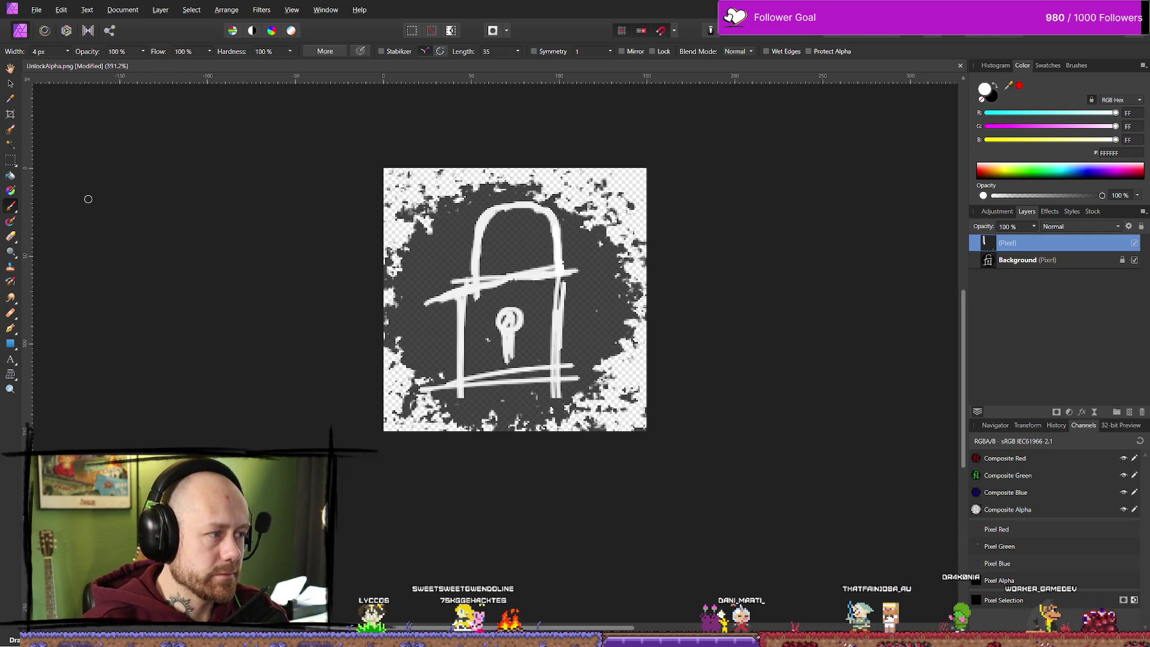
pyautogui.click(15, 161)
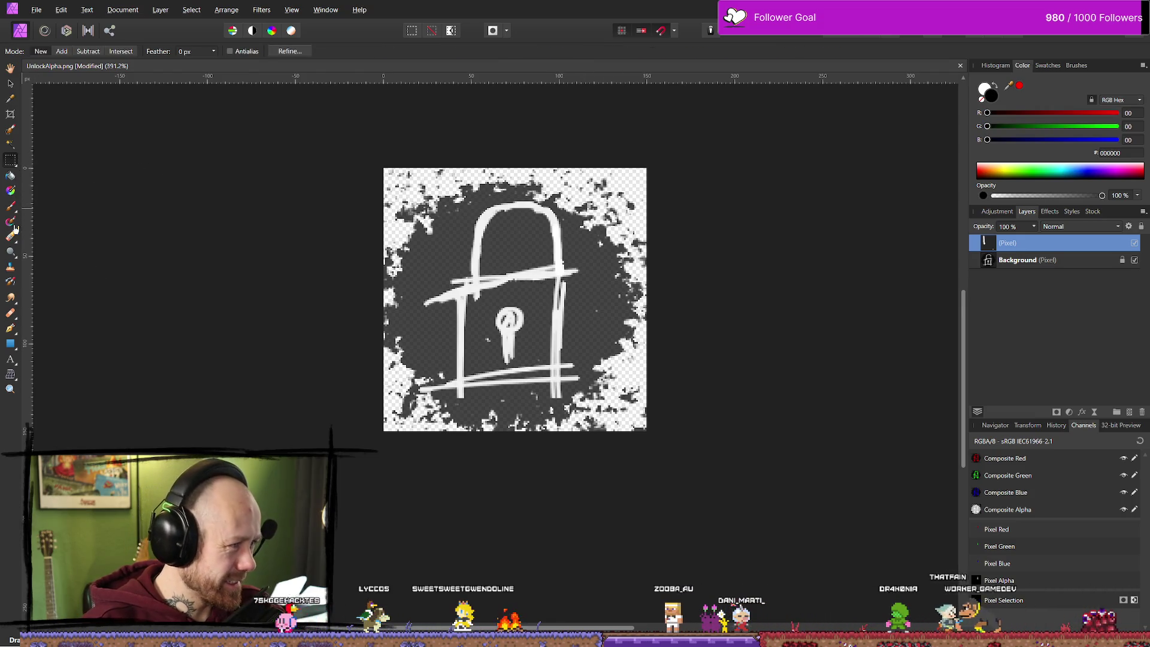
pyautogui.click(10, 144)
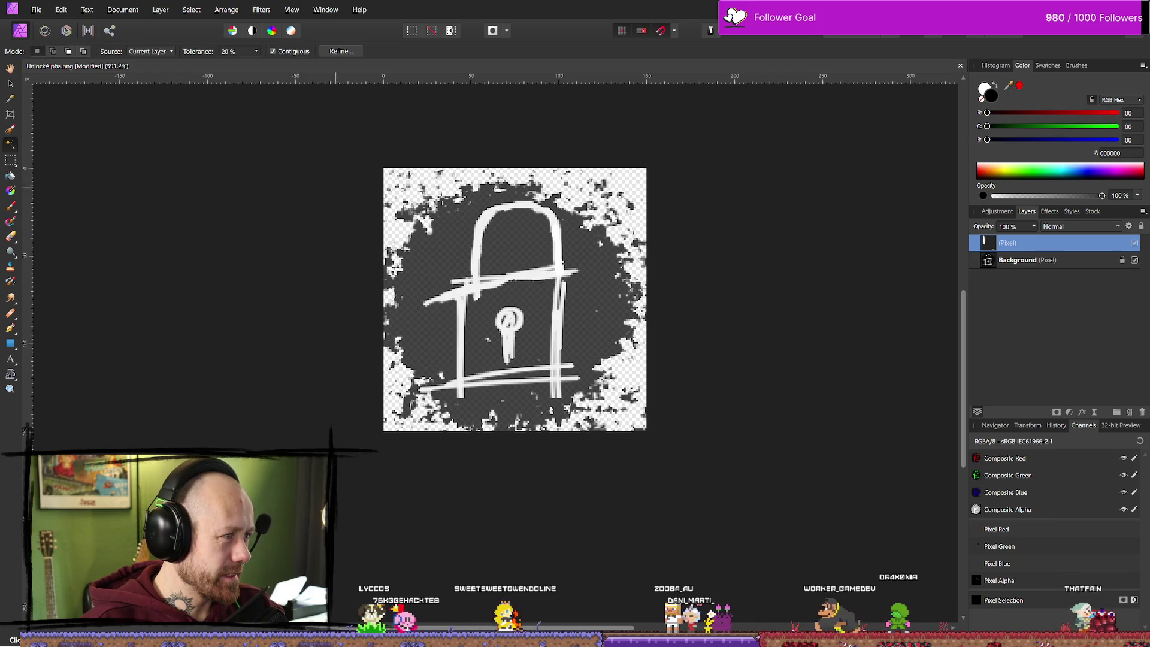
pyautogui.click(561, 238)
pyautogui.moveTo(562, 237); pyautogui.dragTo(551, 238)
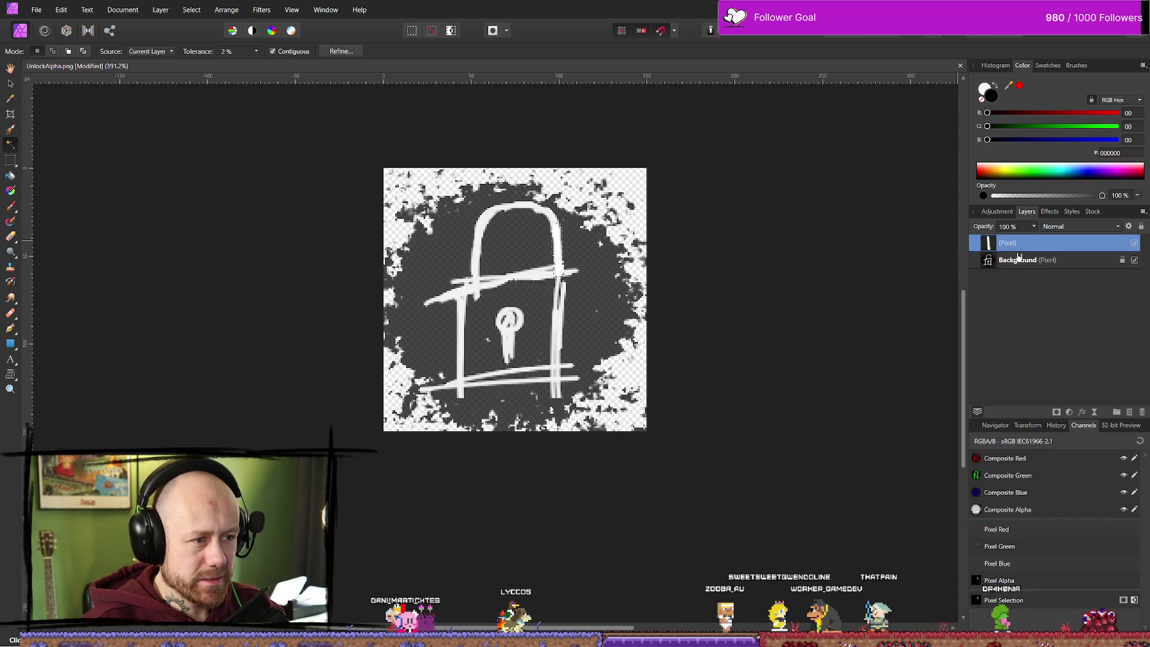
pyautogui.press('Delete')
pyautogui.hotkey('ctrl', 'z')
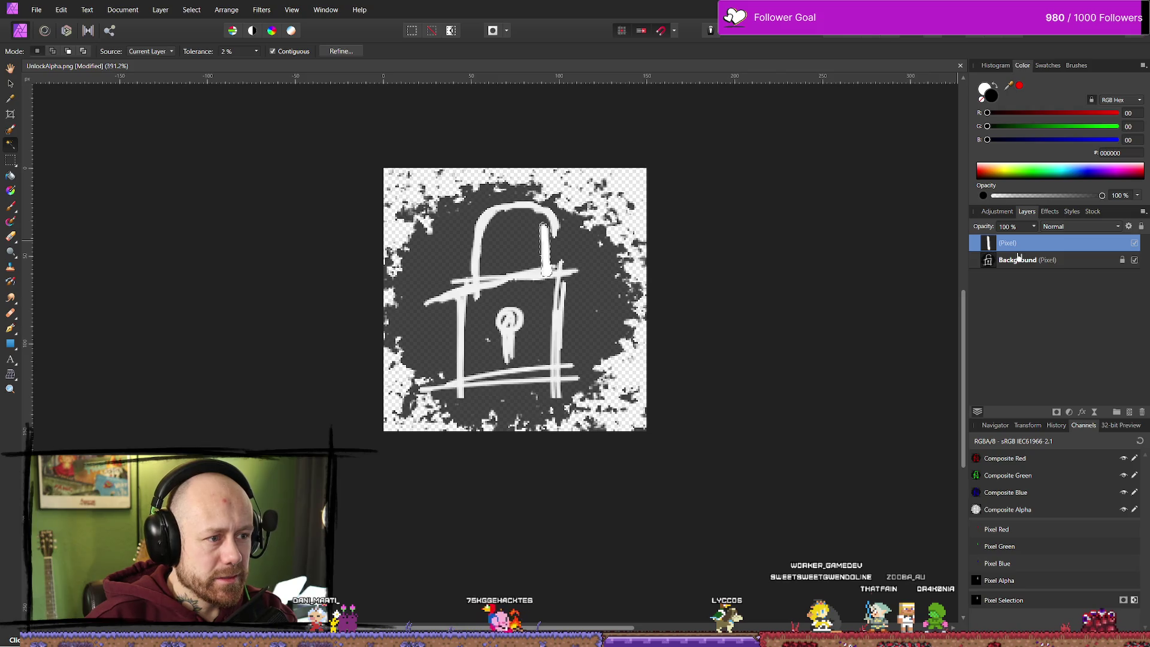
pyautogui.click(1018, 259)
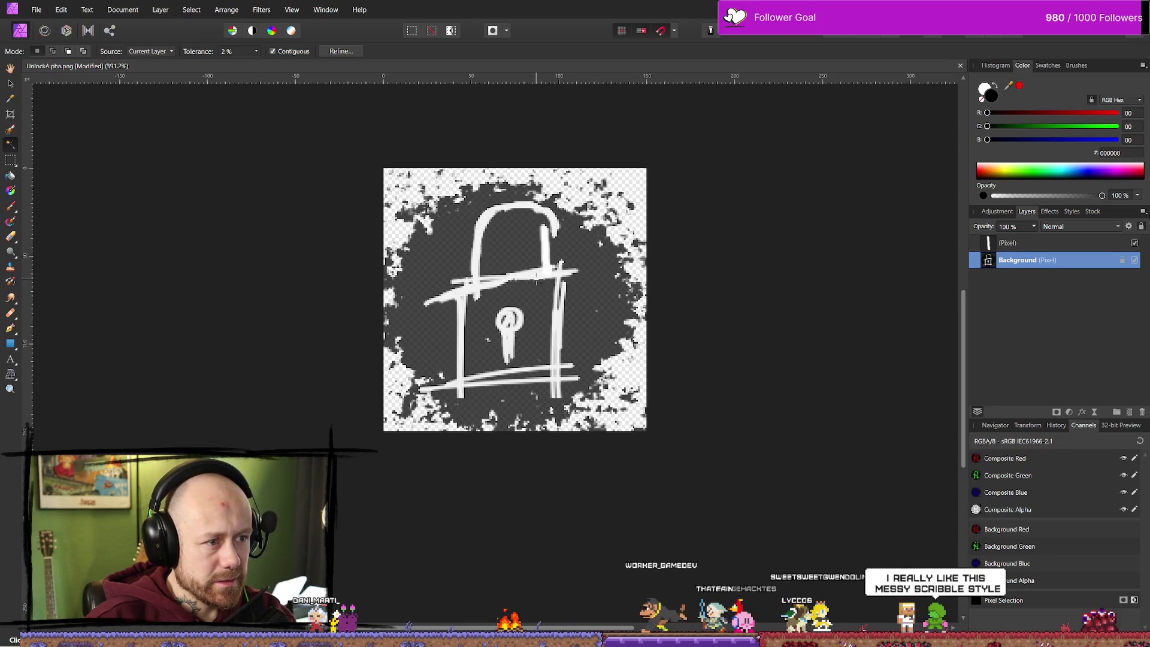
pyautogui.click(11, 133)
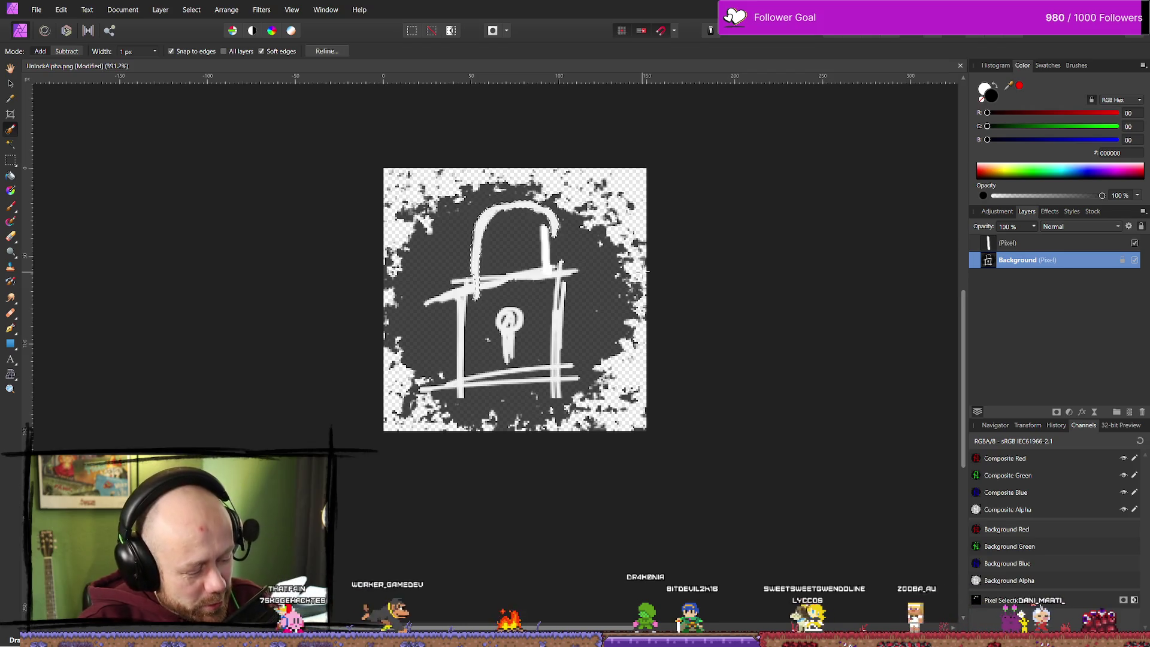
pyautogui.hotkey('ctrl', 'j')
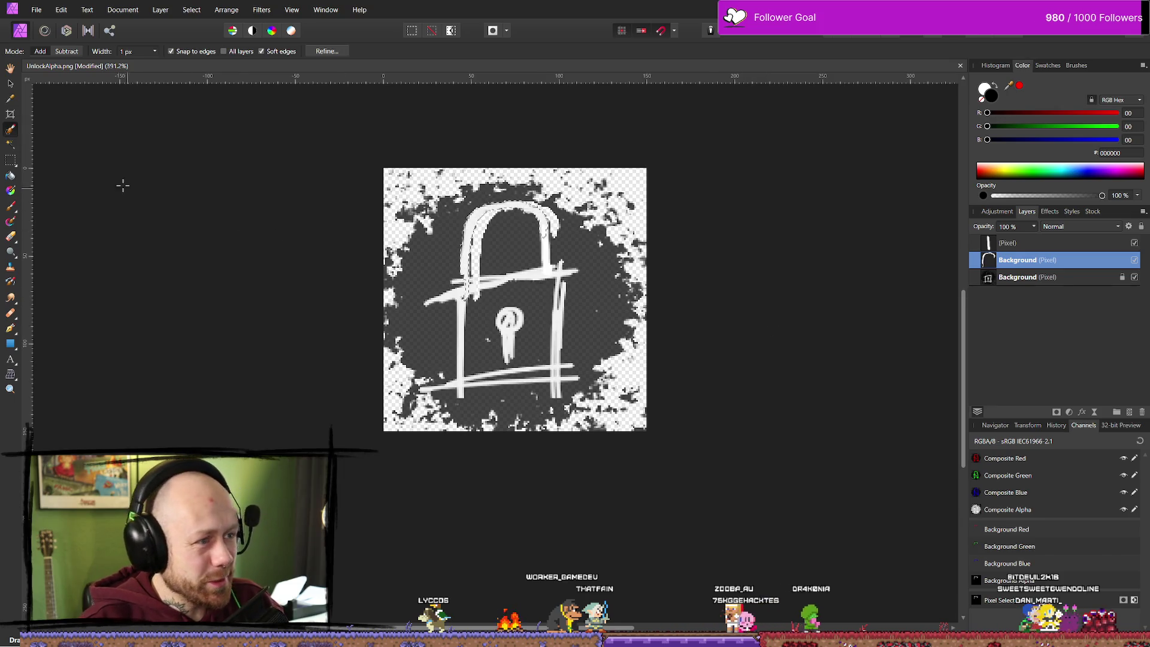
pyautogui.press('m')
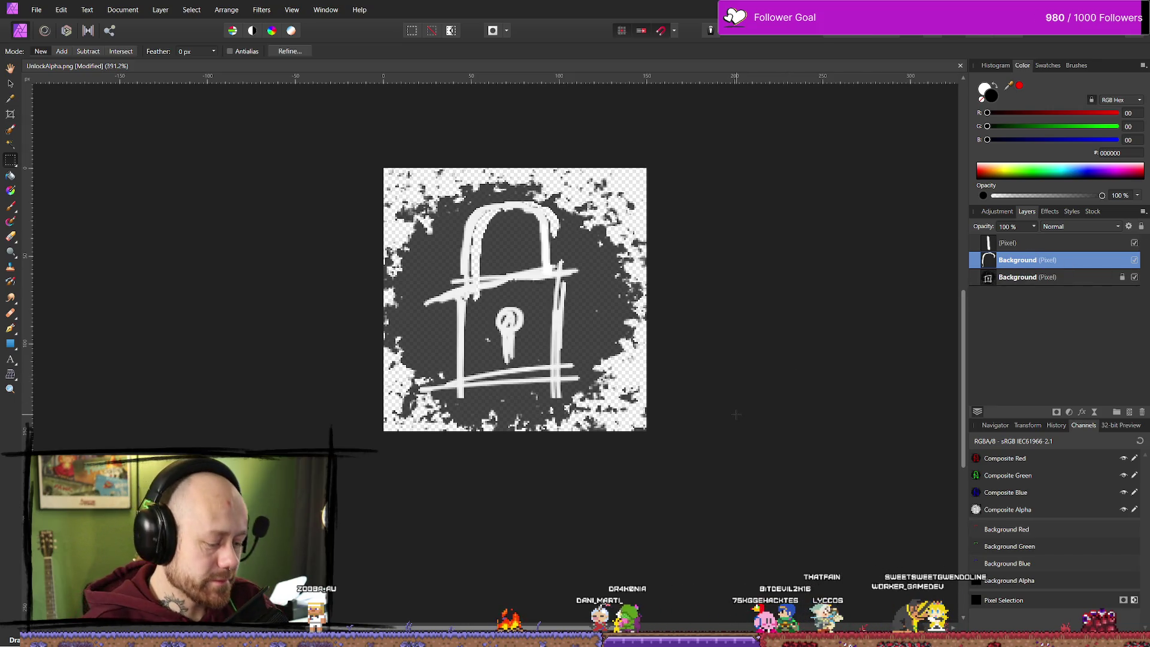
pyautogui.press('Delete')
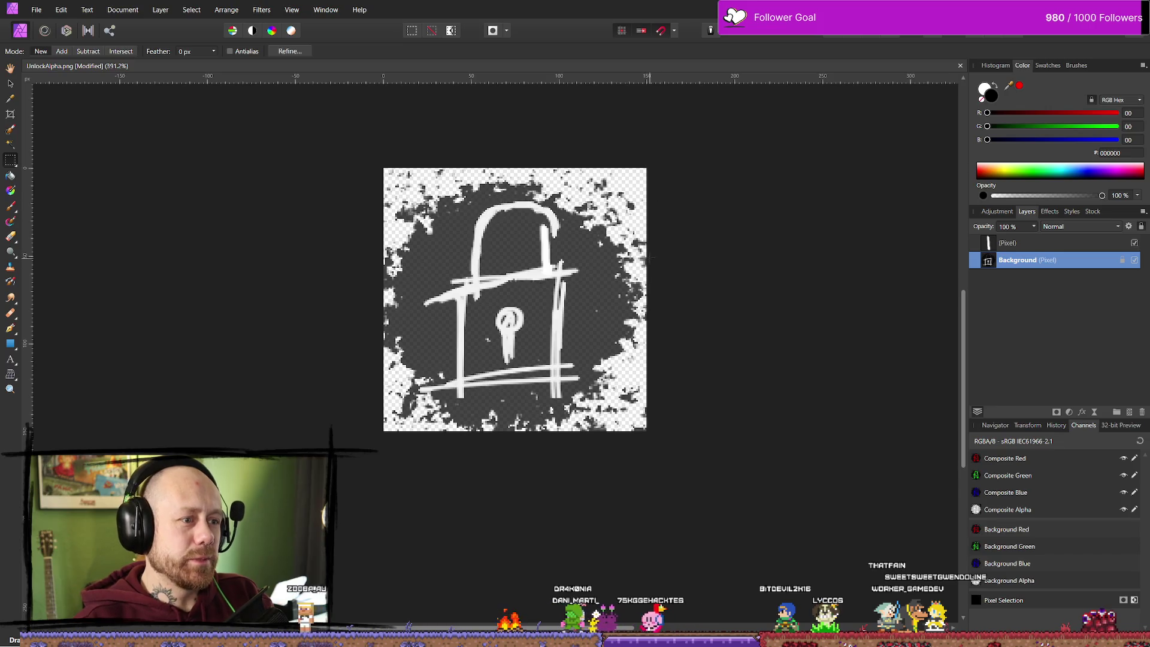
pyautogui.hotkey('ctrl', 'z')
pyautogui.hotkey('ctrl', 'z')
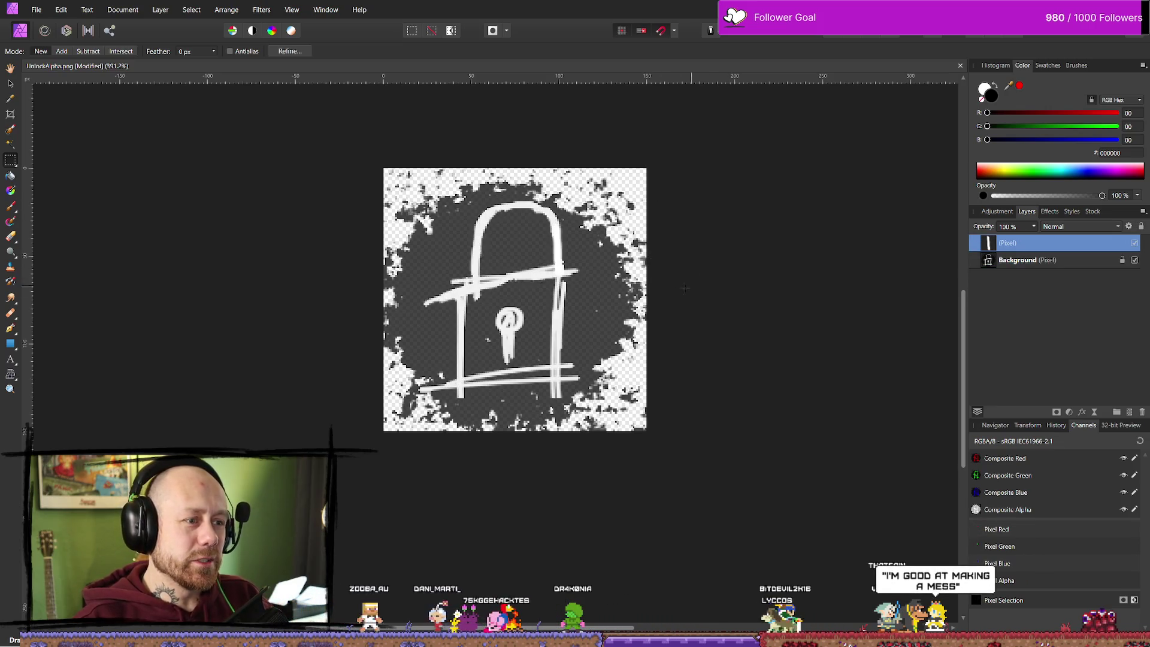
pyautogui.scroll(-3, 684, 288)
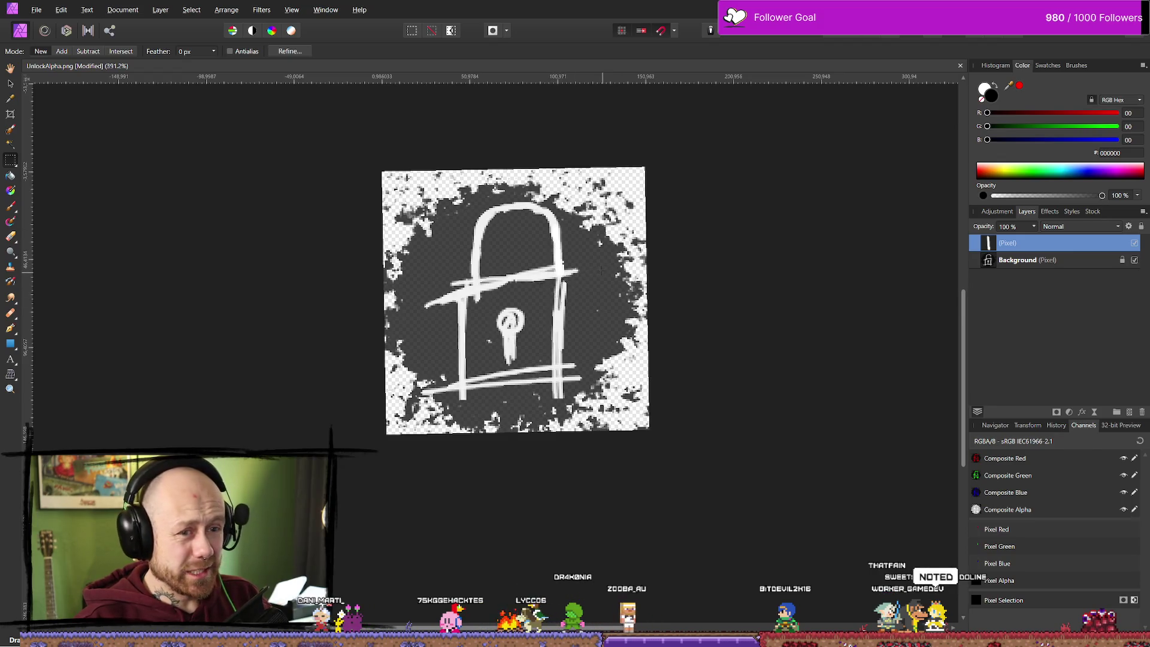
# - Set the paint colour to white with the Paint Brush, then zoom out to show the whole padlock icon
pyautogui.click(997, 88)
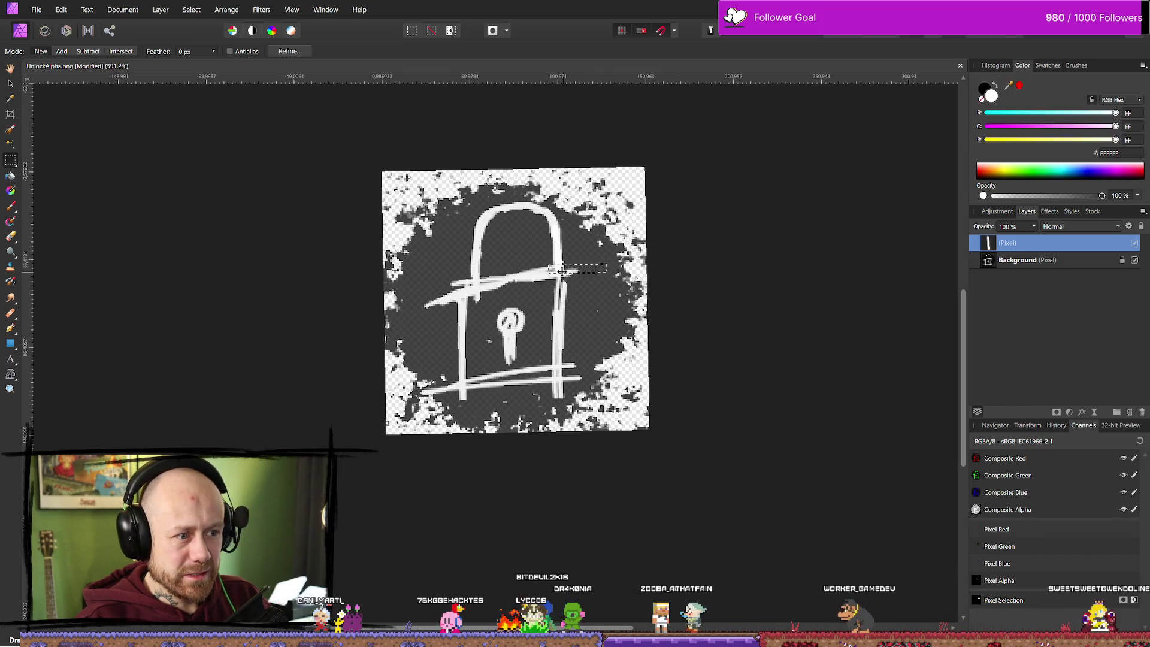
pyautogui.press('b')
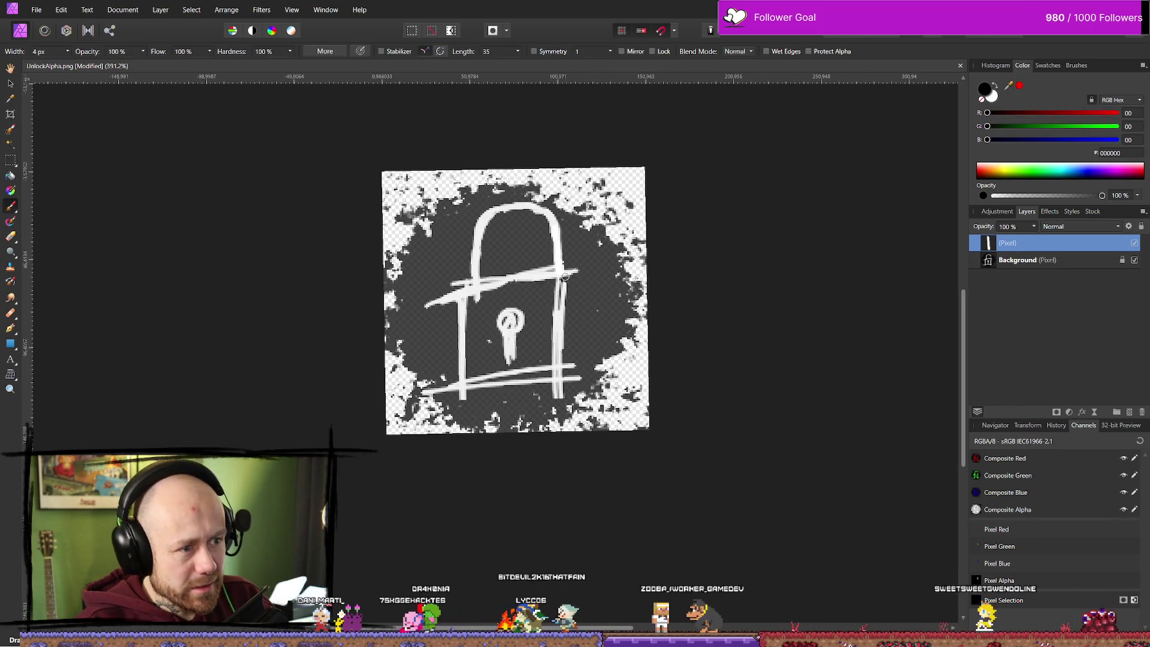
pyautogui.click(995, 85)
pyautogui.click(995, 85)
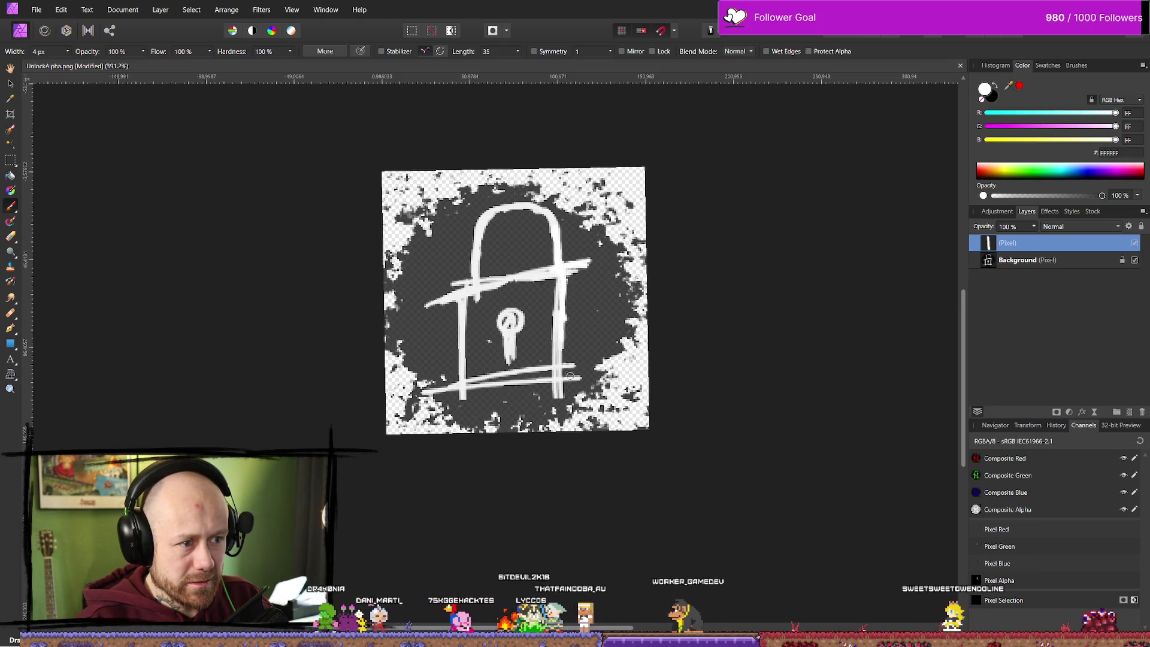
pyautogui.scroll(-5, 772, 367)
pyautogui.moveTo(814, 395); pyautogui.dragTo(715, 327)
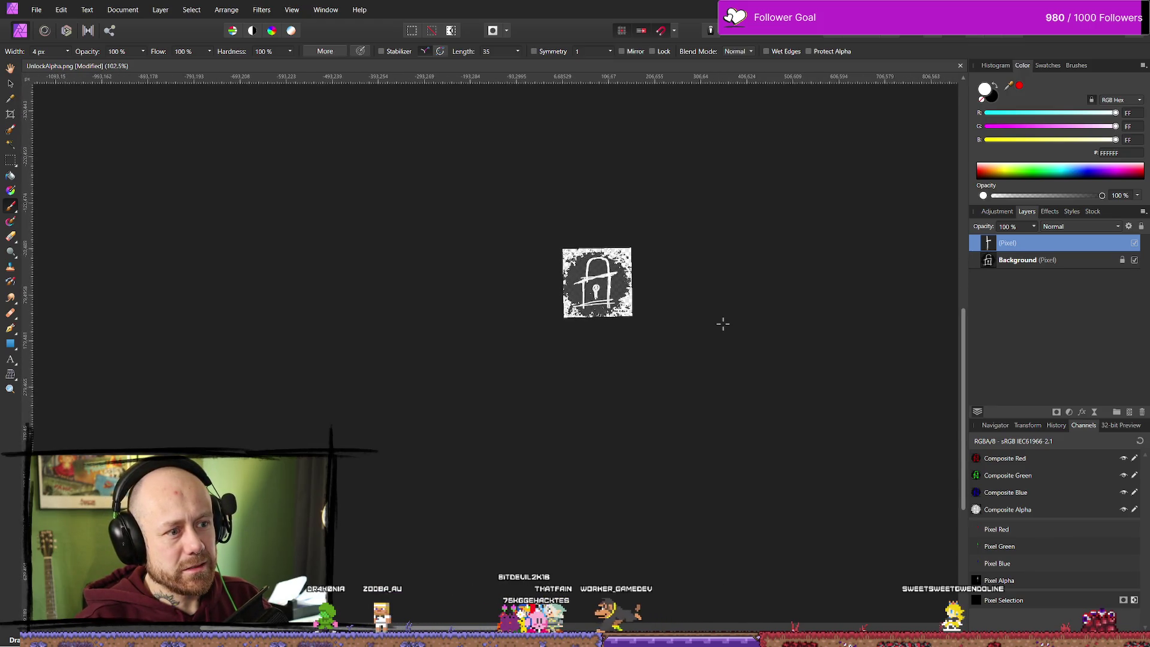
pyautogui.scroll(2, 722, 324)
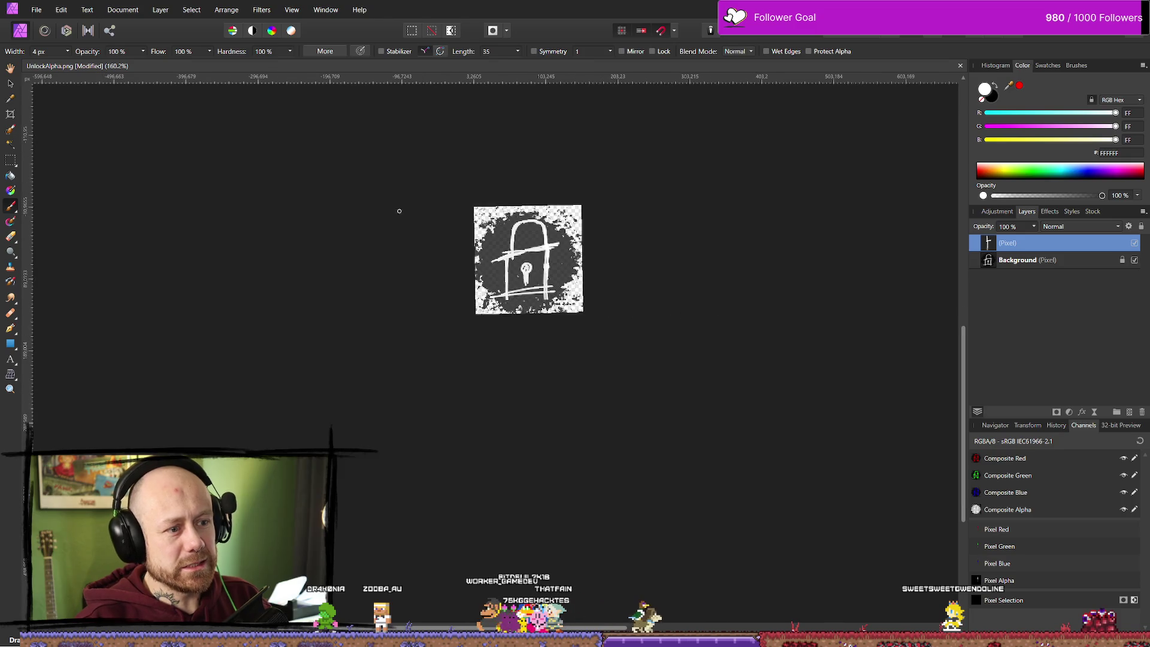
# - Export the padlock as a PNG over UnlockAlpha.png, then return to Unreal's content drawer
pyautogui.click(36, 10)
pyautogui.click(88, 275)
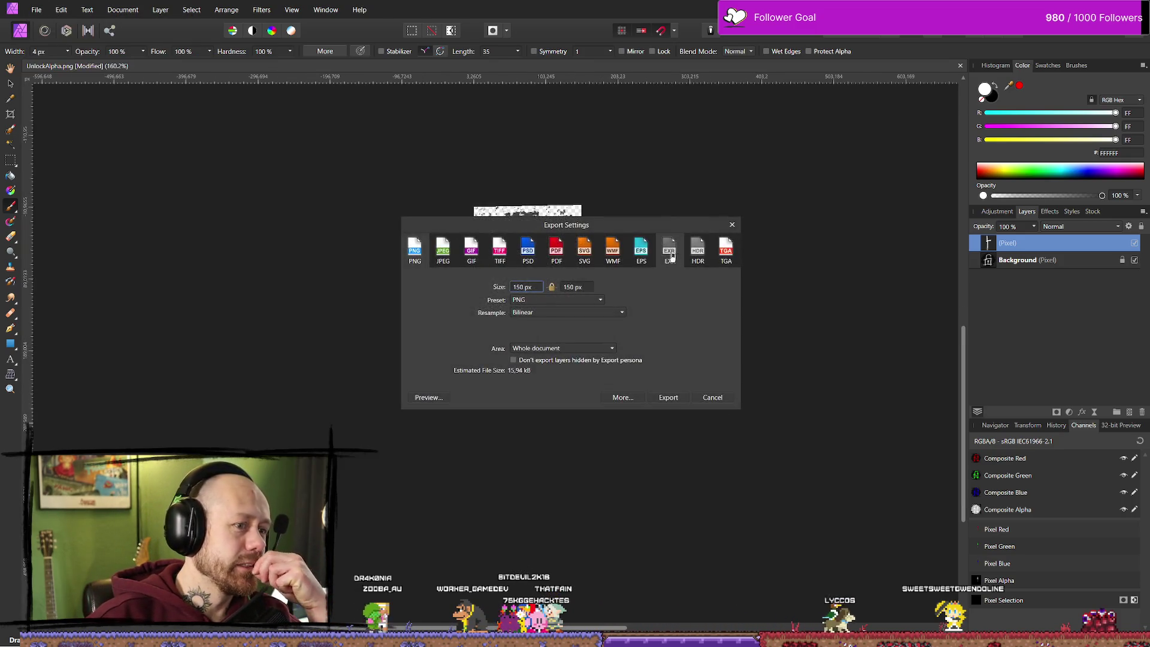
pyautogui.click(666, 398)
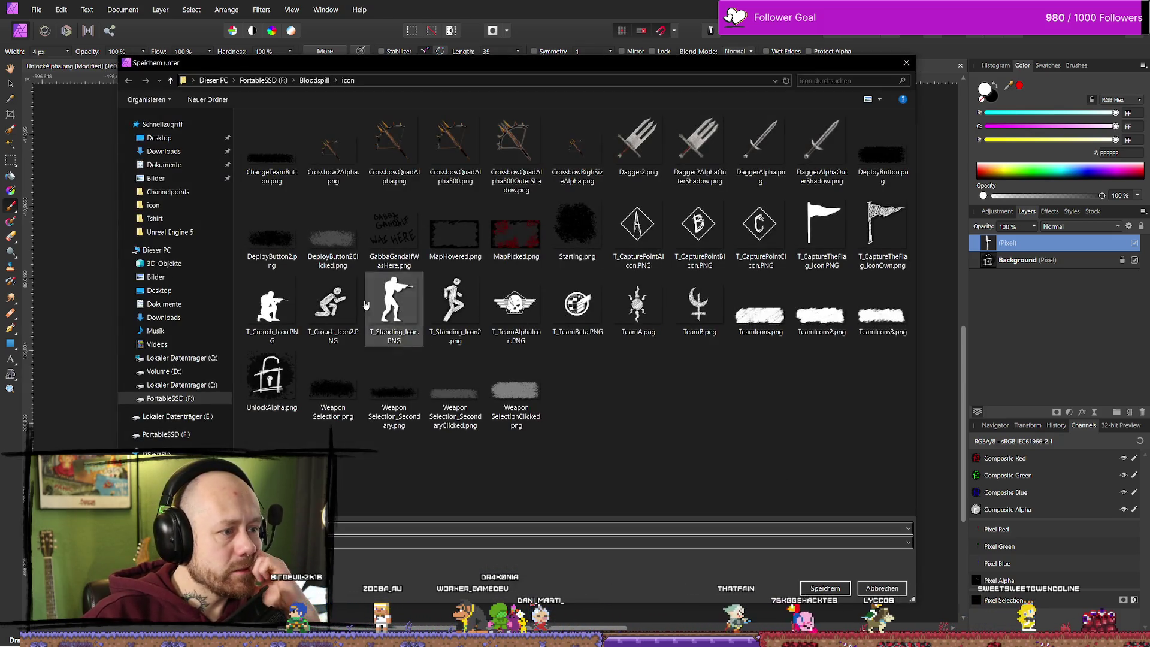
pyautogui.click(271, 377)
pyautogui.click(848, 589)
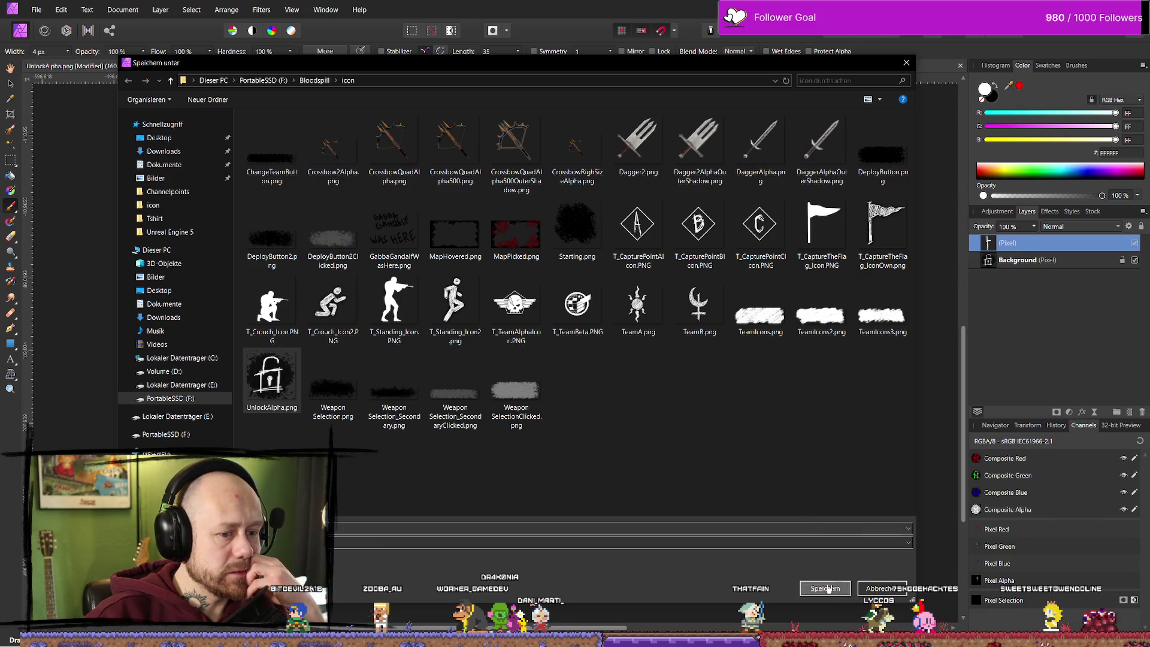
pyautogui.click(593, 371)
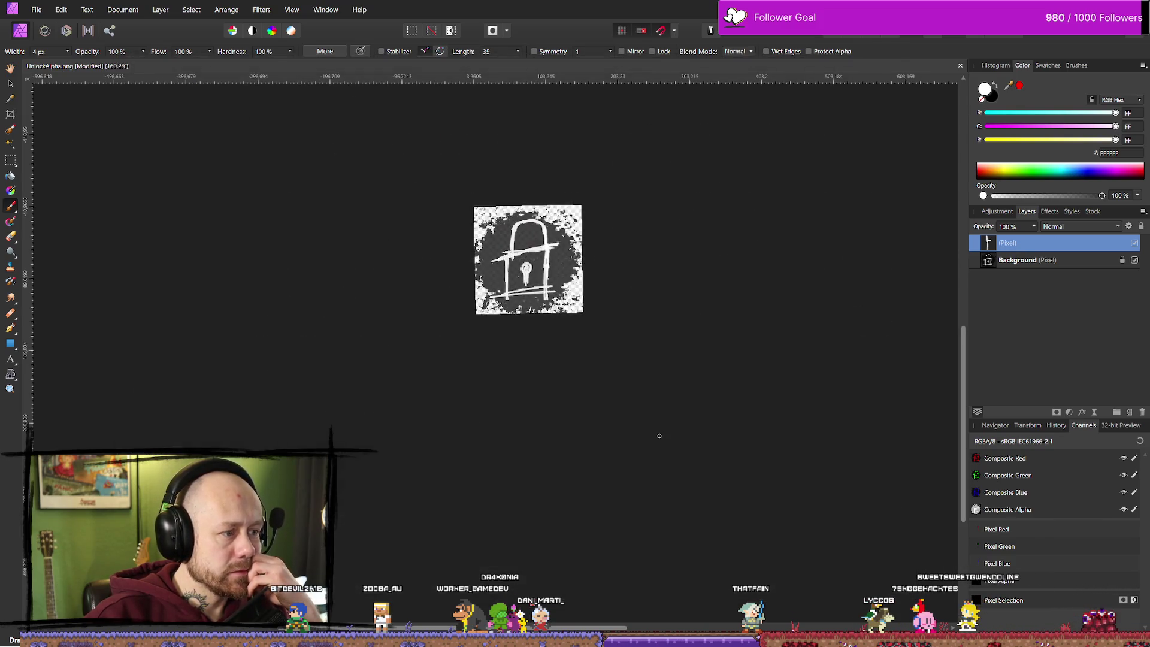
pyautogui.hotkey('alt', 'Tab')
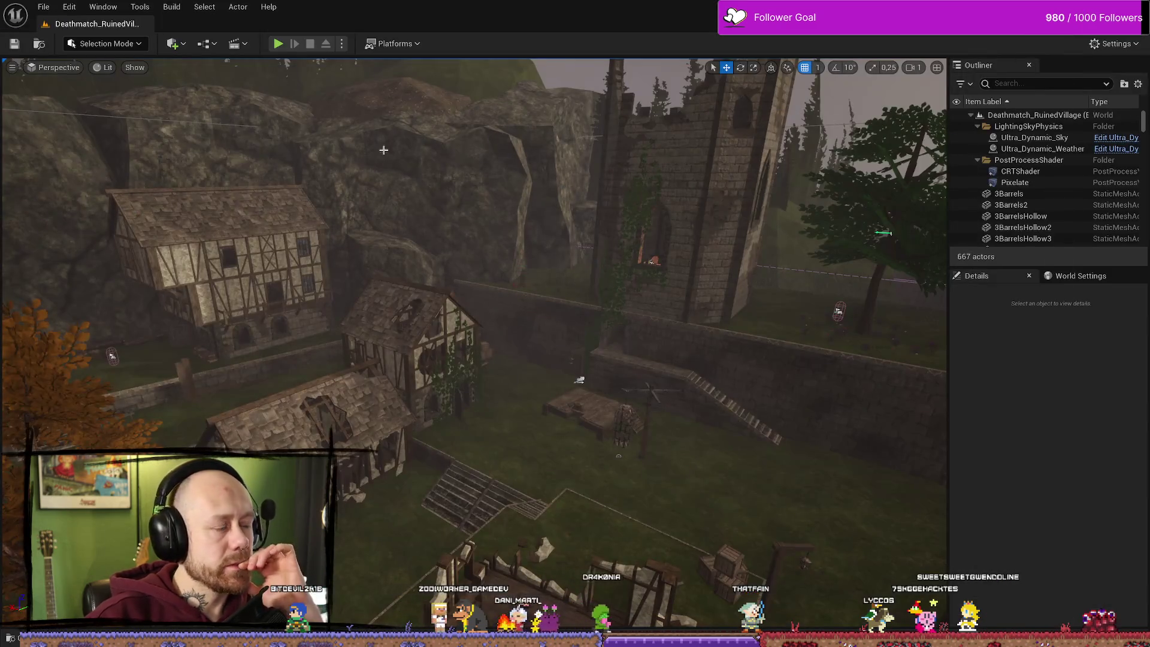
pyautogui.hotkey('ctrl', 'space')
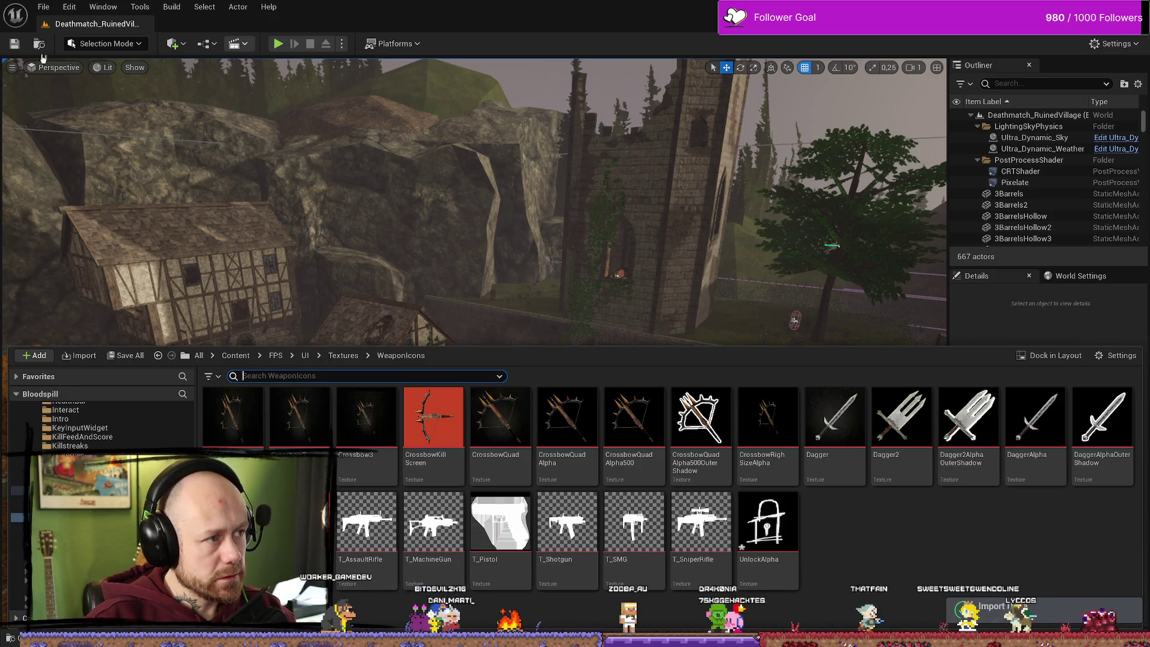
# - Play the level in the editor in immersive full-screen view to preview the weapon loadout
pyautogui.hotkey('ctrl', 'space')
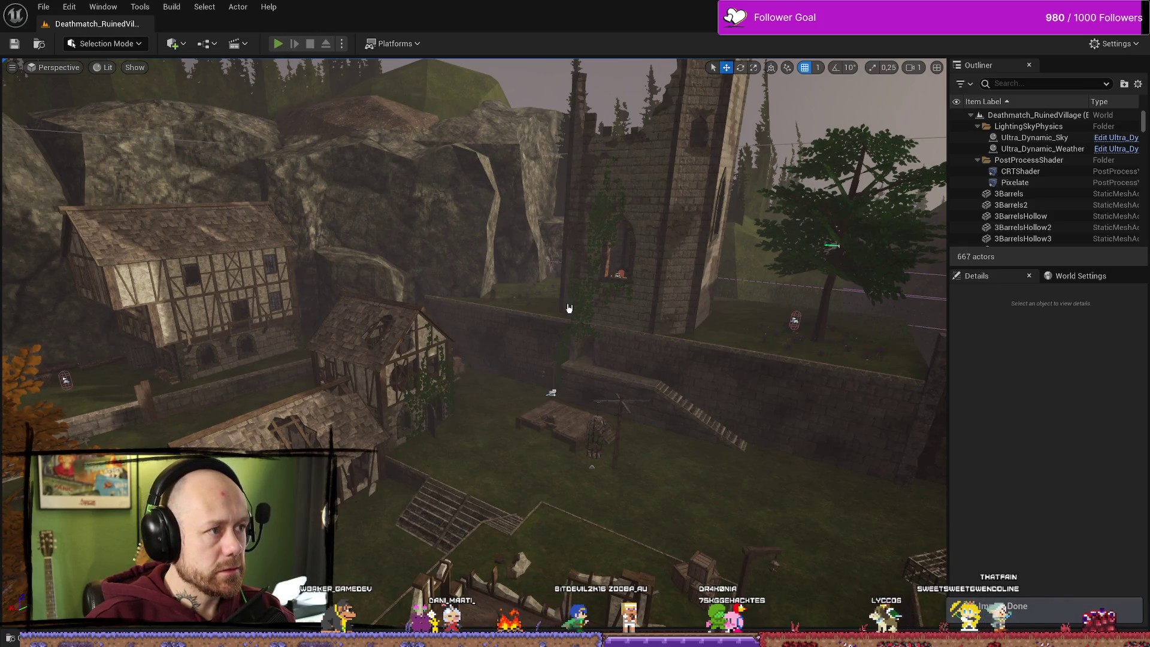
pyautogui.hotkey('alt', 'p')
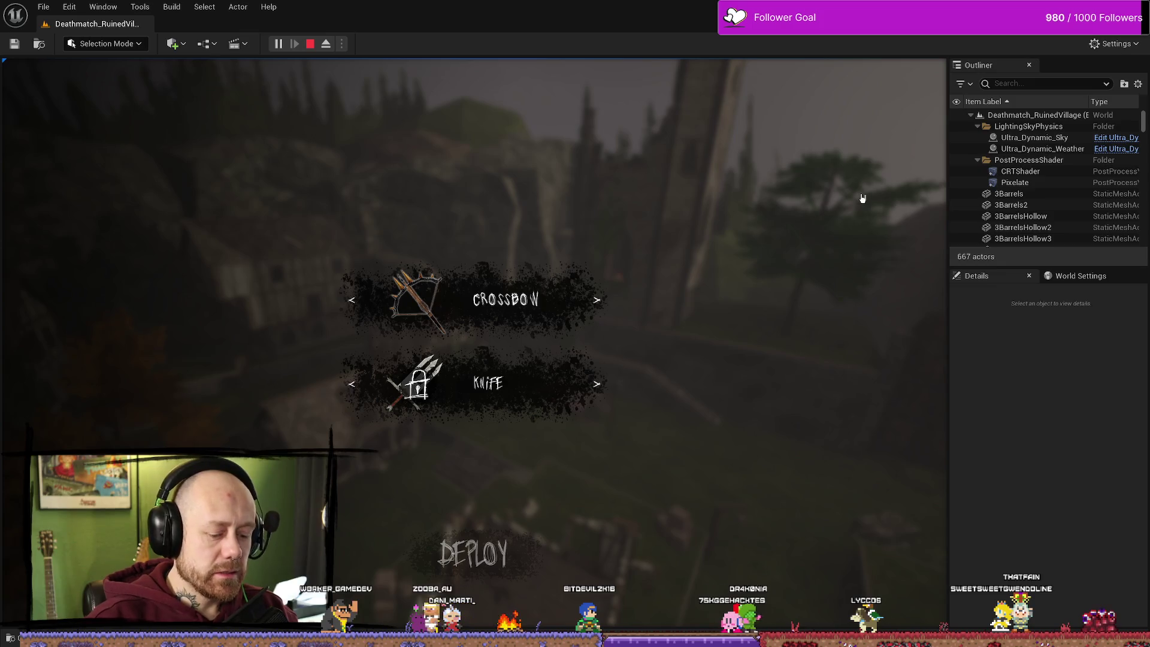
pyautogui.press('F11')
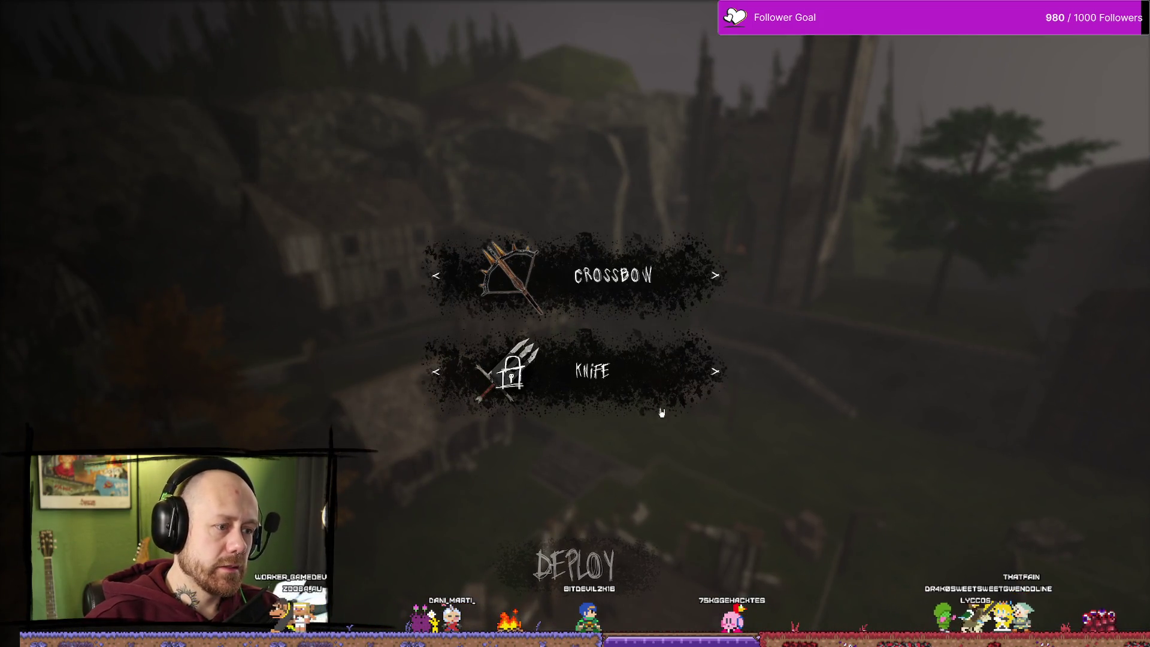
pyautogui.press('Escape')
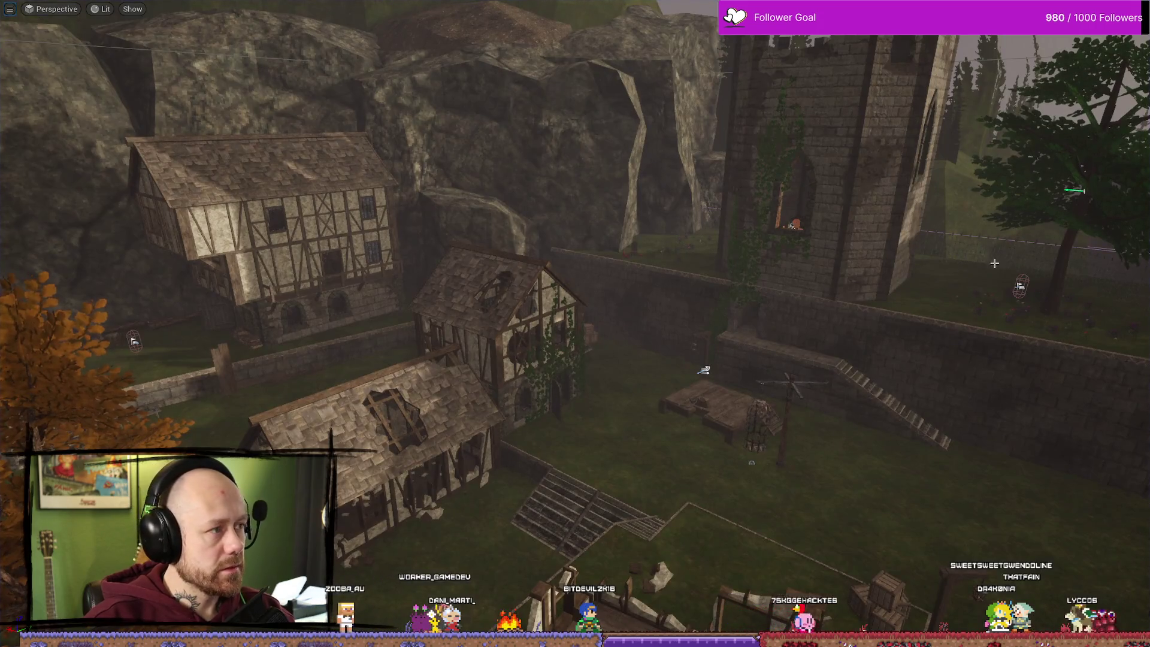
pyautogui.press('F11')
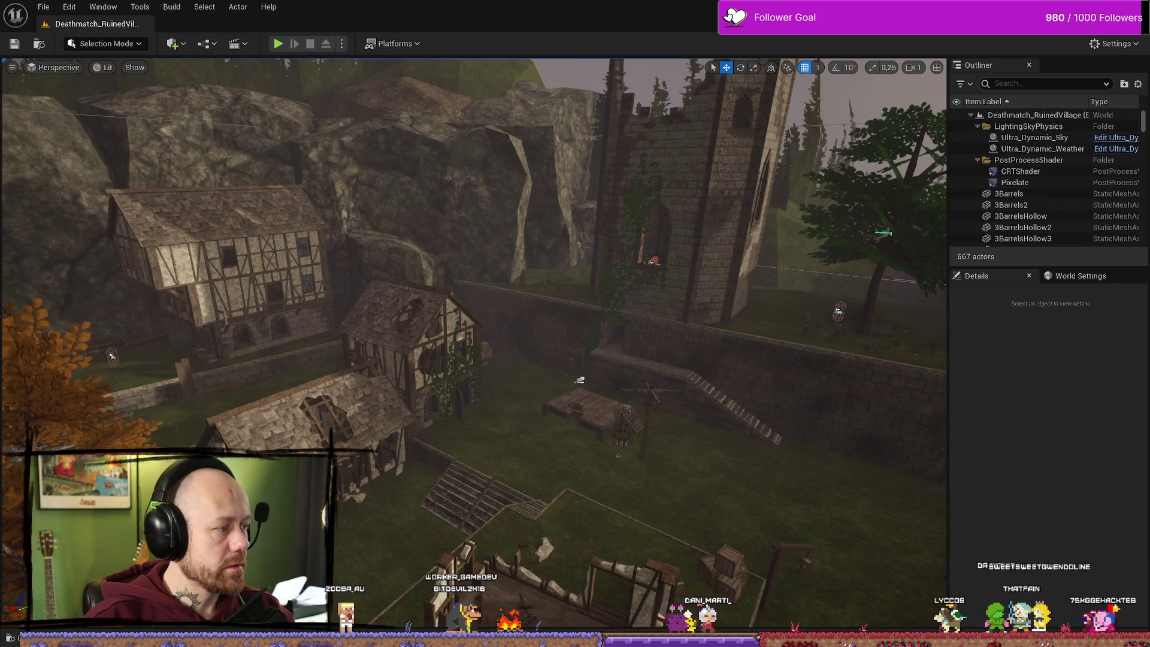
# - Close UnlockAlpha.png in Affinity Photo without saving changes
pyautogui.hotkey('alt', 'Tab')
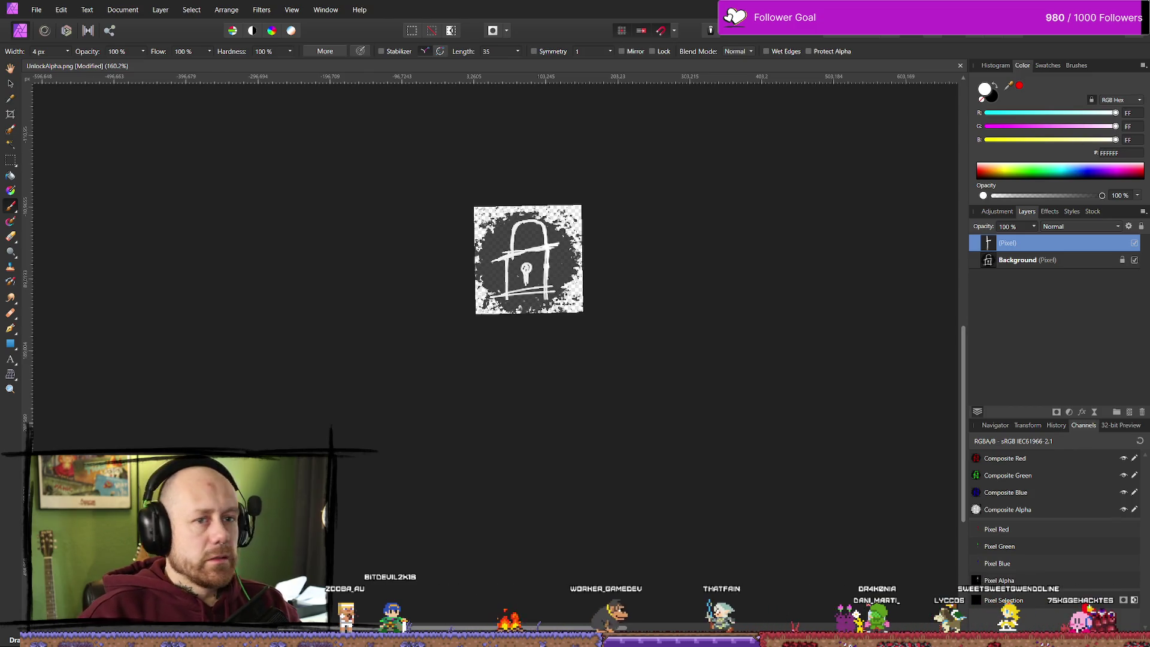
pyautogui.hotkey('ctrl', 'w')
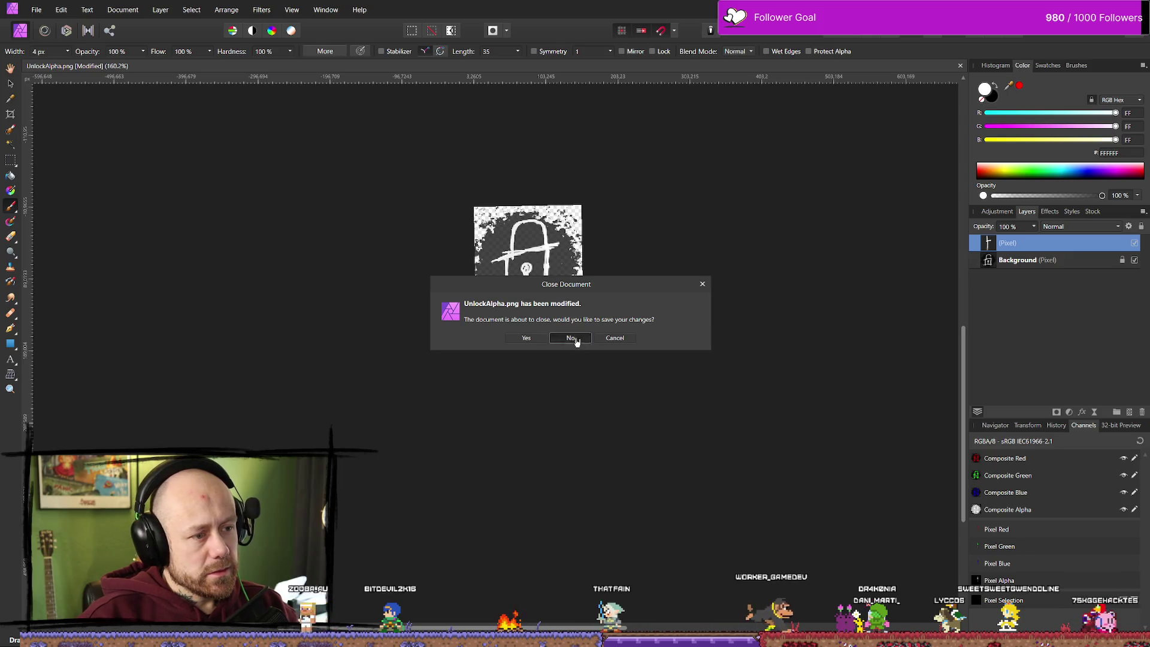
pyautogui.click(574, 337)
# - Set the Locked image's left slot padding to 105 and compile WB_CharacterSelection
pyautogui.hotkey('alt', 'Tab')
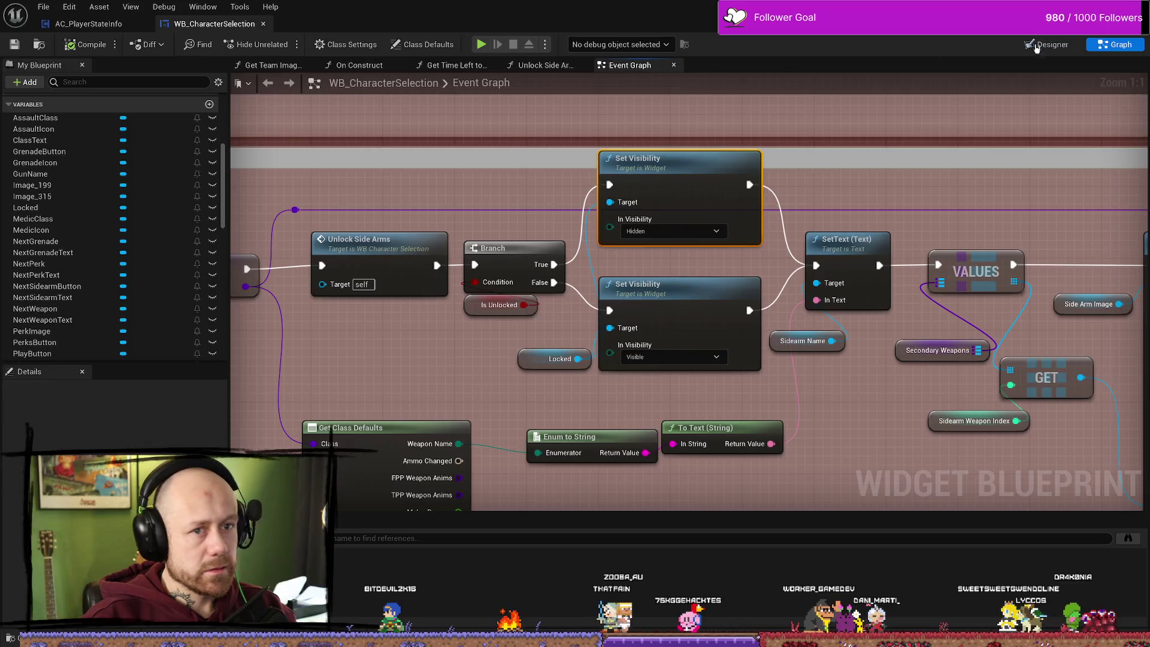
pyautogui.click(1046, 45)
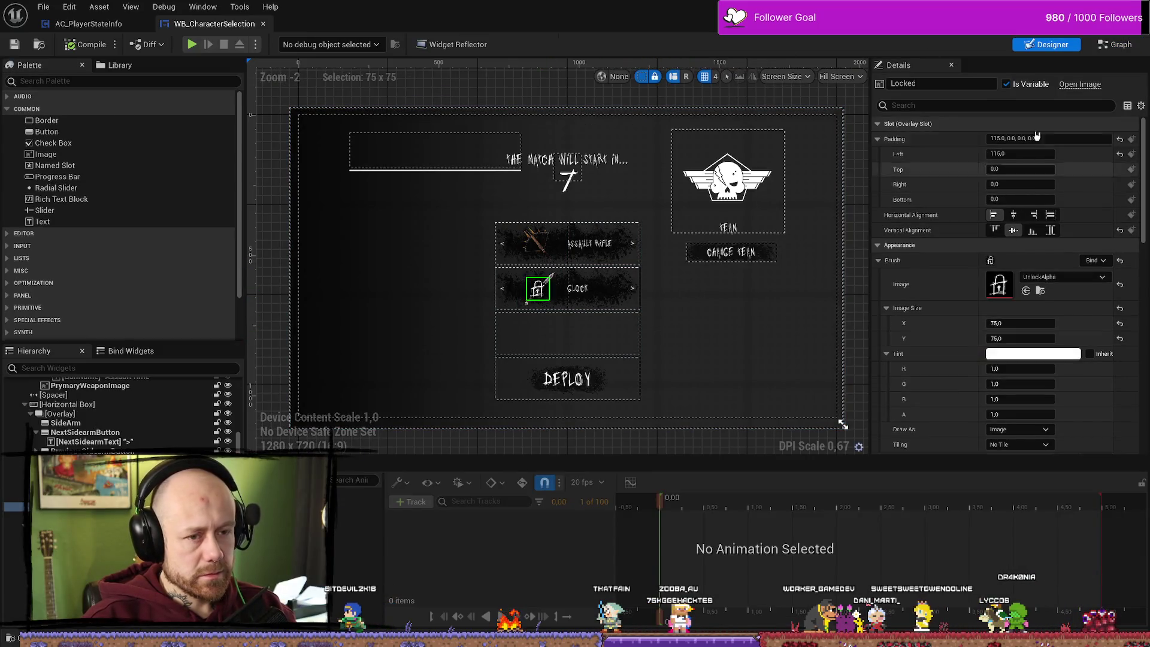
pyautogui.click(1038, 154)
pyautogui.write('105')
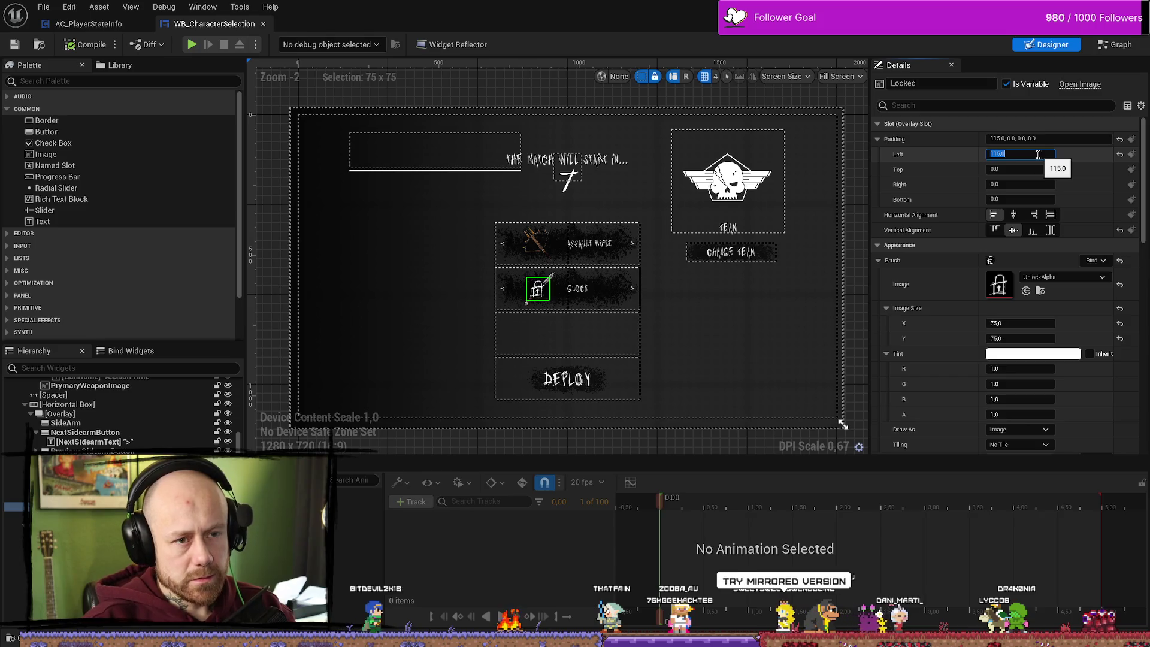
pyautogui.press('Return')
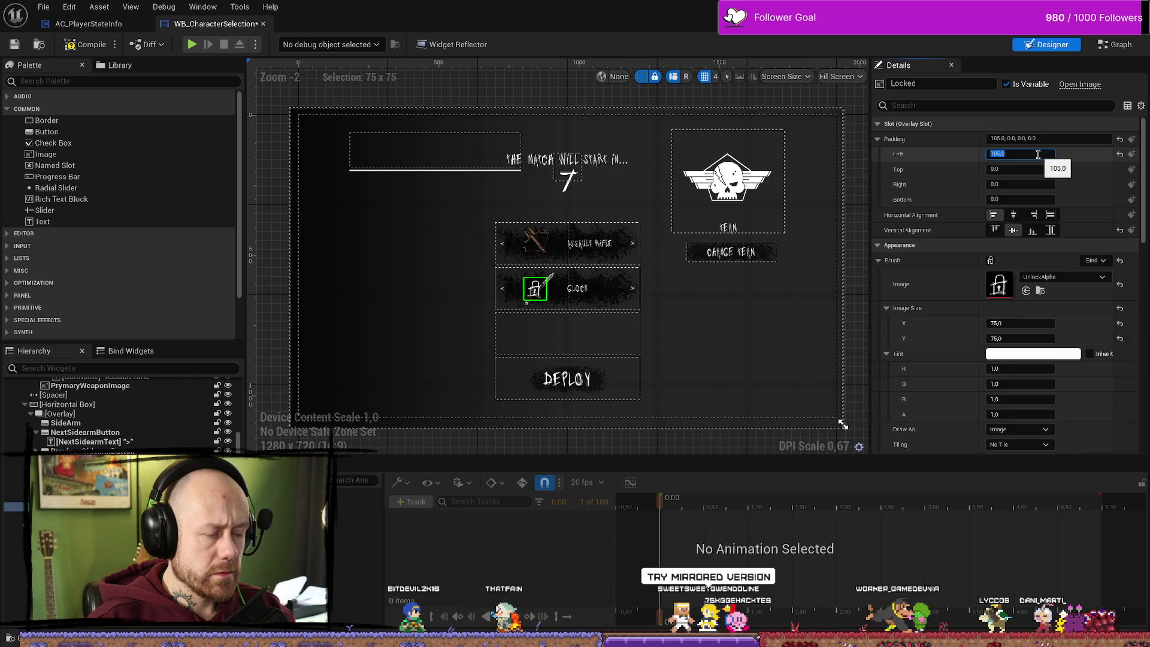
pyautogui.click(87, 47)
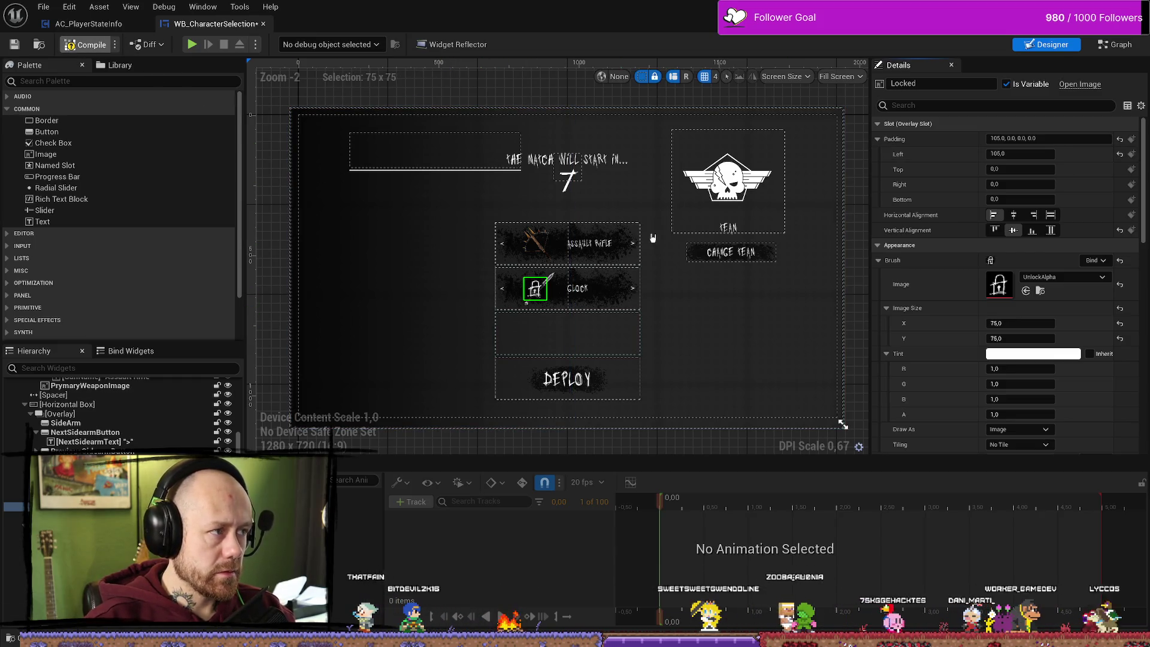
pyautogui.hotkey('alt', 'Tab')
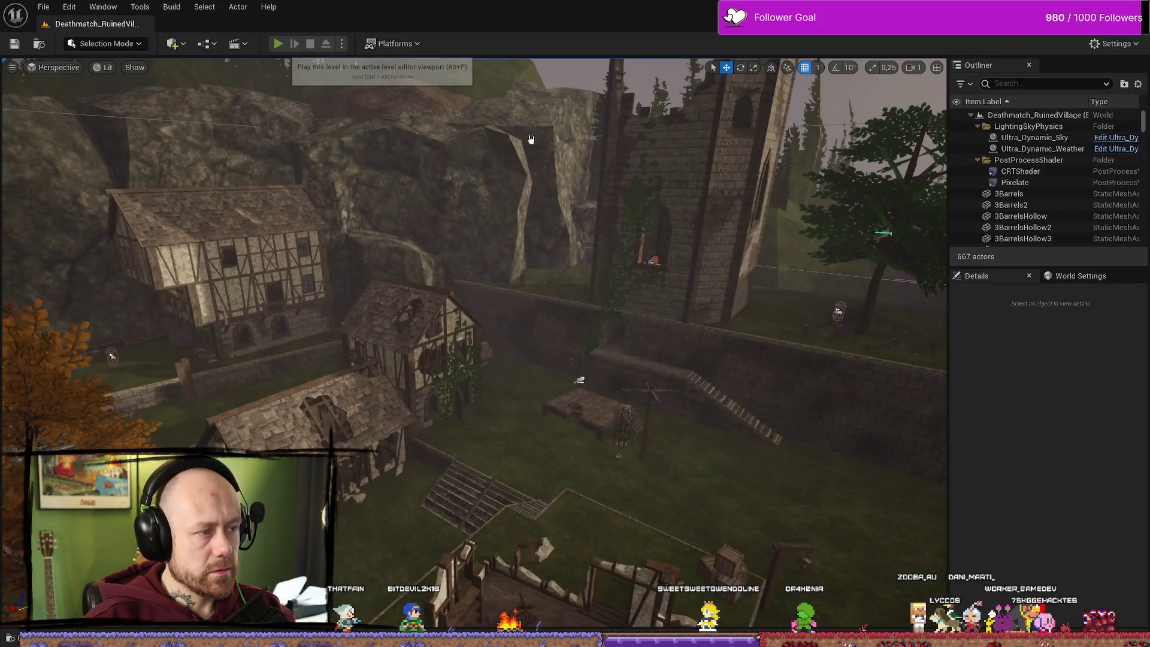
# - Start a play session and cycle through the second weapon slot's sidearm options
pyautogui.click(277, 43)
pyautogui.click(712, 377)
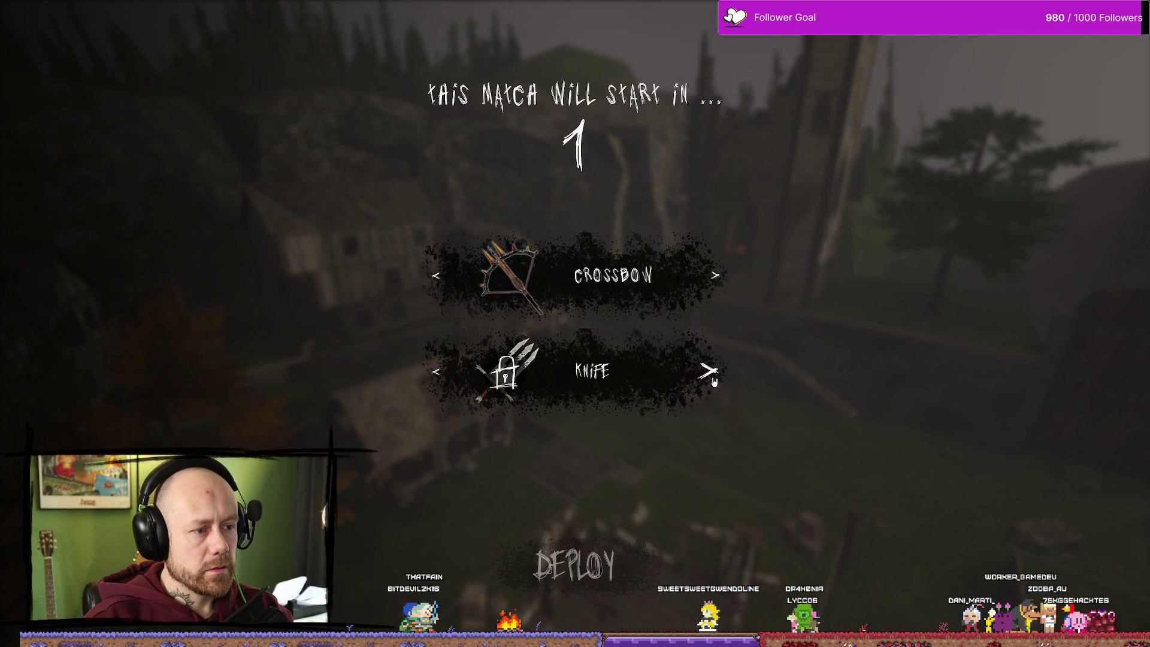
pyautogui.click(713, 377)
pyautogui.click(713, 377)
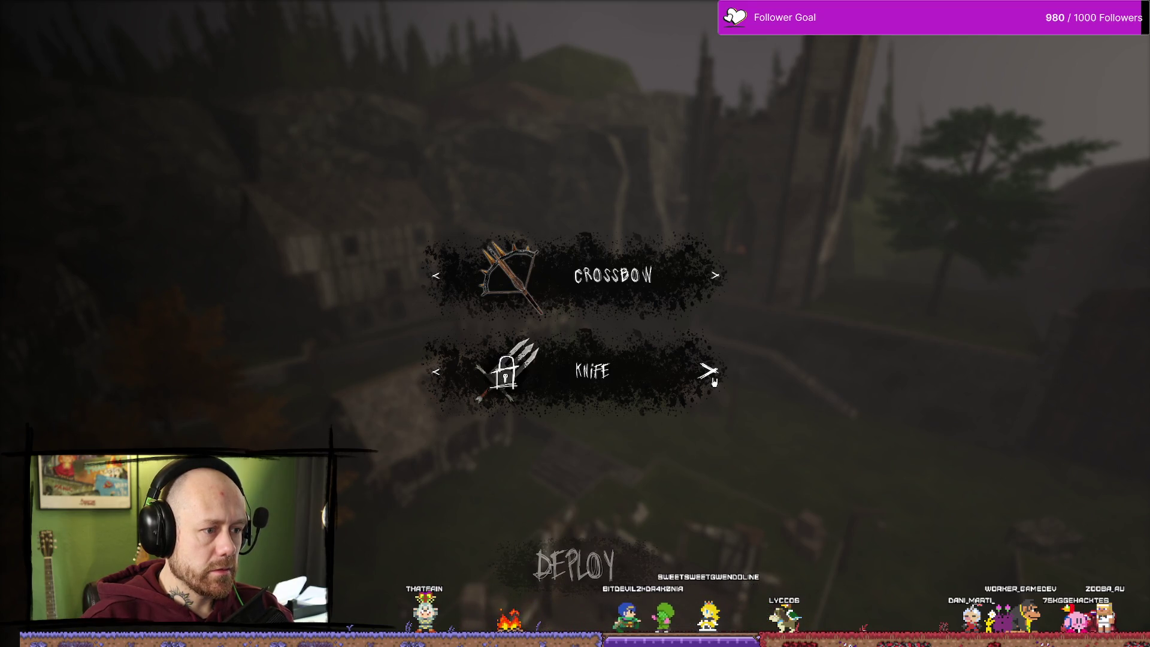
pyautogui.click(713, 377)
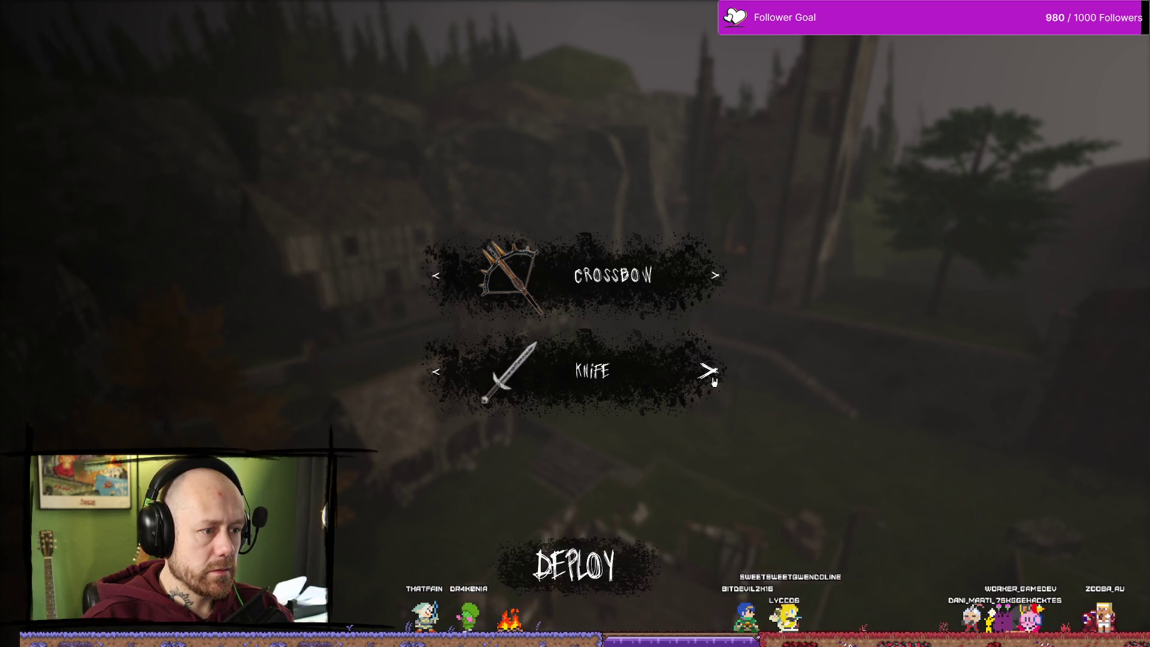
pyautogui.click(712, 378)
pyautogui.click(713, 378)
pyautogui.click(712, 377)
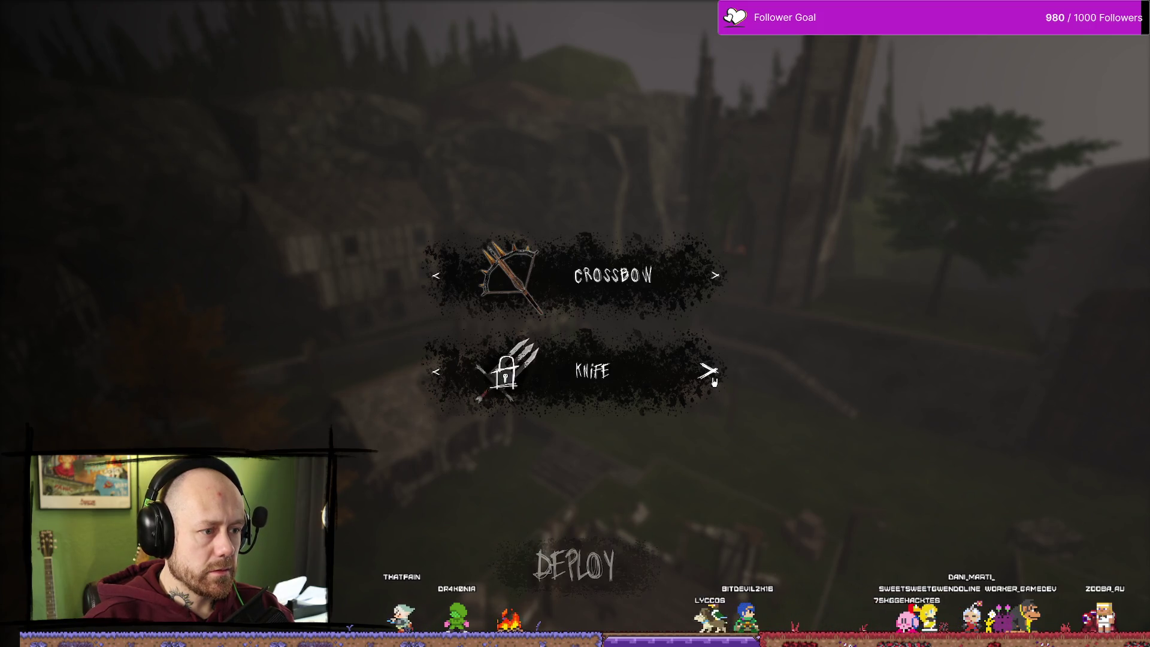
pyautogui.click(713, 377)
pyautogui.click(713, 377)
pyautogui.click(712, 378)
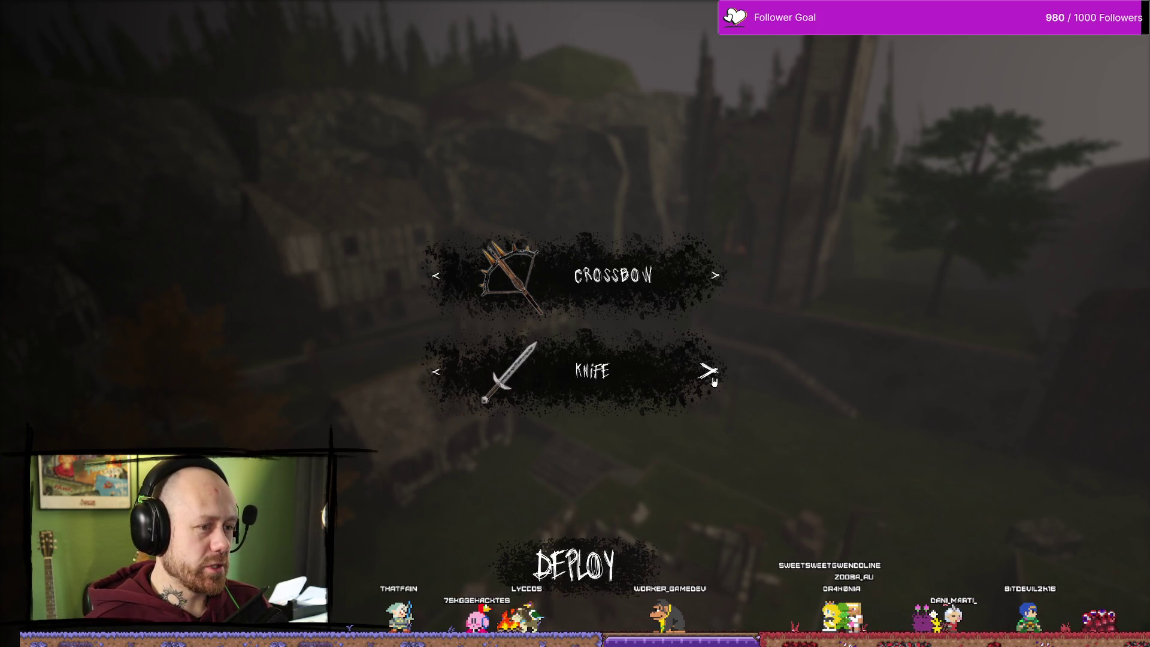
# - Cycle the sidearm between the locked claw and the knife, then deploy with the crossbow
pyautogui.click(707, 370)
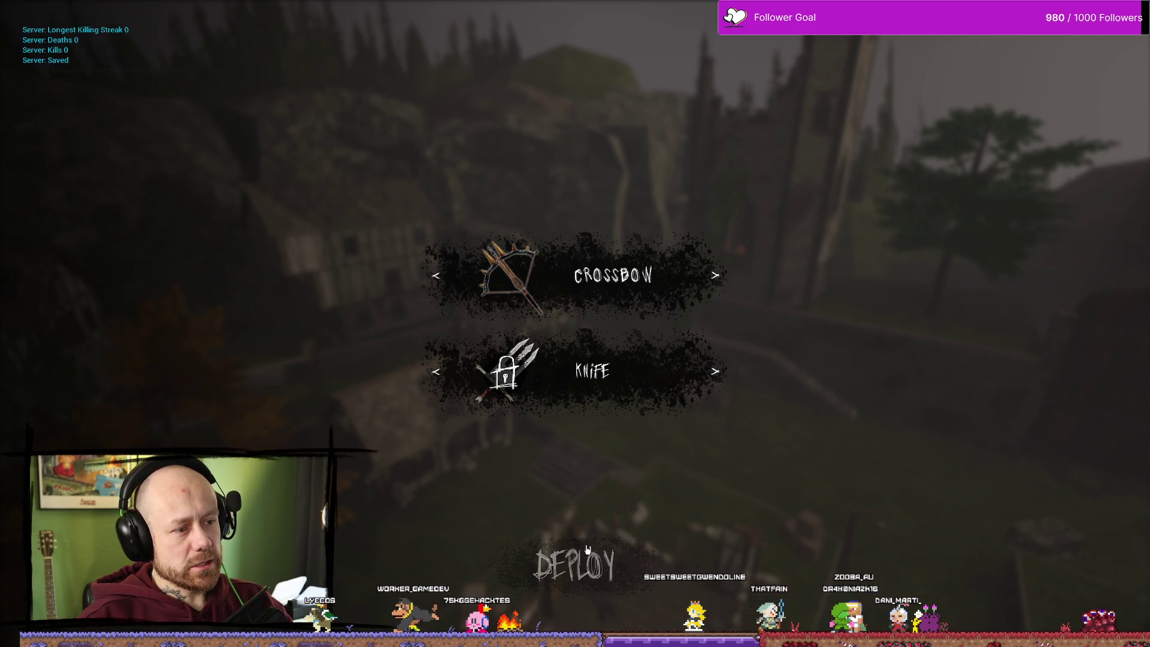
pyautogui.click(721, 398)
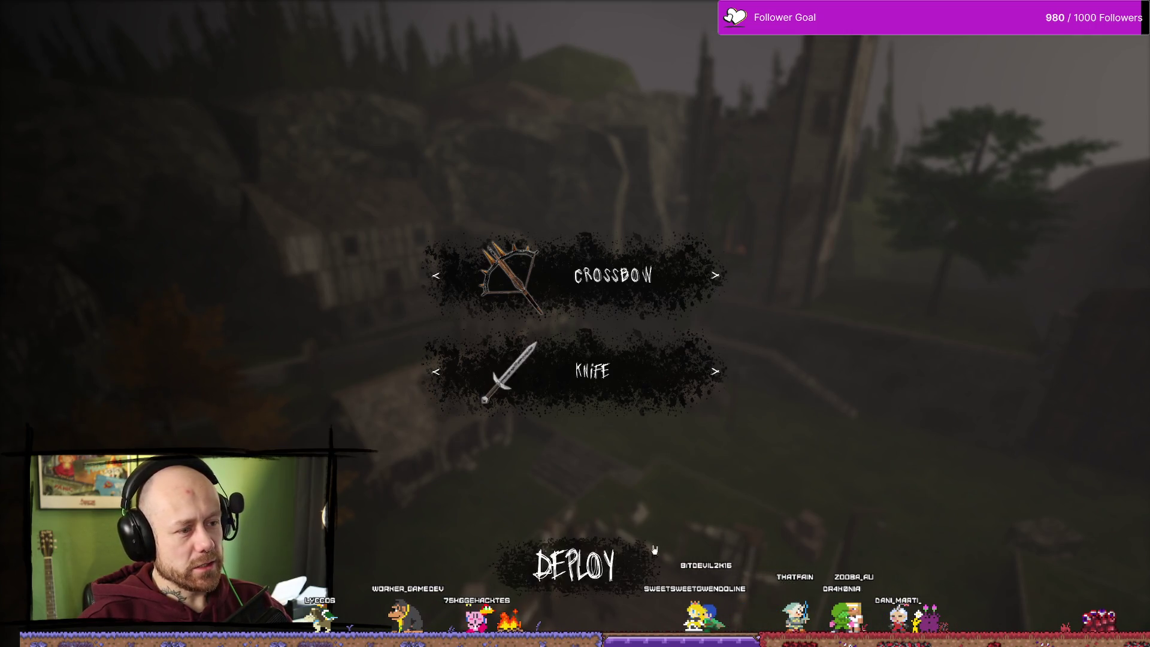
pyautogui.click(724, 393)
pyautogui.click(723, 393)
pyautogui.click(573, 564)
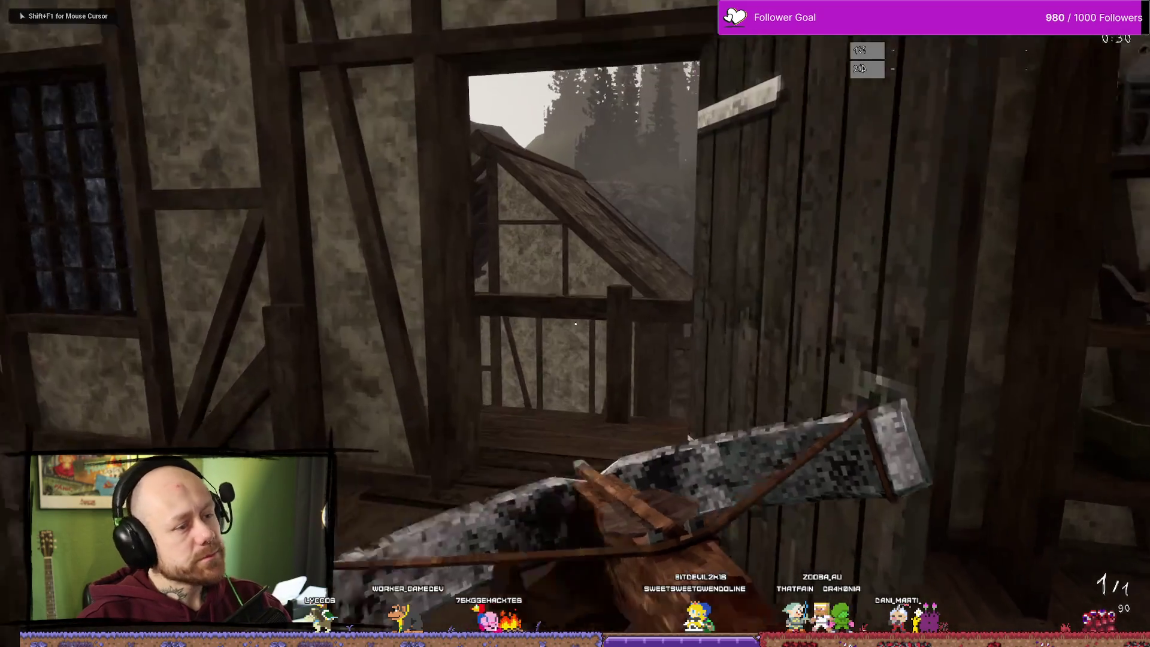
# - Stop play, open MainMenu from Content/FPS/Maps/Menus saving both assets, and enter Multiplayer setup
pyautogui.press('Escape')
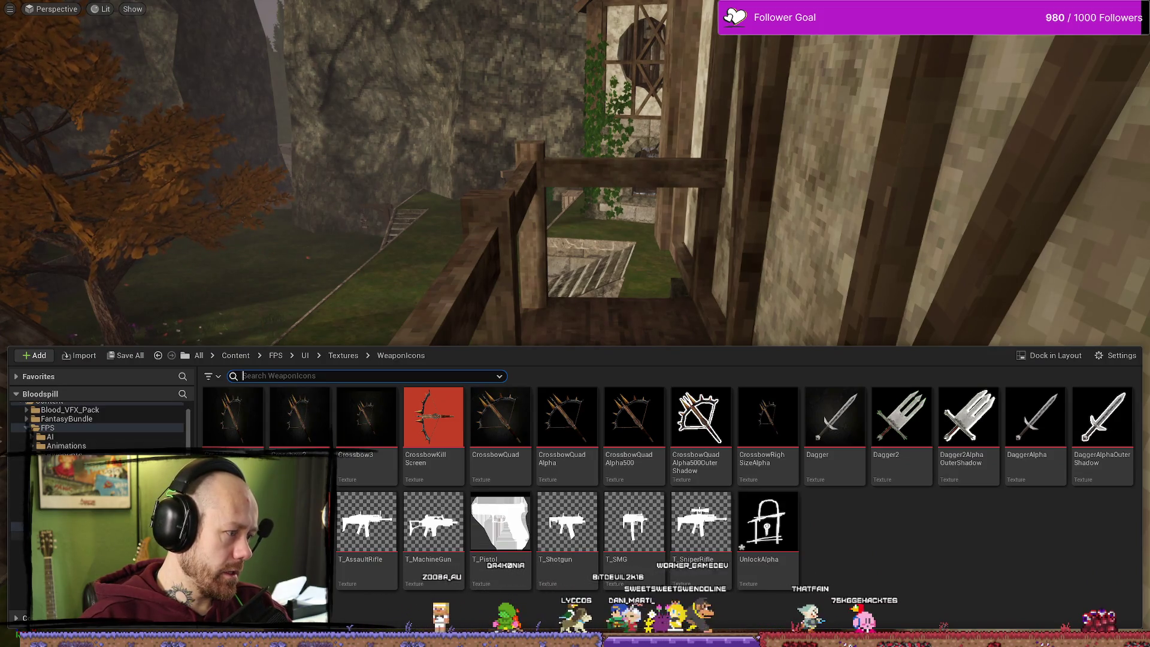
pyautogui.hotkey('alt', 'Left')
pyautogui.hotkey('alt', 'Left')
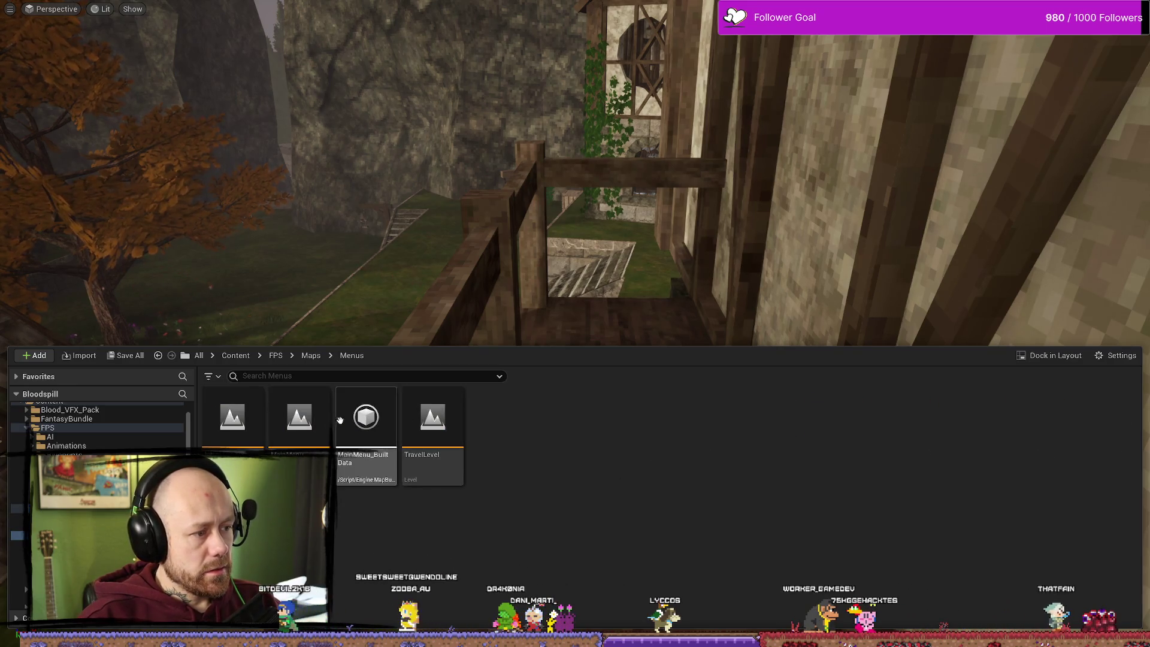
pyautogui.doubleClick(317, 401)
pyautogui.click(619, 456)
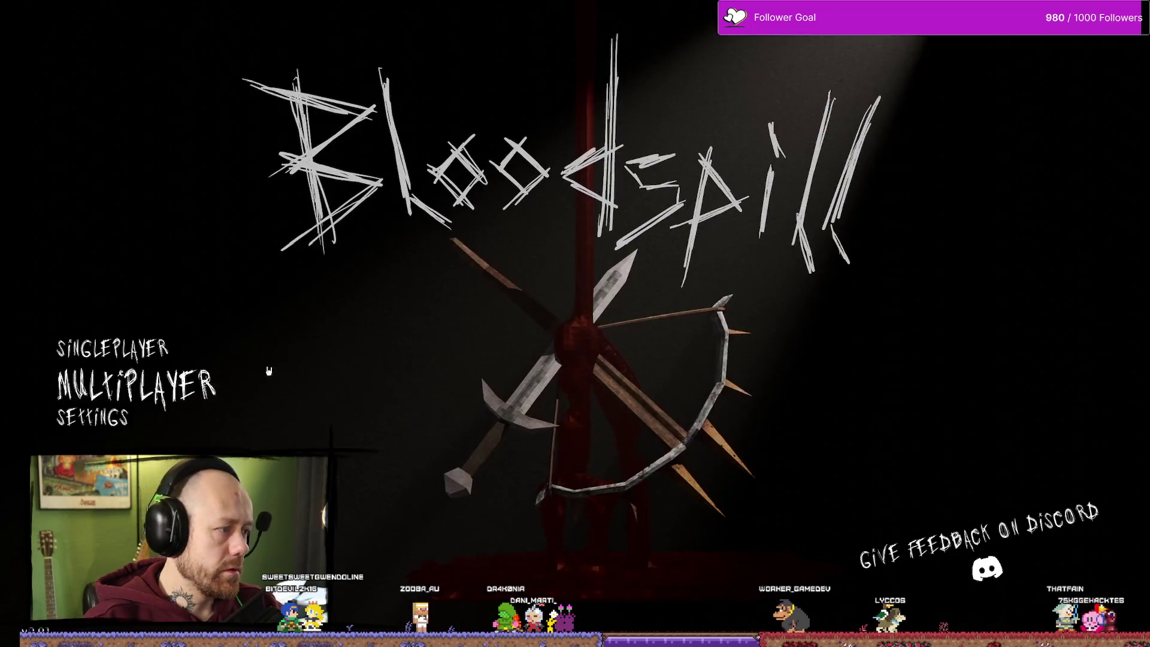
pyautogui.click(114, 381)
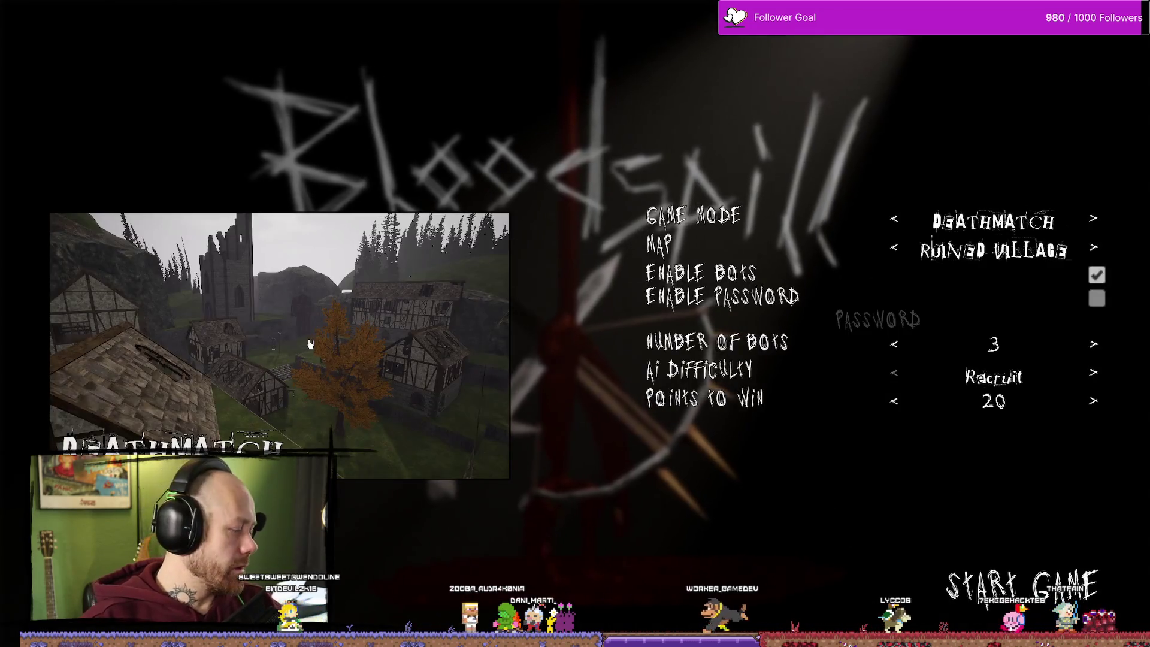
# - Start the Ruined Village Deathmatch with 3 bots and deploy holding the crossbow
pyautogui.click(1047, 593)
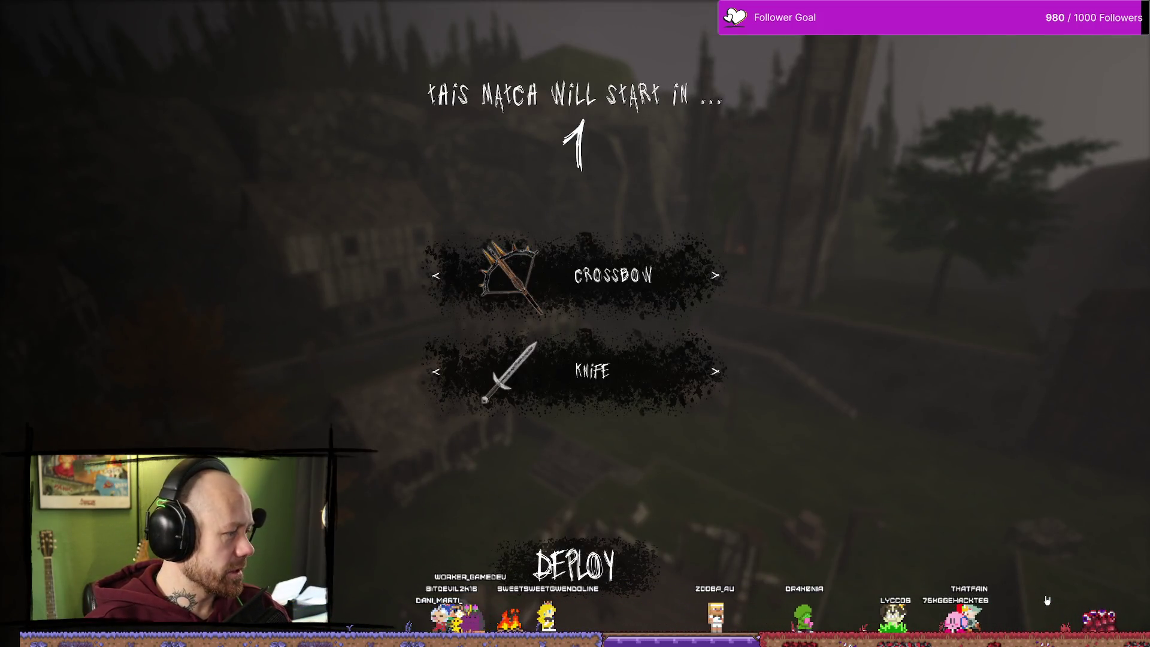
pyautogui.click(575, 564)
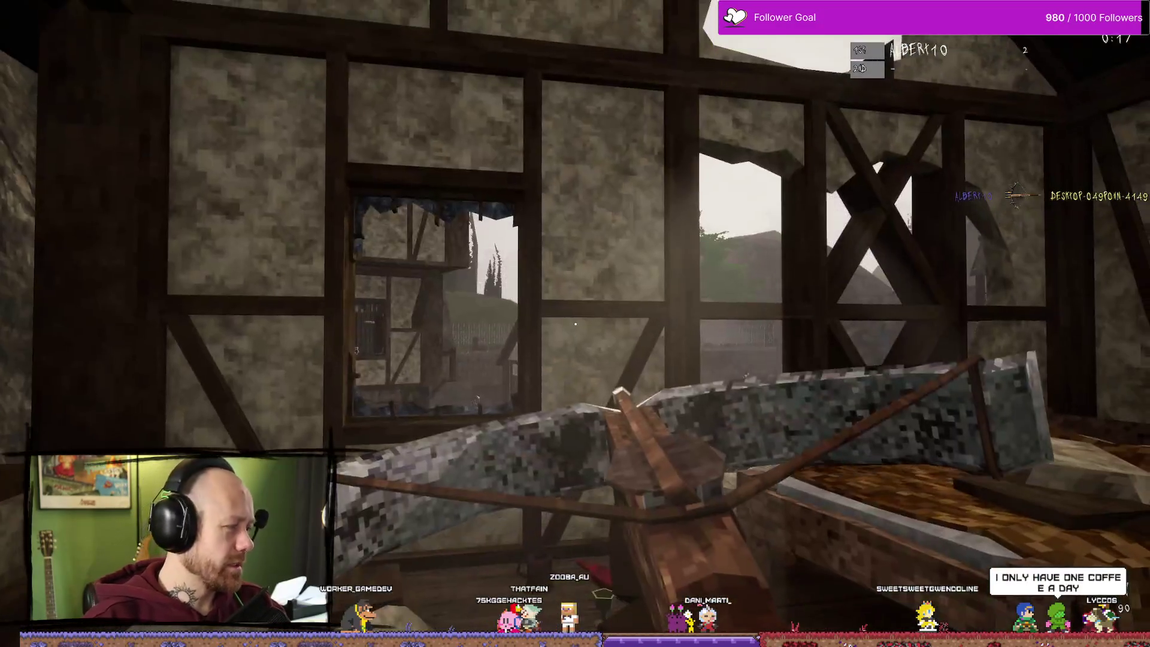
# - Advance down the street and over the rooftops, shooting enemies with the crossbow and reloading
pyautogui.press('w')
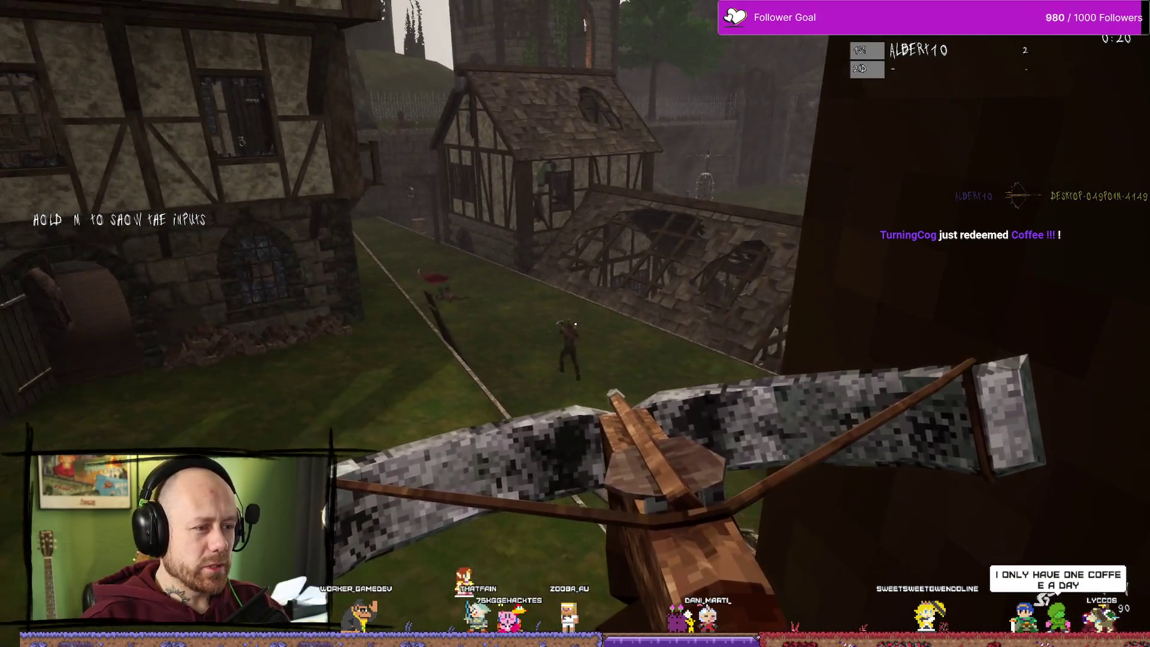
pyautogui.click(575, 324)
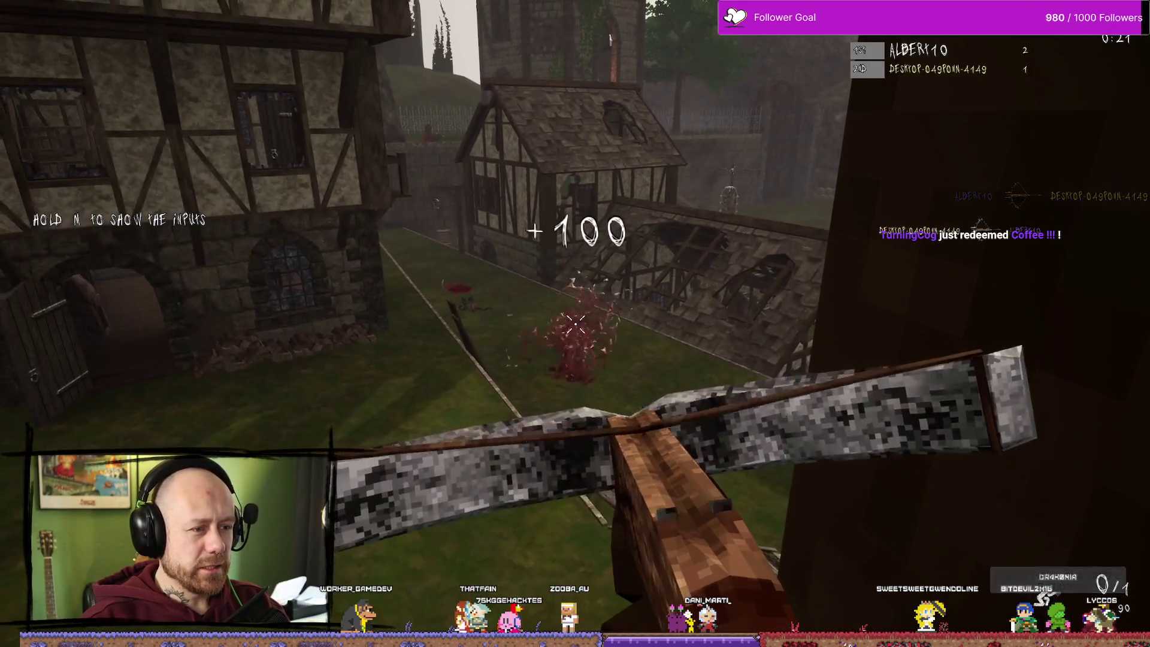
pyautogui.press('w')
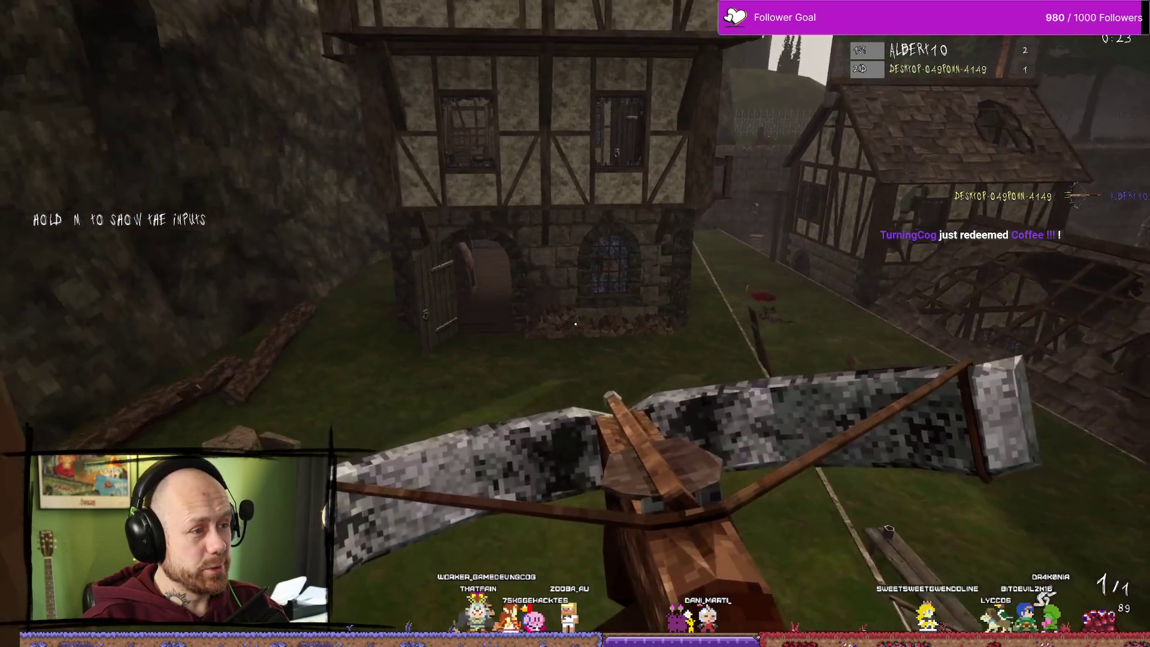
pyautogui.press('w')
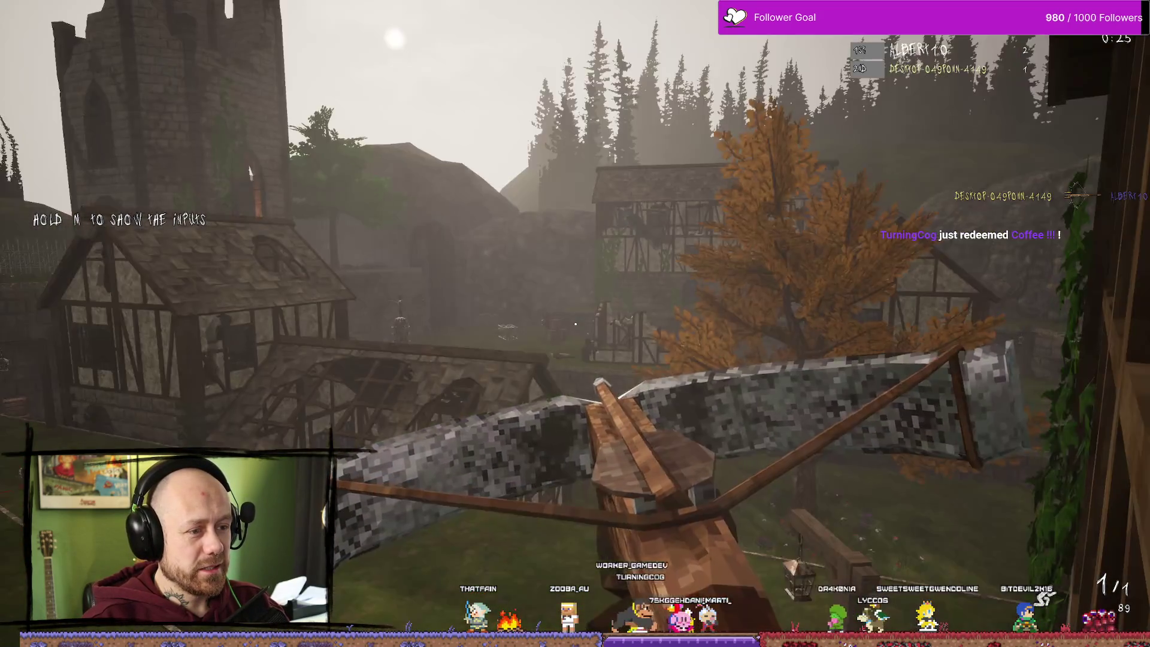
pyautogui.press('w')
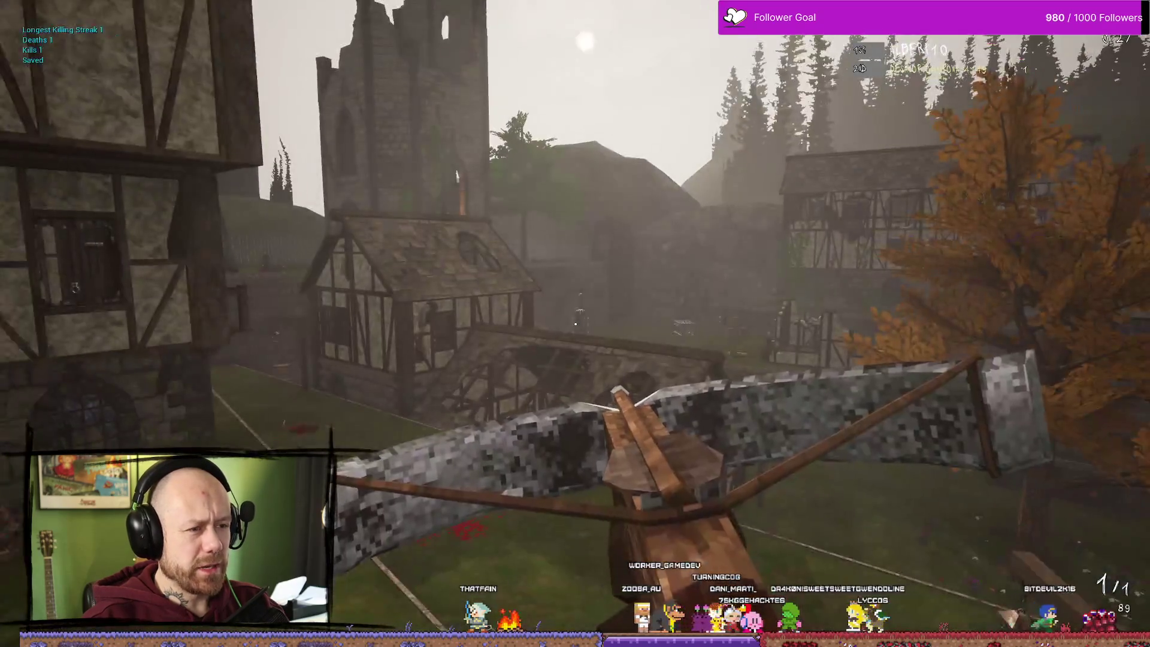
pyautogui.press('w')
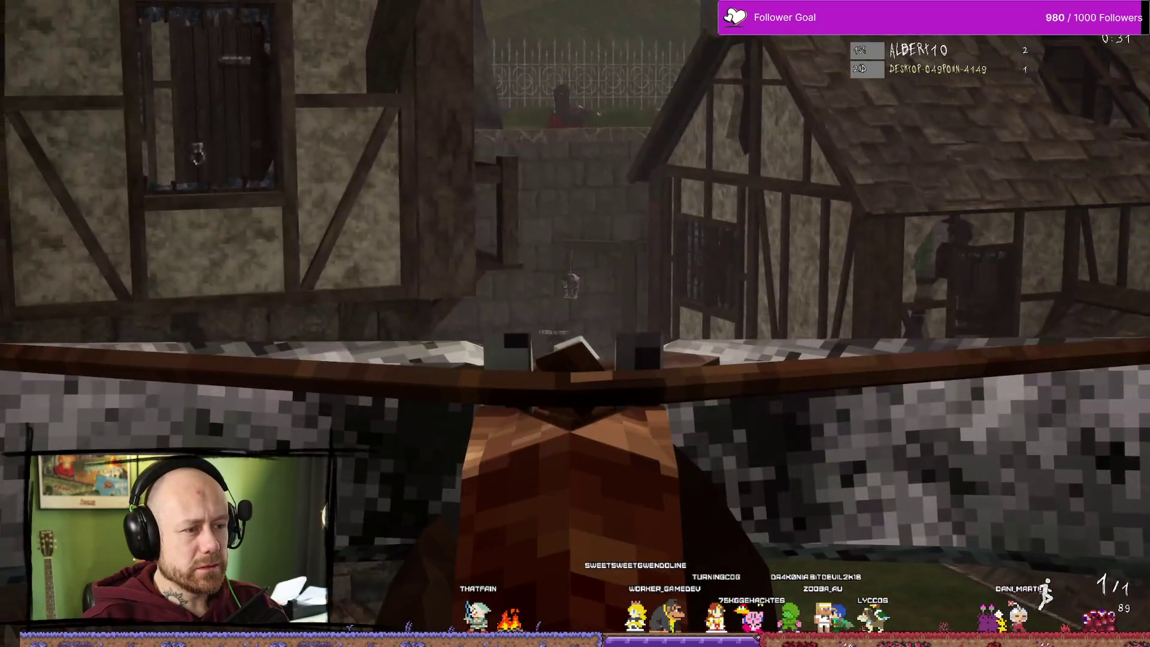
pyautogui.click(575, 323)
pyautogui.press('w')
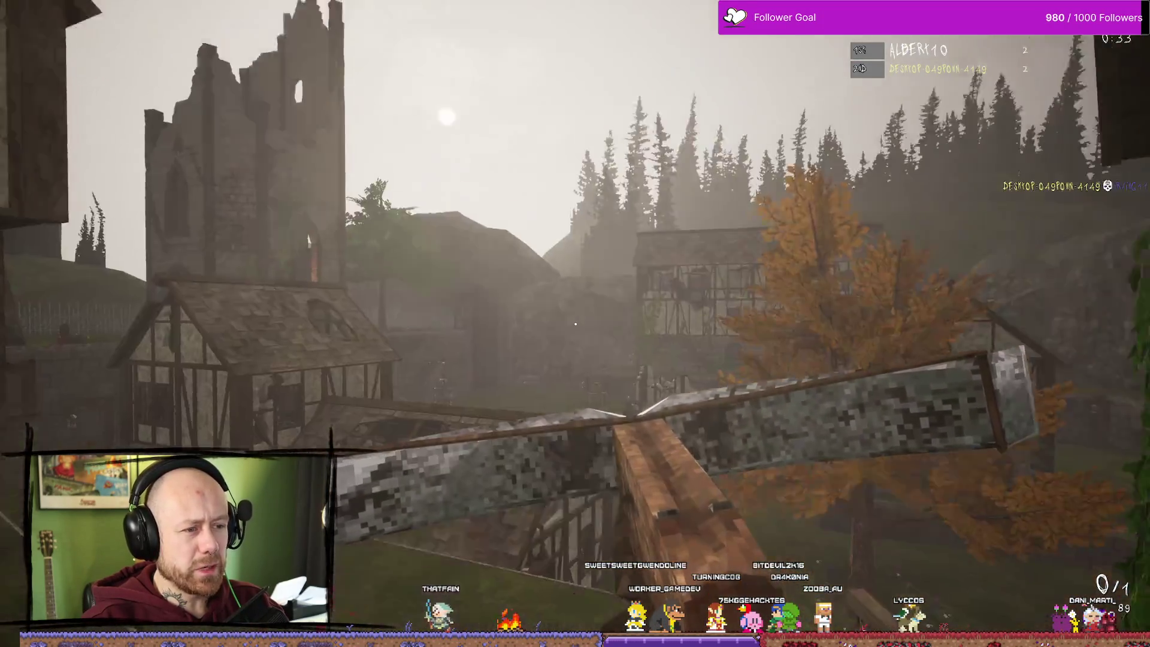
pyautogui.press('r')
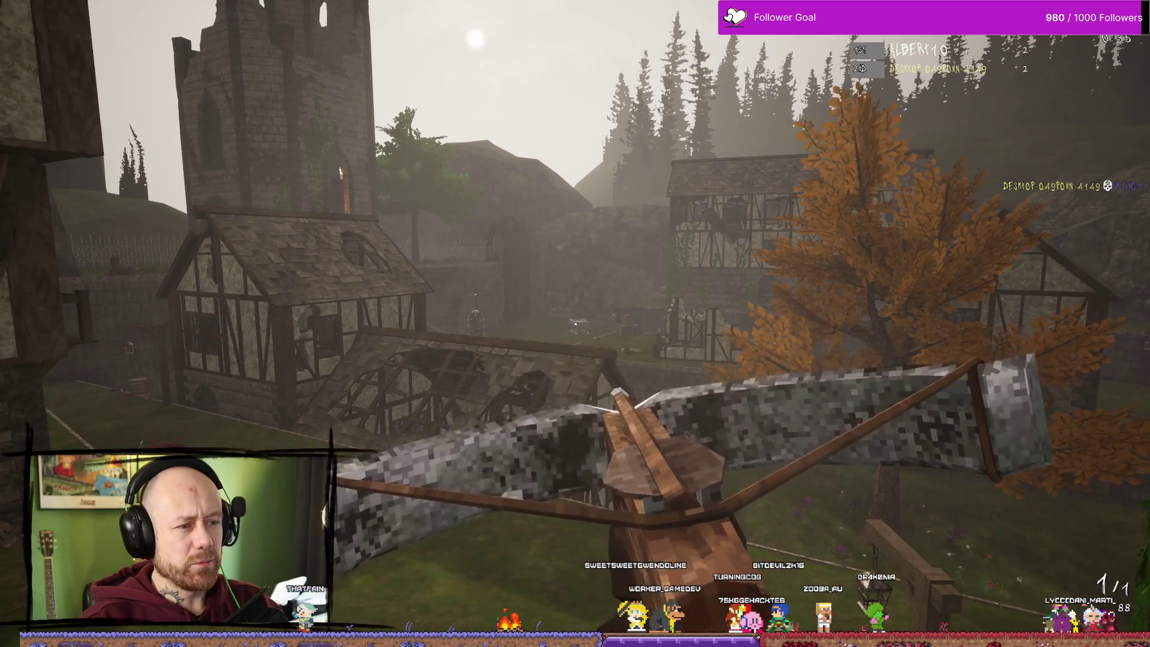
# - Walk past the autumn tree toward the gallows and stone stairs, then stop the playtest
pyautogui.press('w')
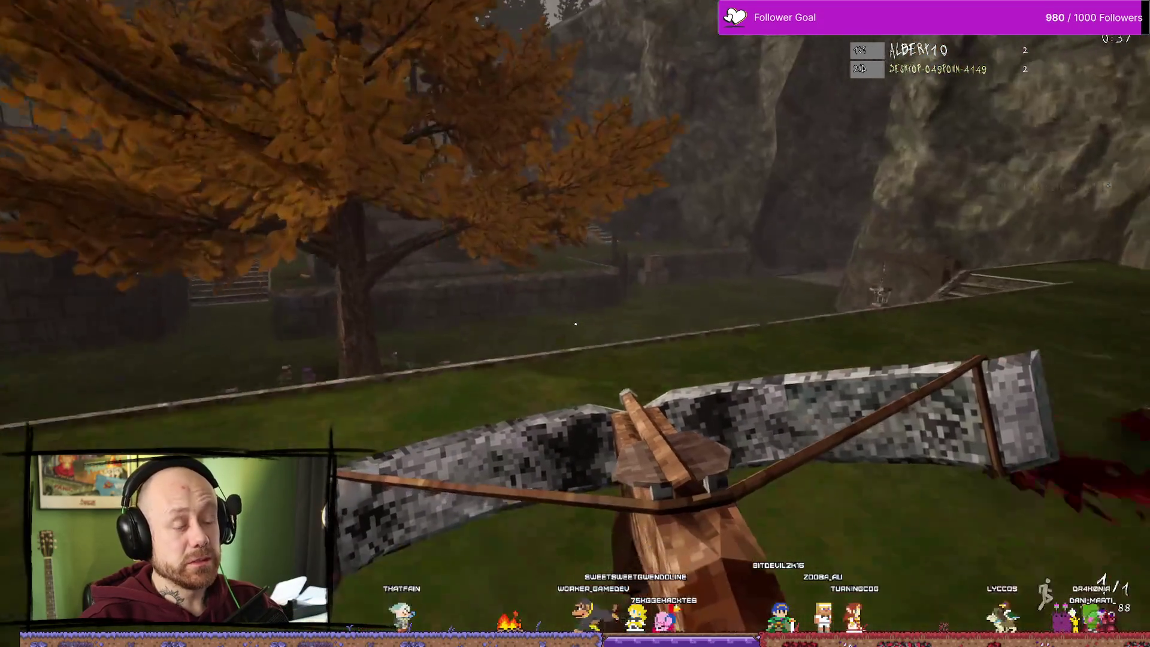
pyautogui.press('a')
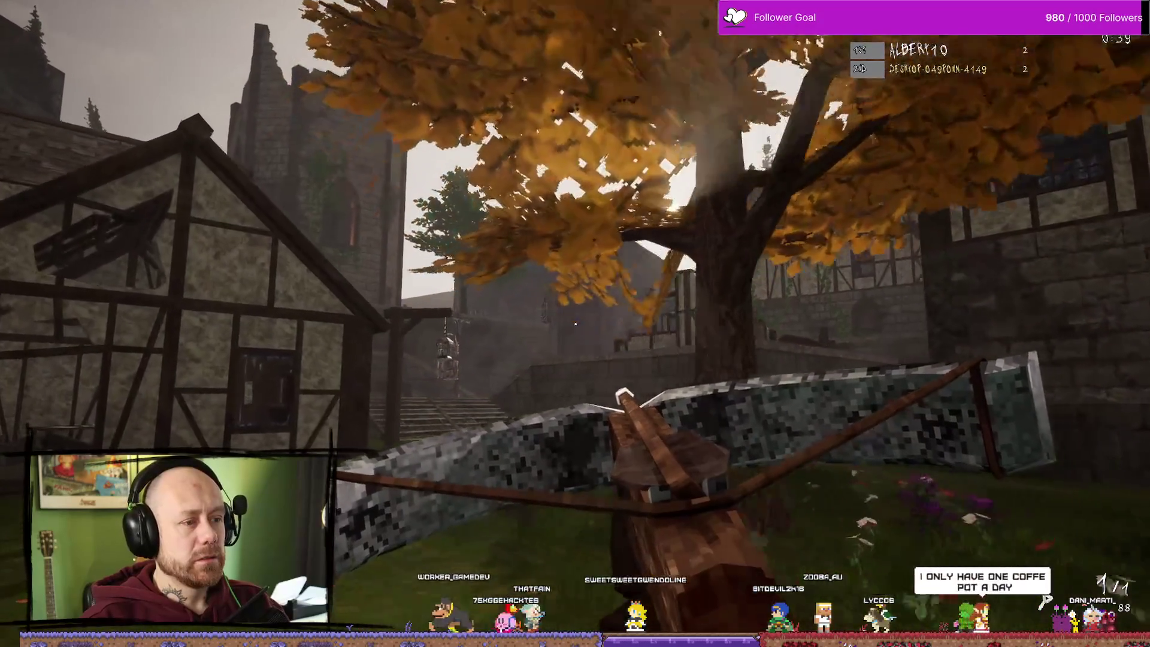
pyautogui.press('w')
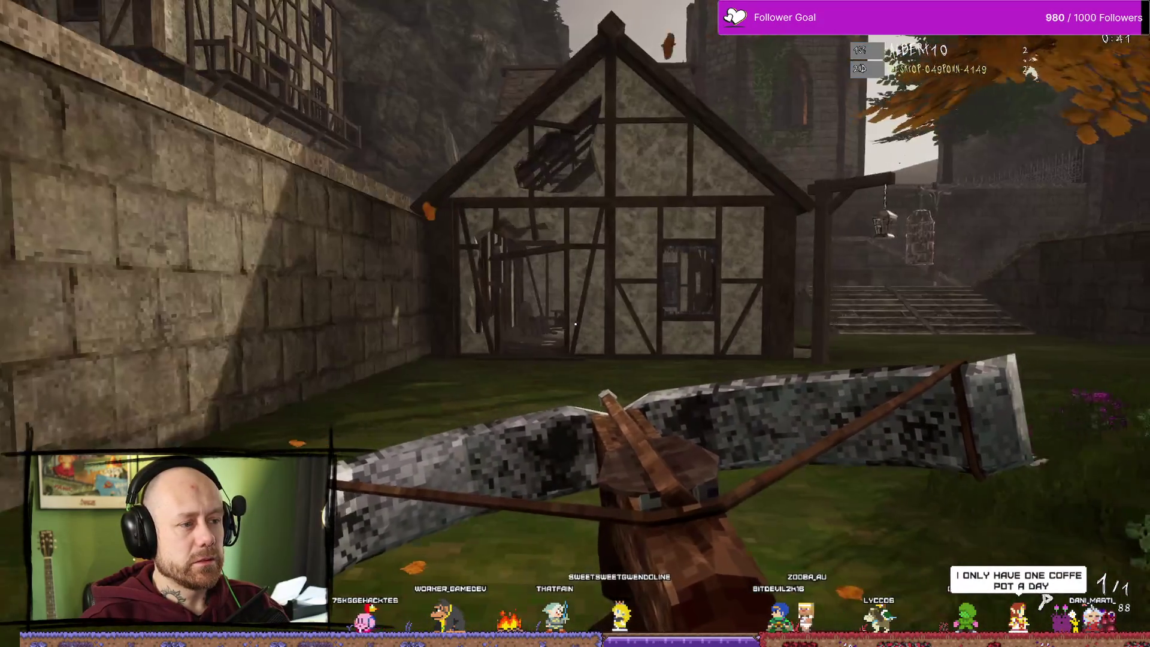
pyautogui.press('w')
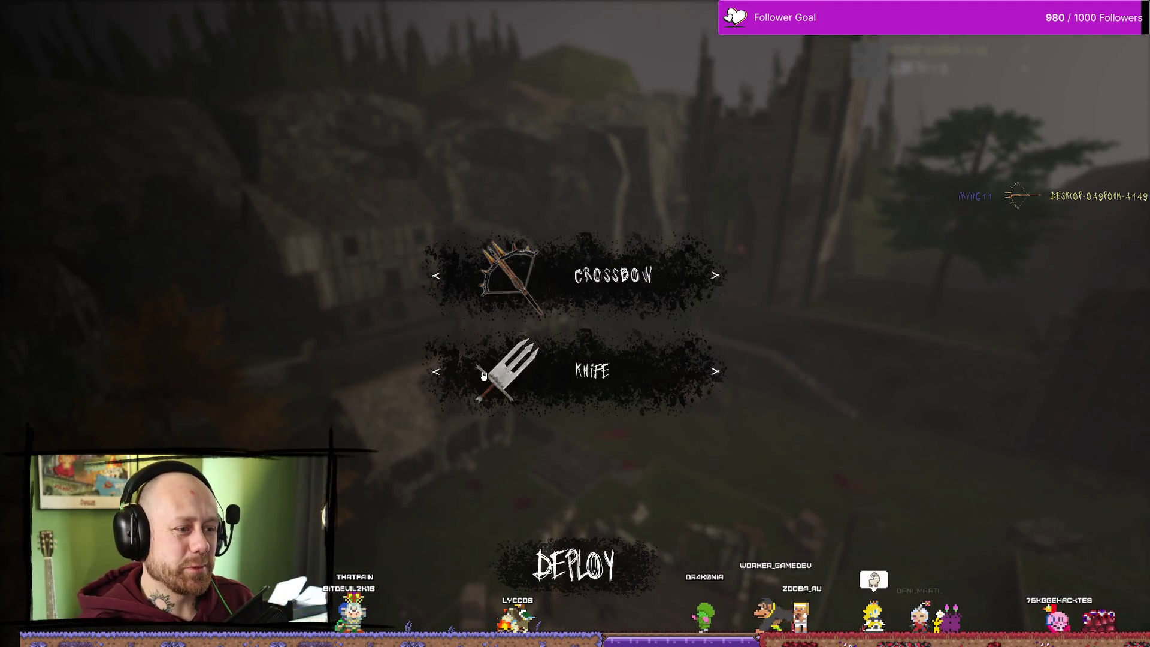
pyautogui.scroll(-1, 575, 324)
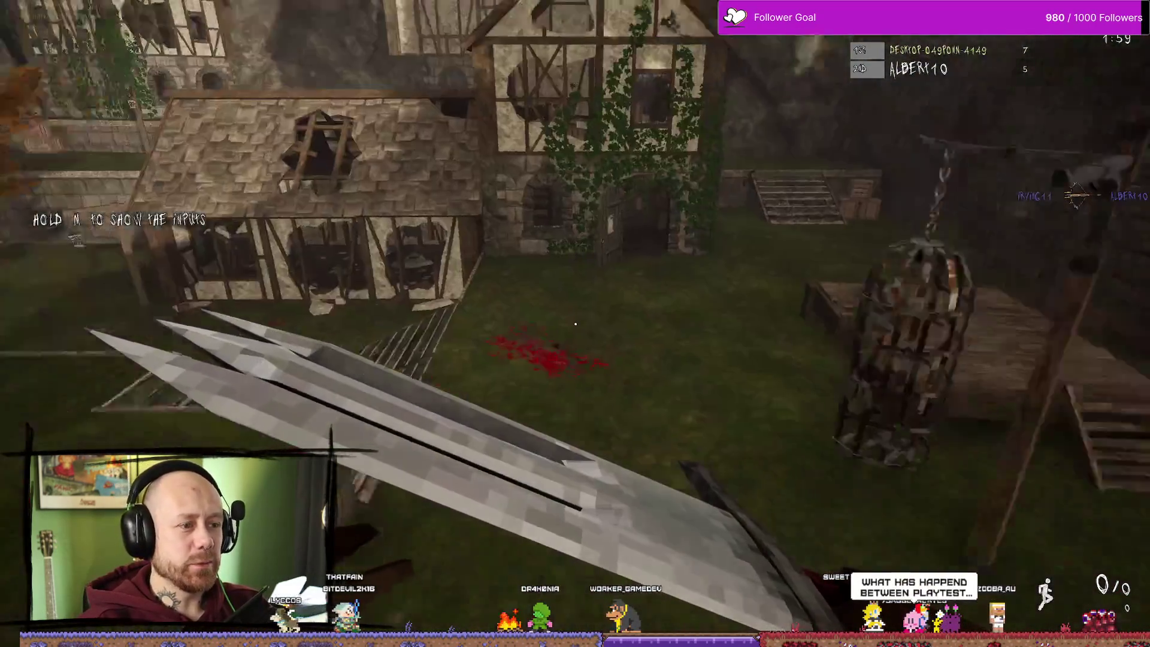
pyautogui.press('Escape')
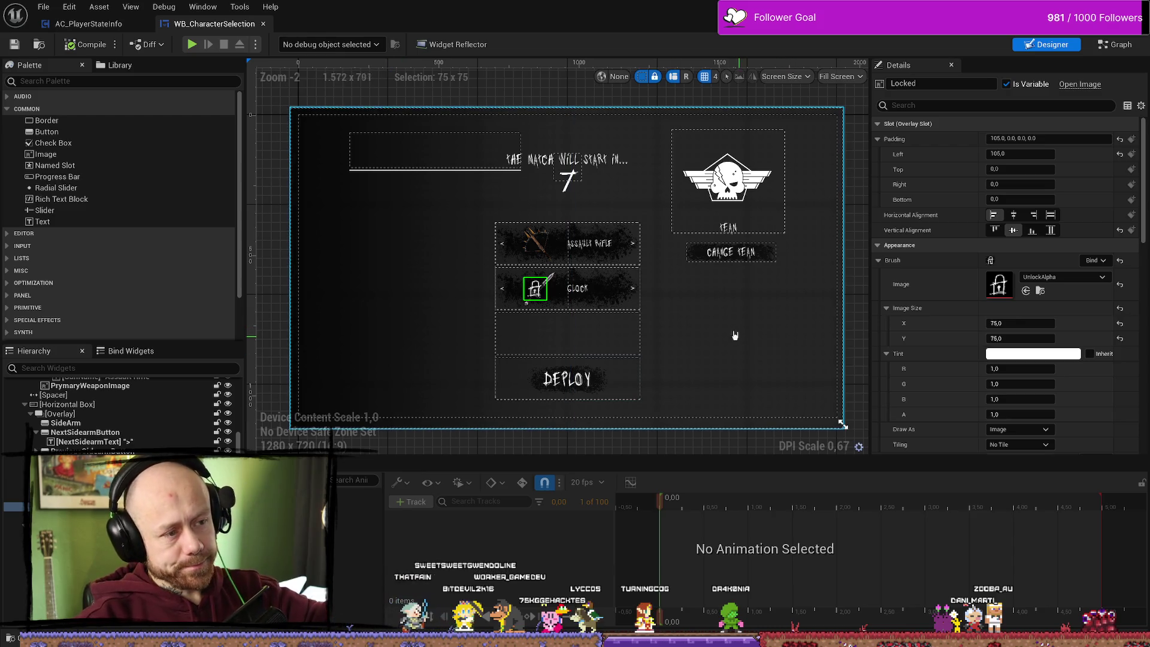
# - Search the Palette for 'text' and drop a Text Block below the Glock row
pyautogui.click(608, 312)
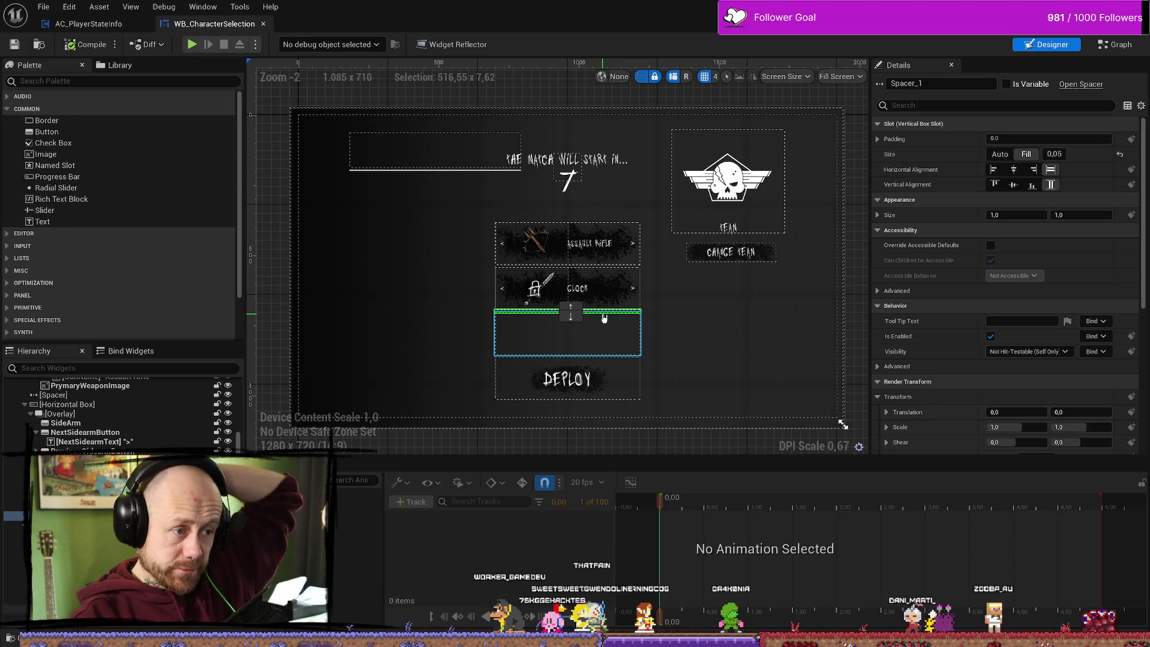
pyautogui.scroll(4, 676, 326)
pyautogui.scroll(-2, 491, 332)
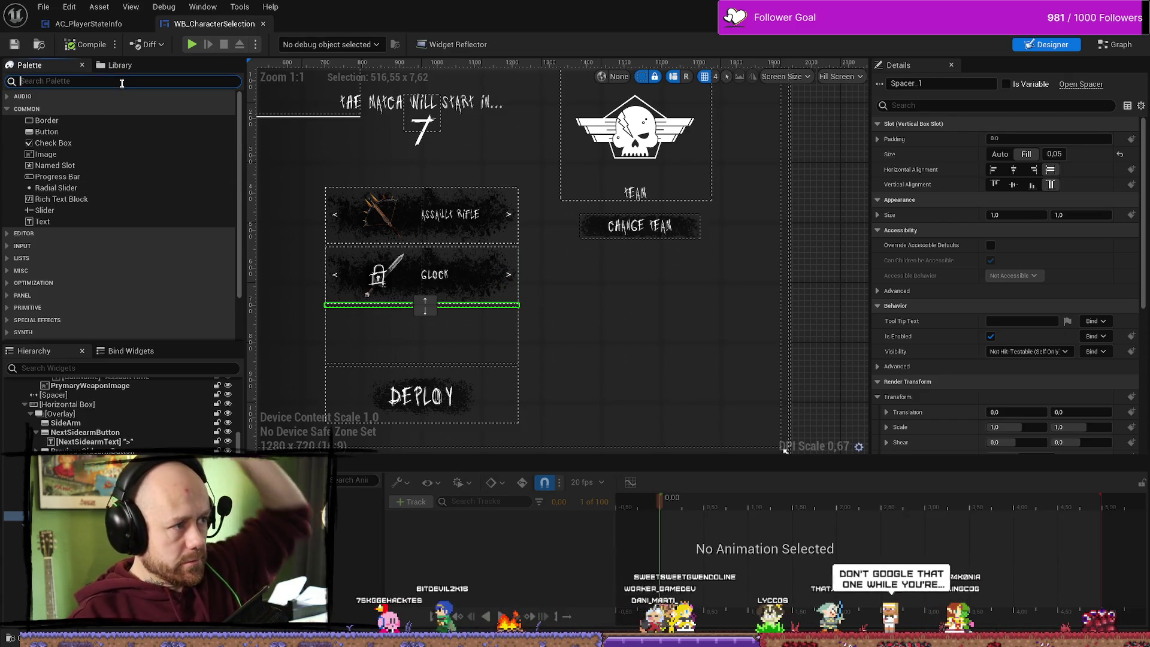
pyautogui.write('te')
pyautogui.click(117, 78)
pyautogui.write('text')
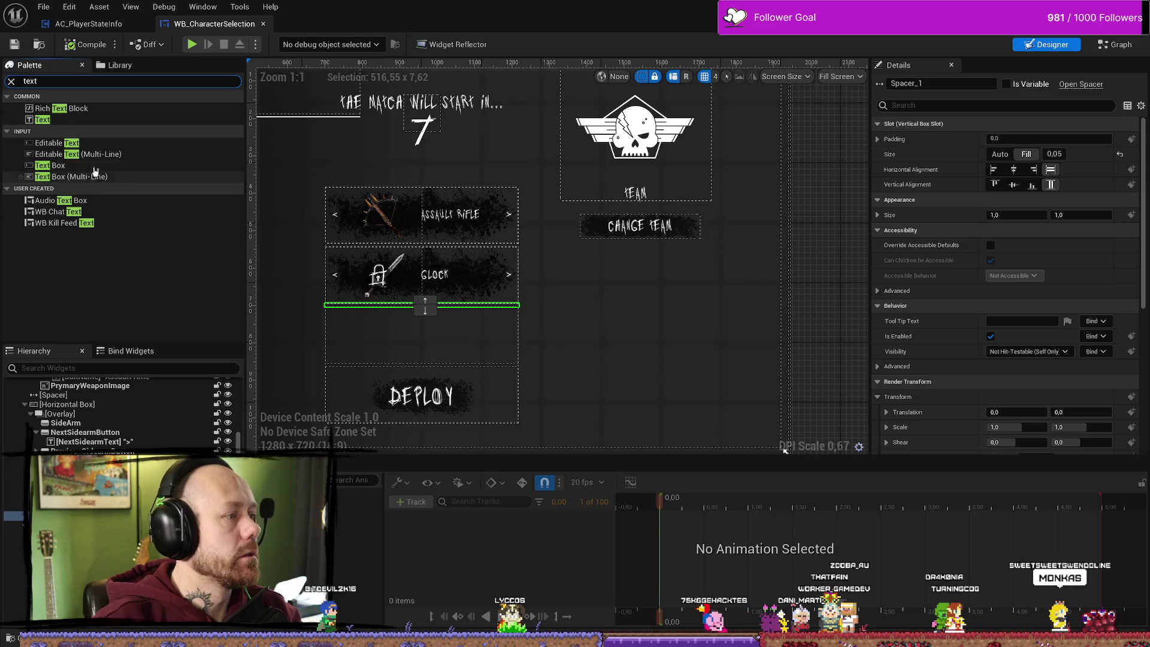
pyautogui.click(47, 120)
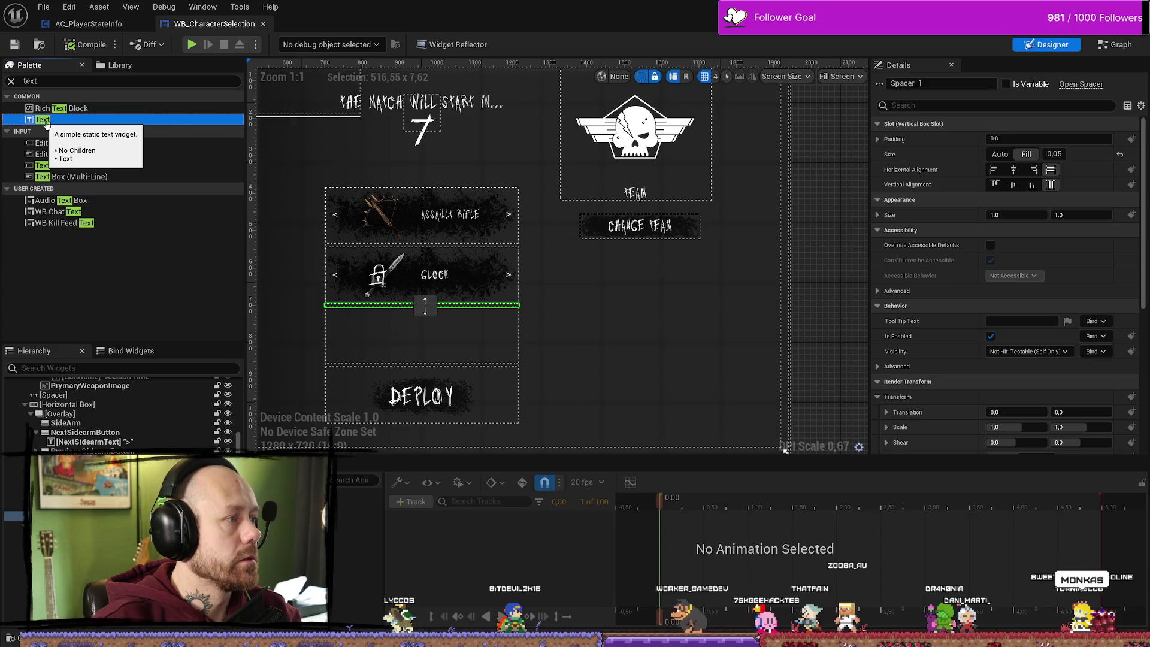
pyautogui.moveTo(47, 123); pyautogui.dragTo(120, 467)
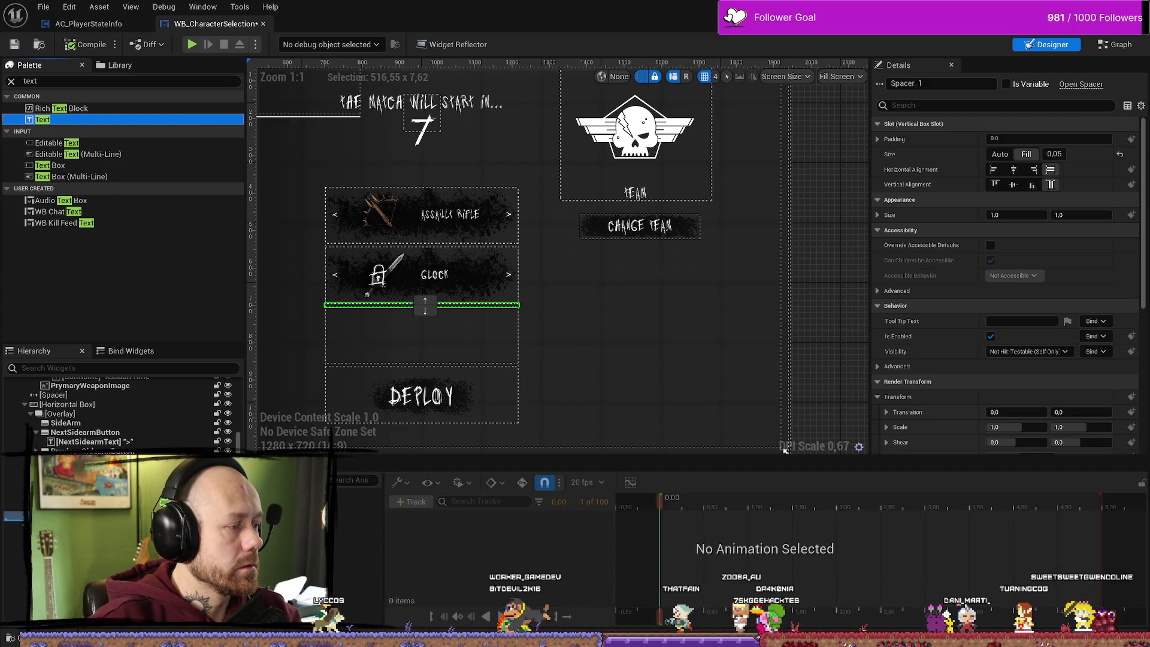
pyautogui.moveTo(425, 305); pyautogui.dragTo(425, 300)
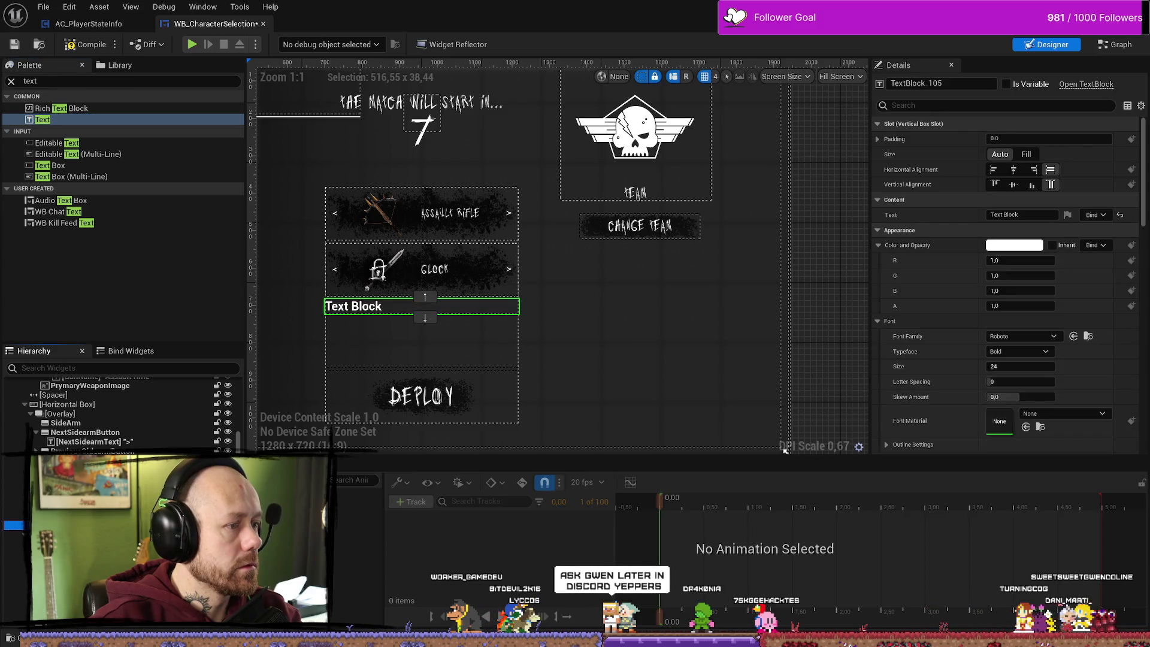
# - Toggle undo and redo to compare the layout with and without the new Text Block
pyautogui.hotkey('ctrl', 'z')
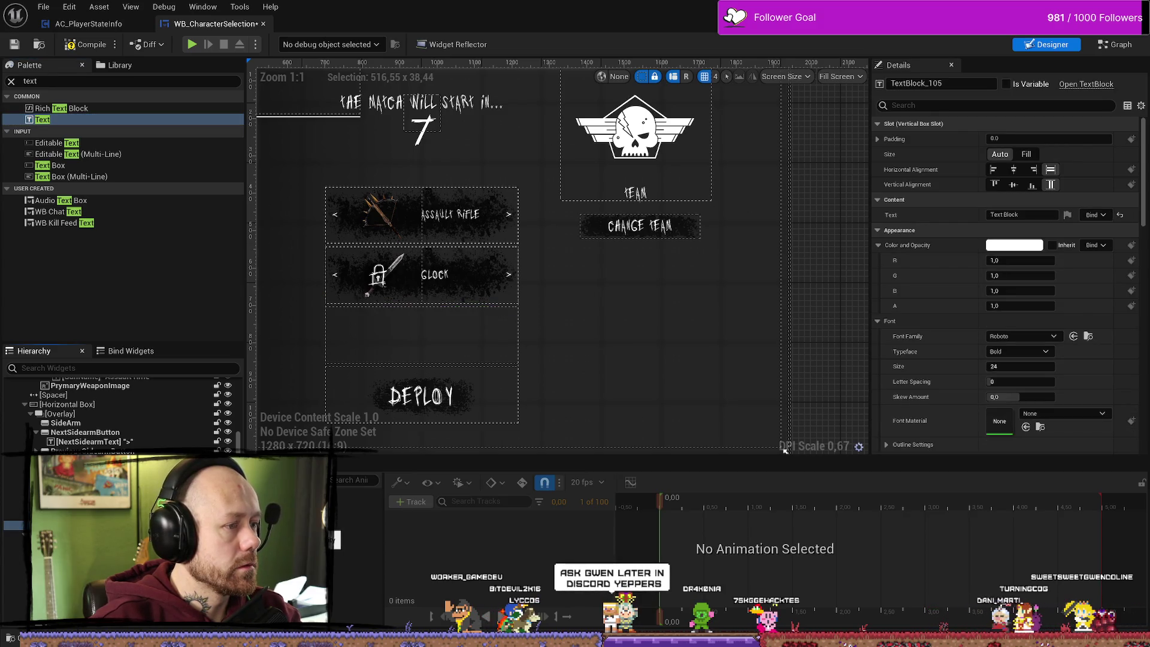
pyautogui.hotkey('ctrl', 'y')
pyautogui.hotkey('ctrl', 'z')
pyautogui.hotkey('ctrl', 'y')
pyautogui.hotkey('ctrl', 'z')
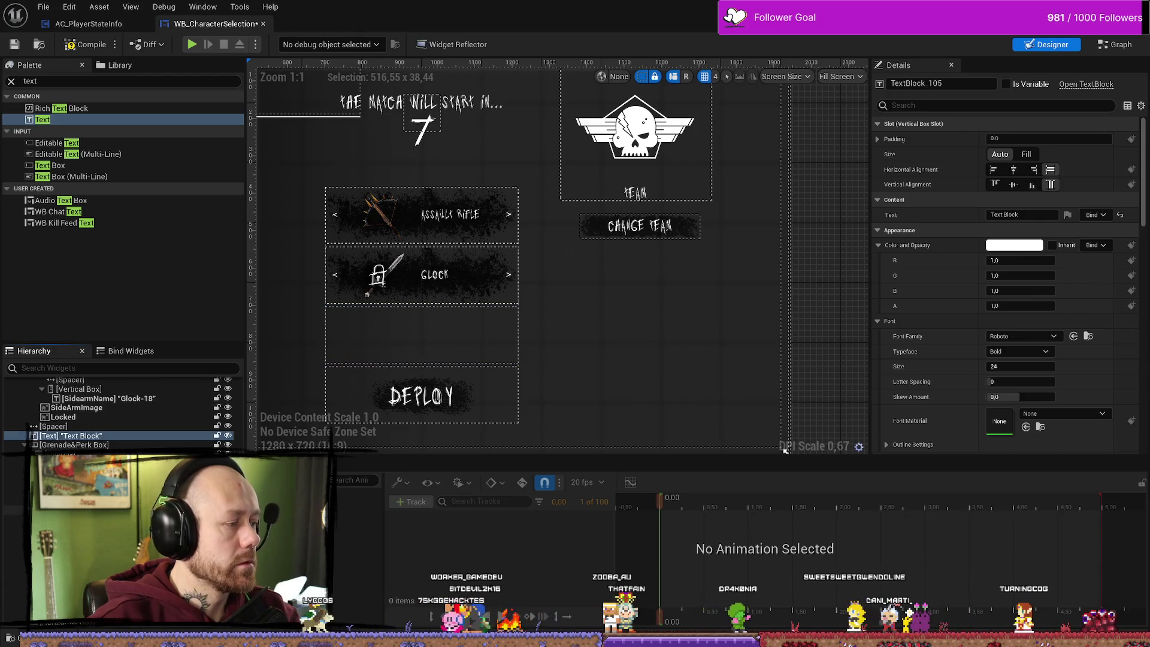
# - Nest the Text Block in the Grenade&Perk Box, then move it back out above the box
pyautogui.scroll(1, 145, 440)
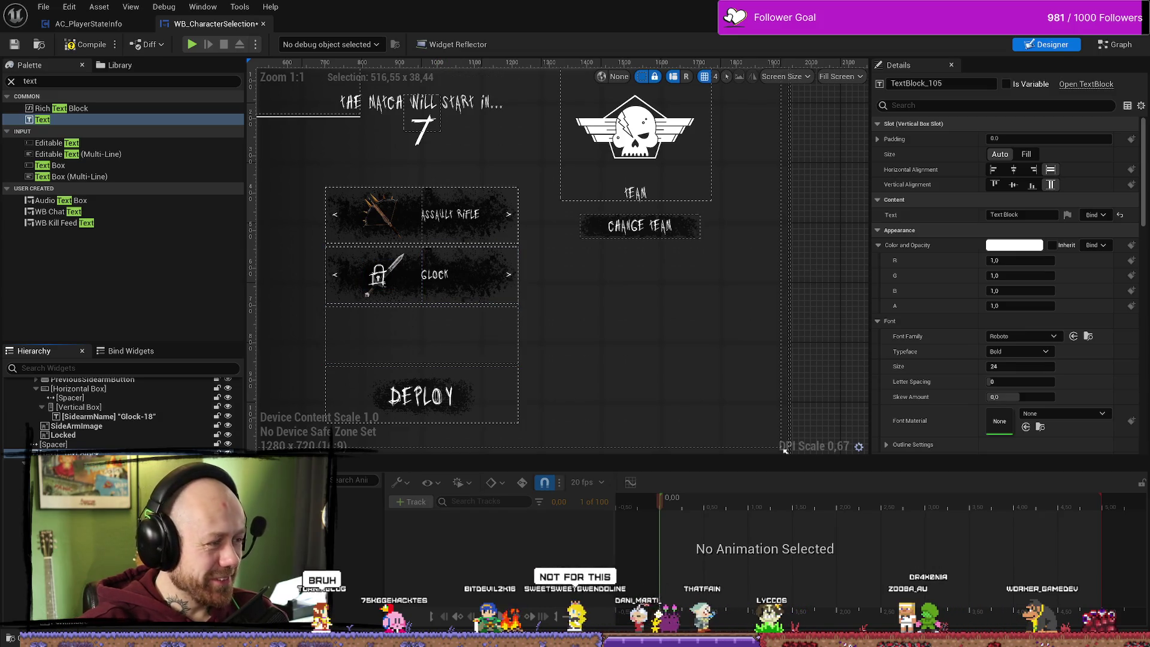
pyautogui.click(421, 335)
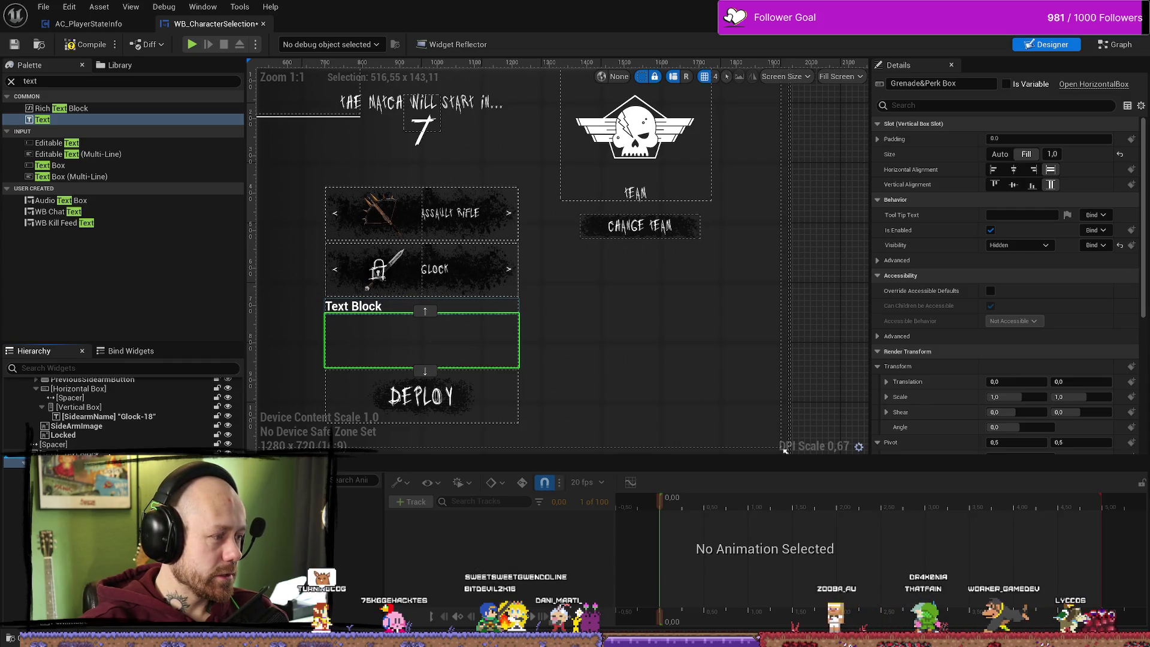
pyautogui.click(120, 453)
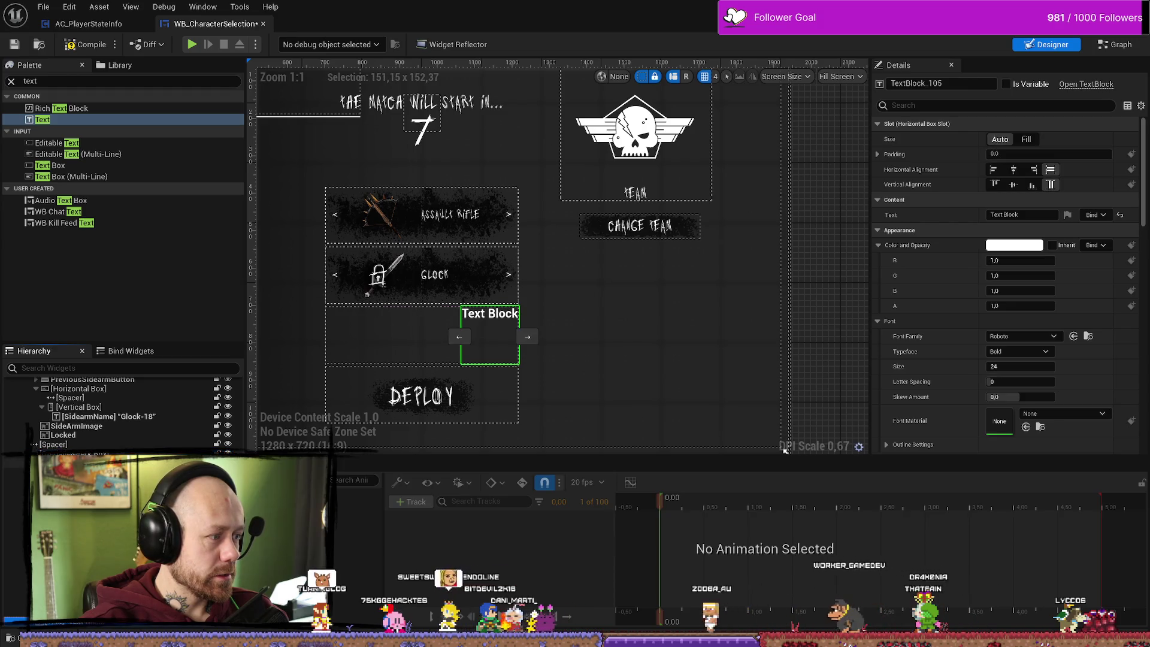
pyautogui.scroll(-2, 120, 419)
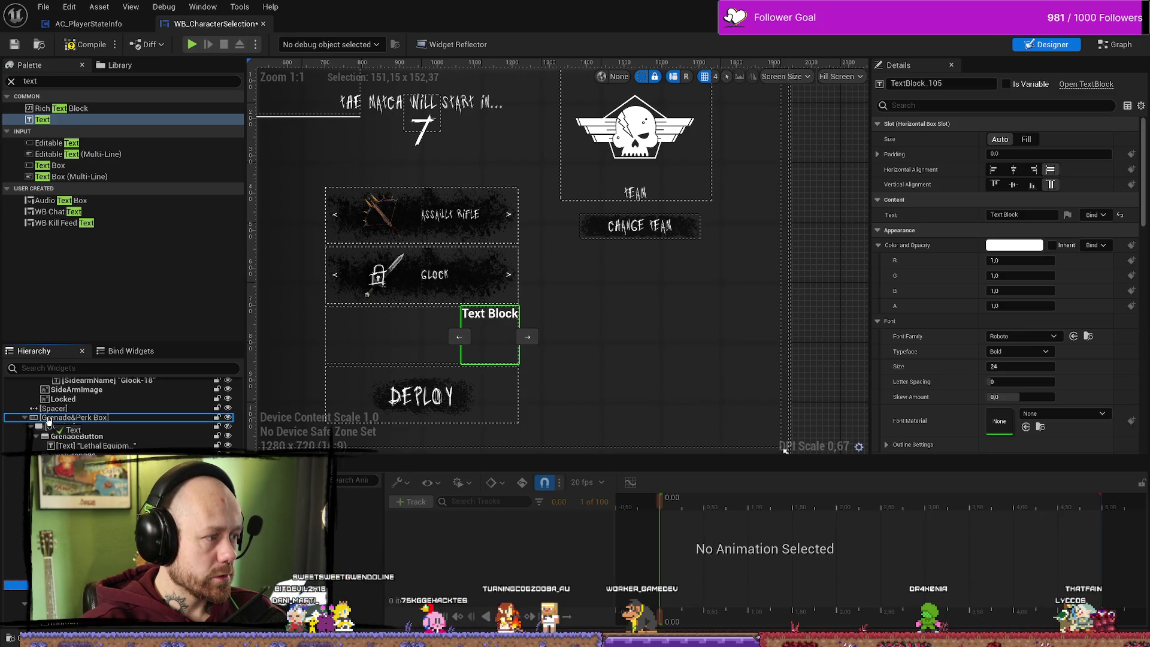
pyautogui.moveTo(55, 418); pyautogui.dragTo(55, 418)
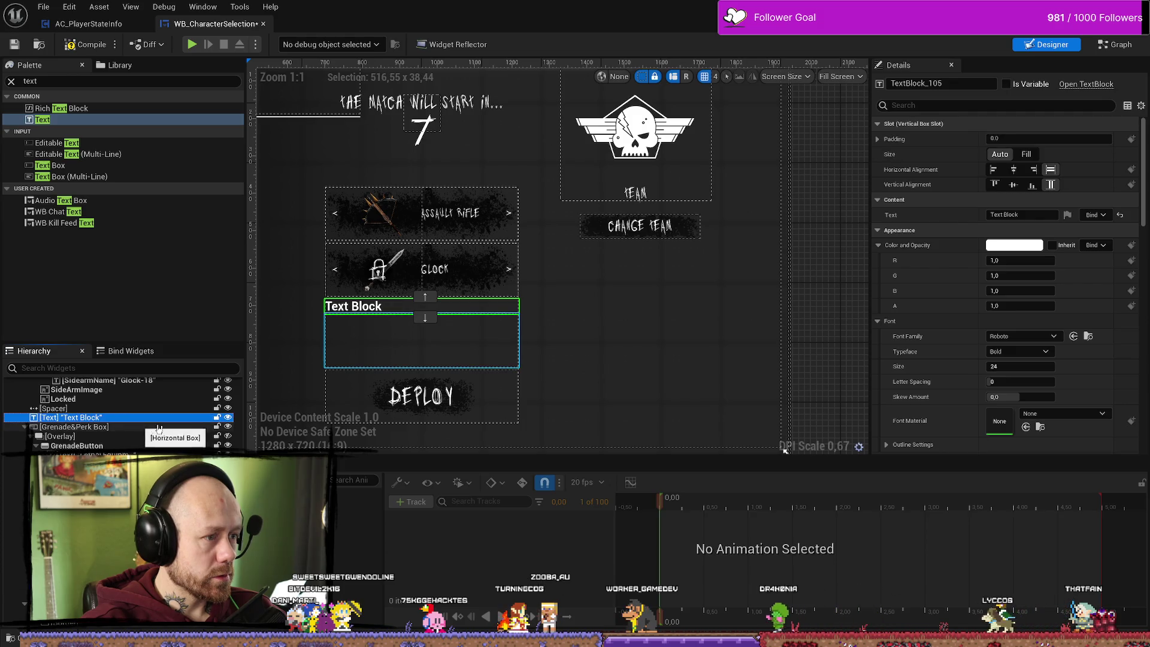
pyautogui.scroll(2, 279, 326)
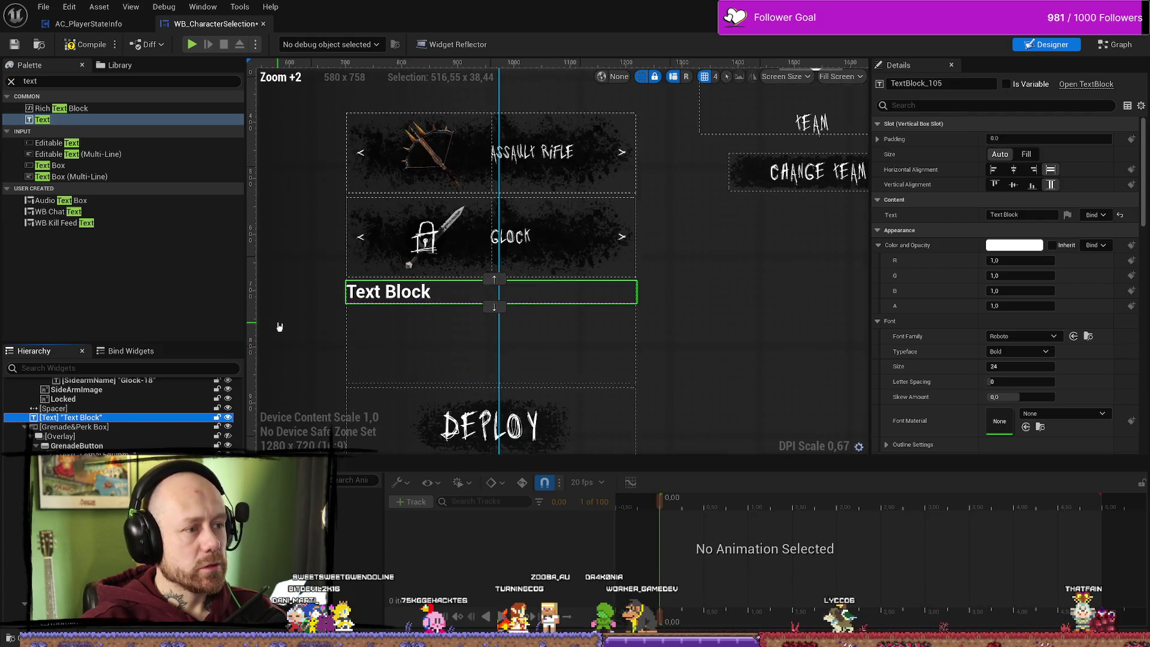
# - Toggle the Text Block's Hierarchy eye icon, leaving it hidden in the Designer preview
pyautogui.click(228, 419)
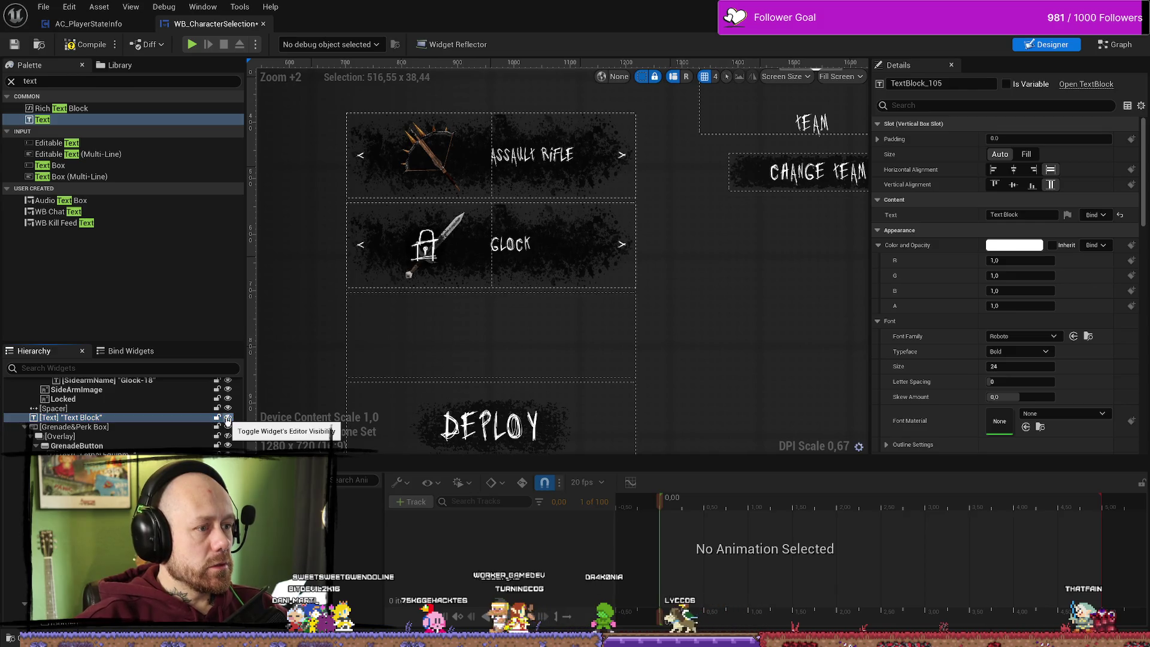
pyautogui.click(227, 419)
pyautogui.click(227, 419)
pyautogui.click(228, 419)
pyautogui.click(227, 420)
pyautogui.click(227, 420)
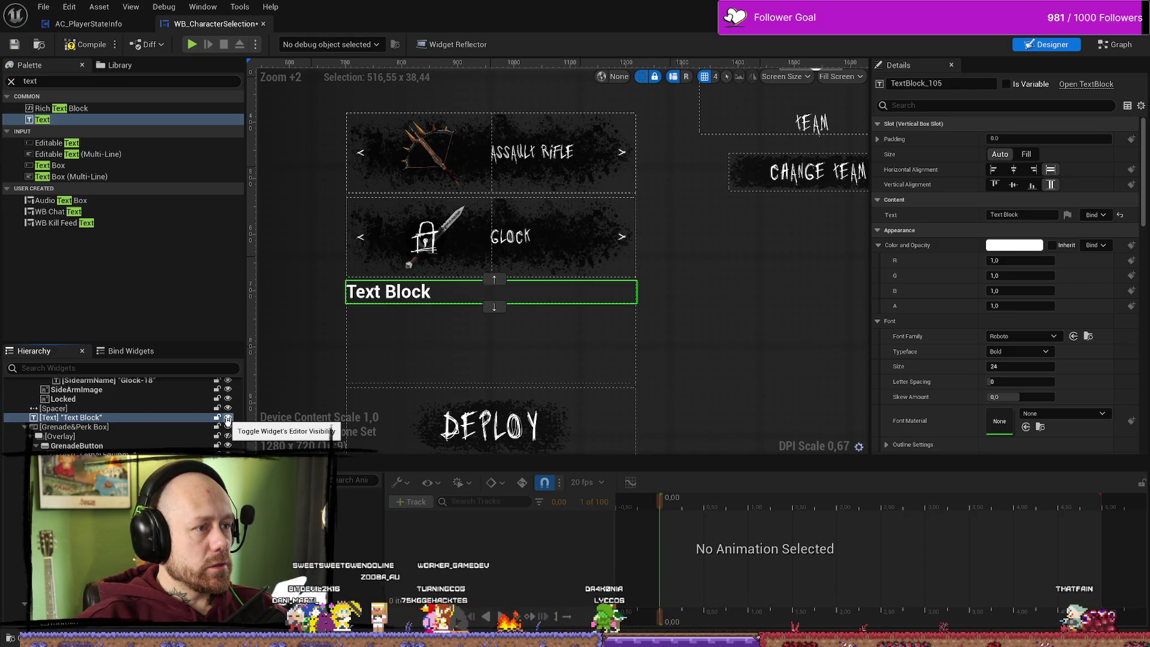
pyautogui.click(228, 420)
pyautogui.click(228, 419)
pyautogui.click(227, 419)
pyautogui.click(227, 419)
pyautogui.click(227, 419)
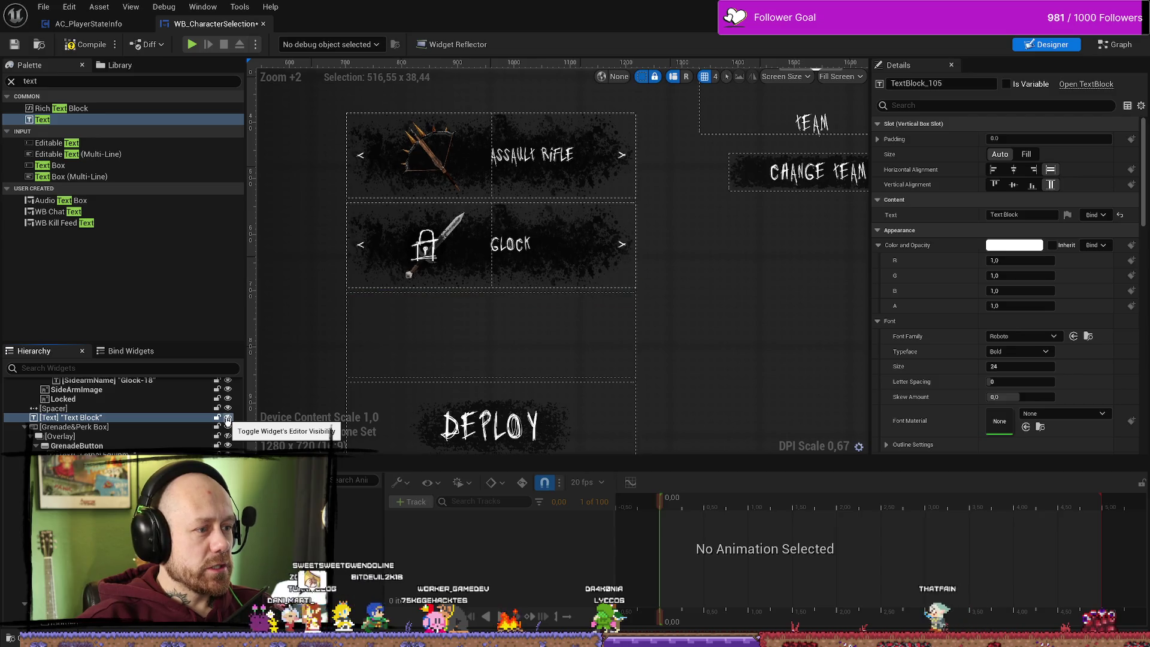
pyautogui.scroll(4, 150, 419)
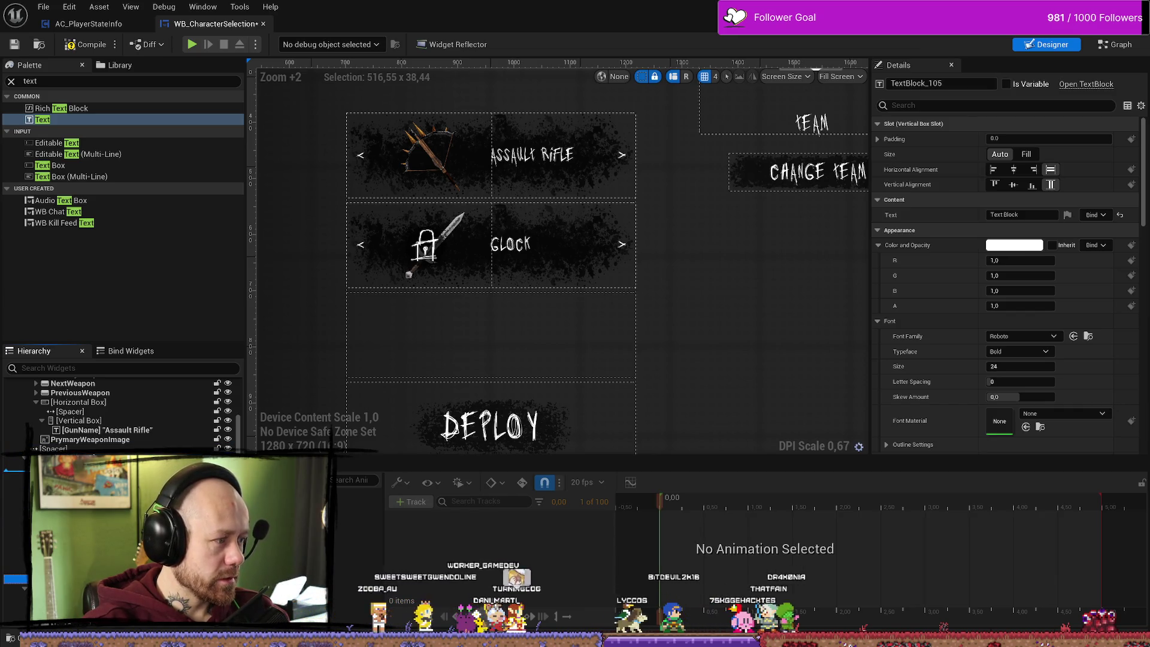
# - Undo the last change, then drop the Text Block into the Glock row and back into the vertical box beneath it
pyautogui.hotkey('ctrl', 'z')
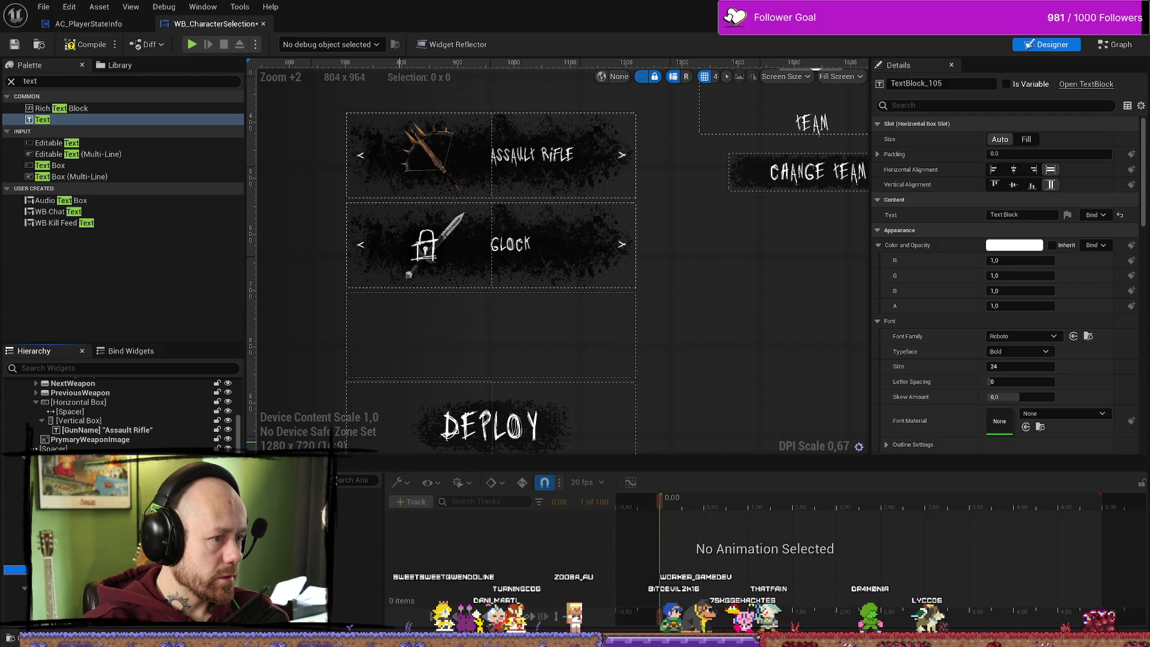
pyautogui.moveTo(42, 119); pyautogui.dragTo(592, 246)
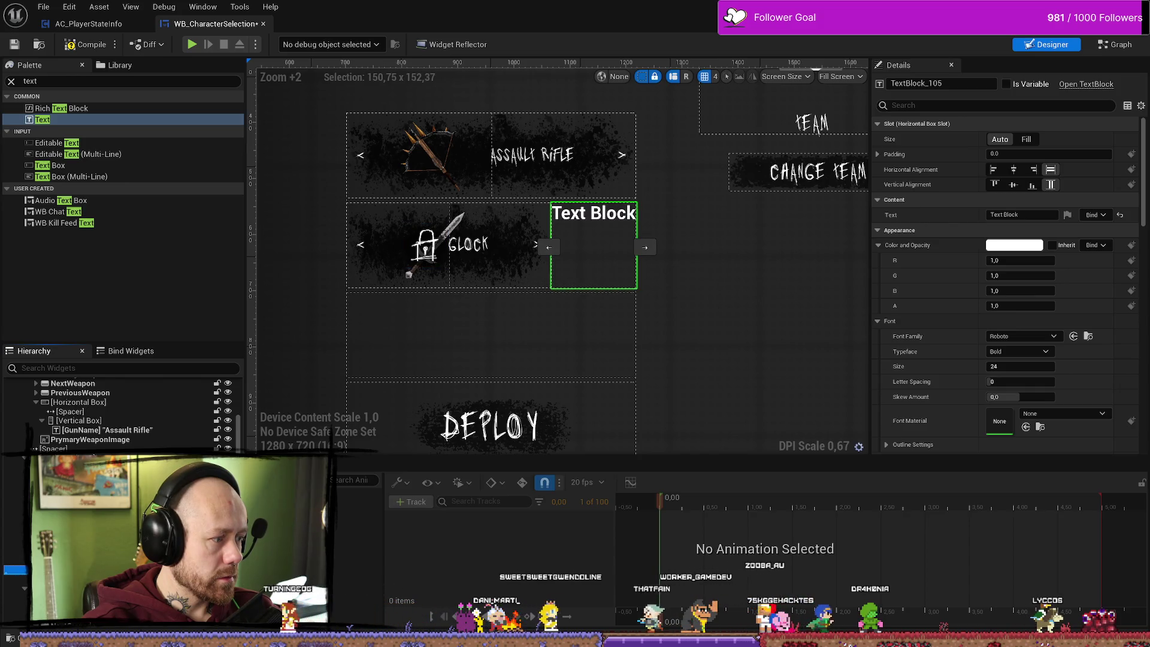
pyautogui.moveTo(592, 246); pyautogui.dragTo(491, 294)
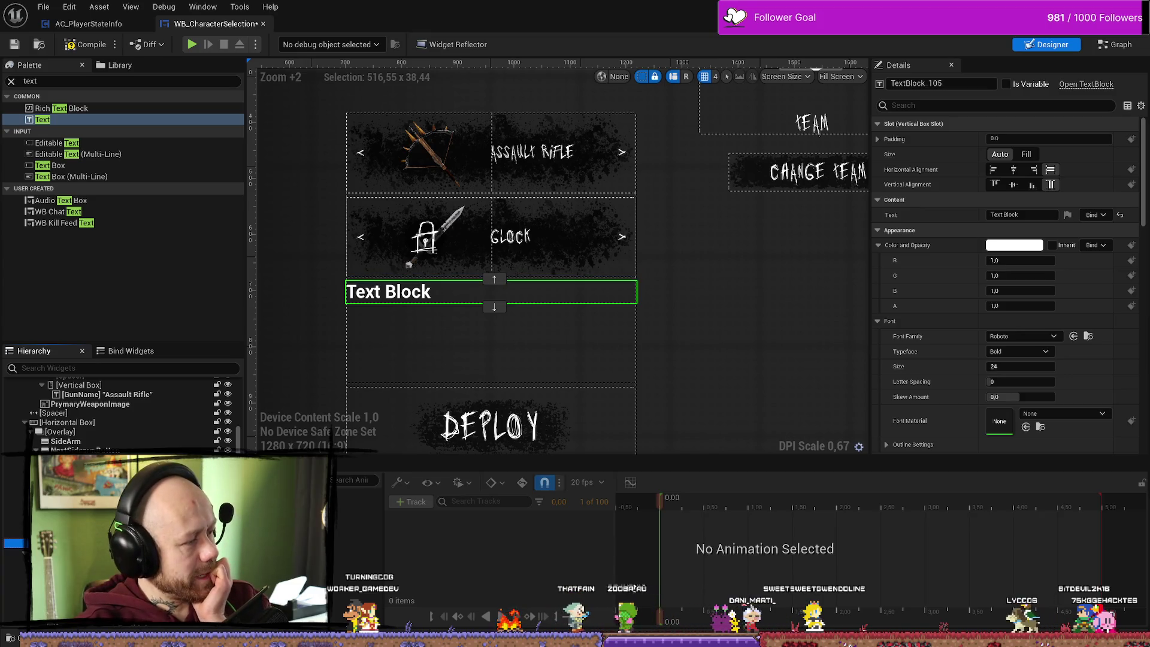
pyautogui.scroll(-2, 120, 414)
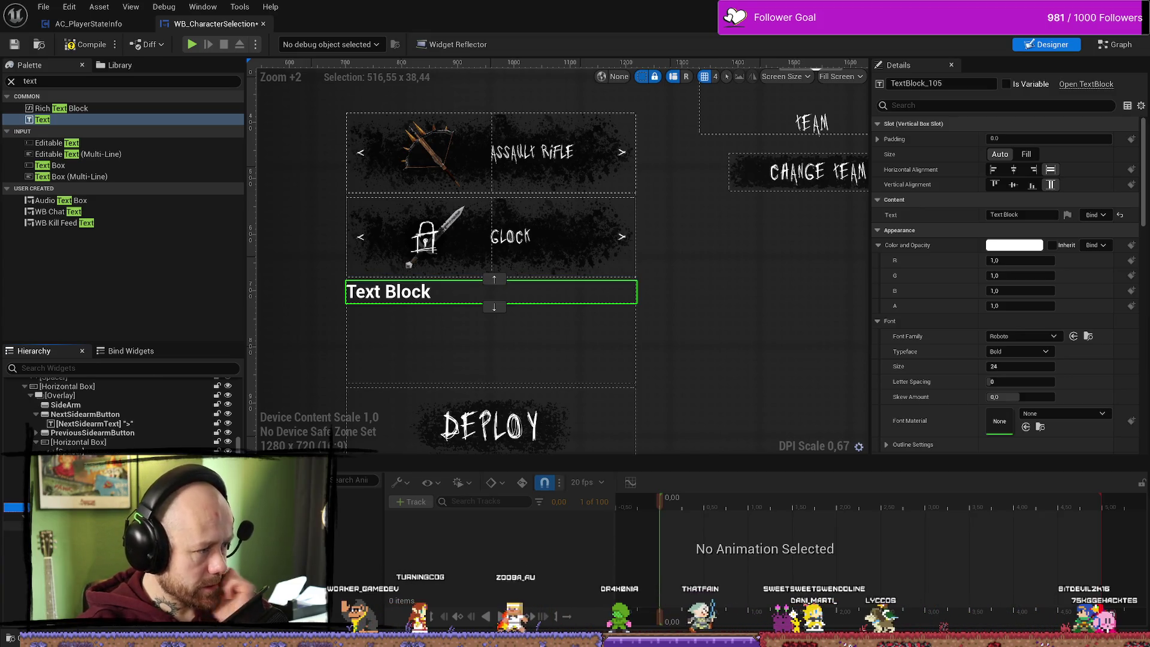
pyautogui.click(491, 342)
pyautogui.scroll(-1, 120, 413)
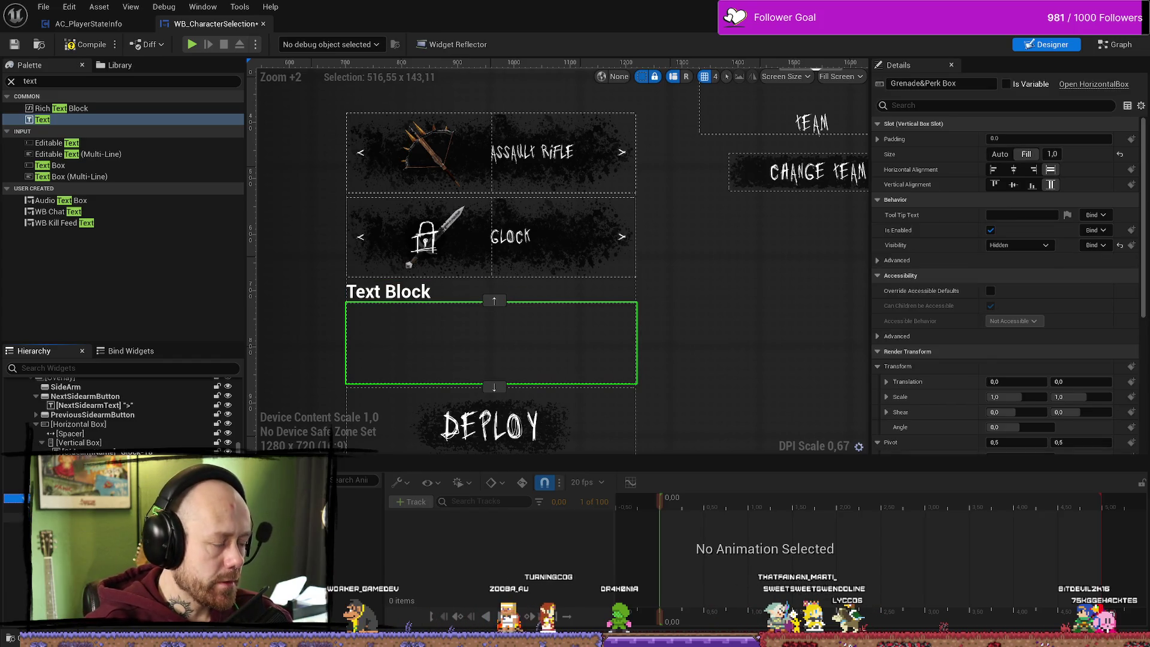
pyautogui.press('Down')
pyautogui.press('Down')
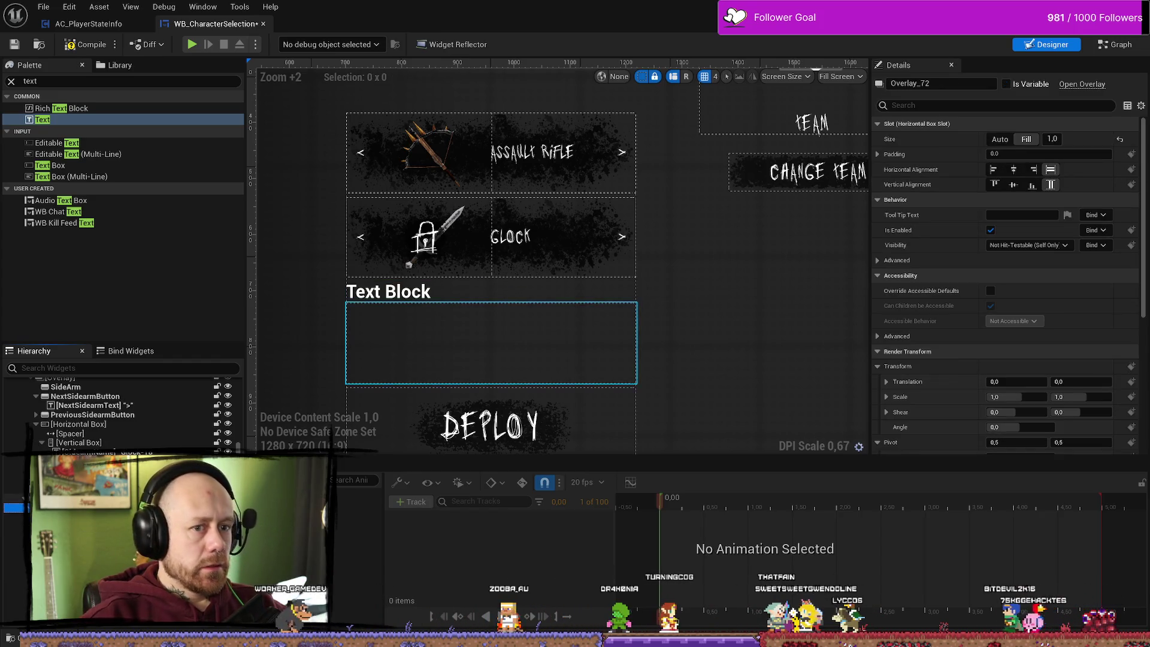
pyautogui.scroll(-2, 119, 413)
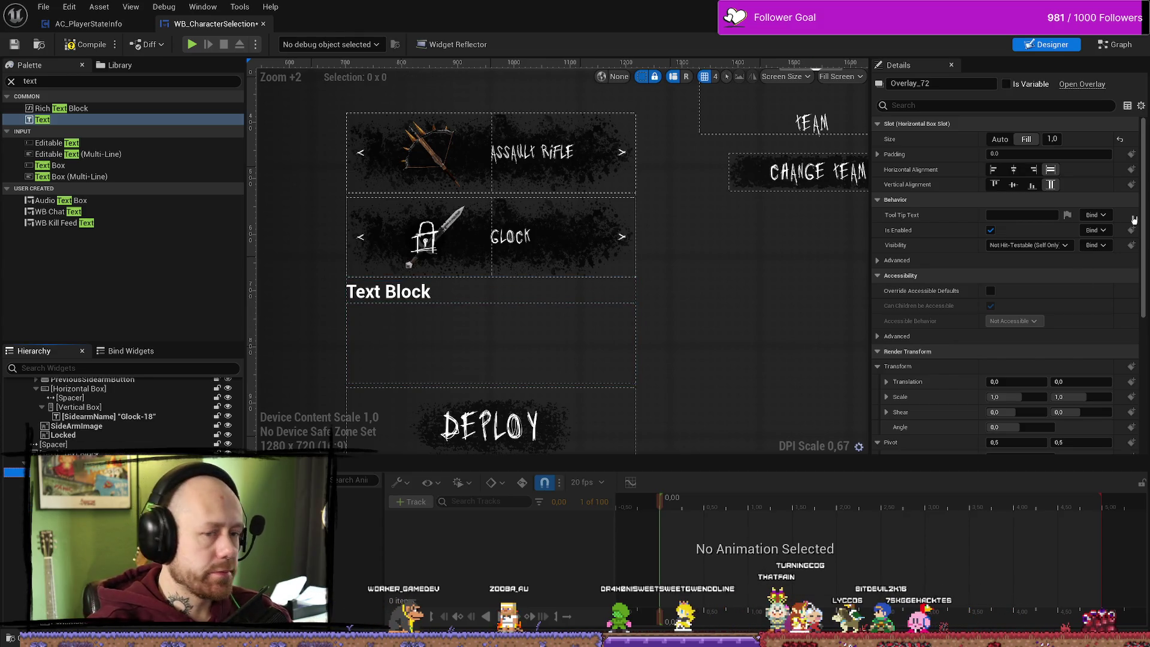
pyautogui.click(1013, 170)
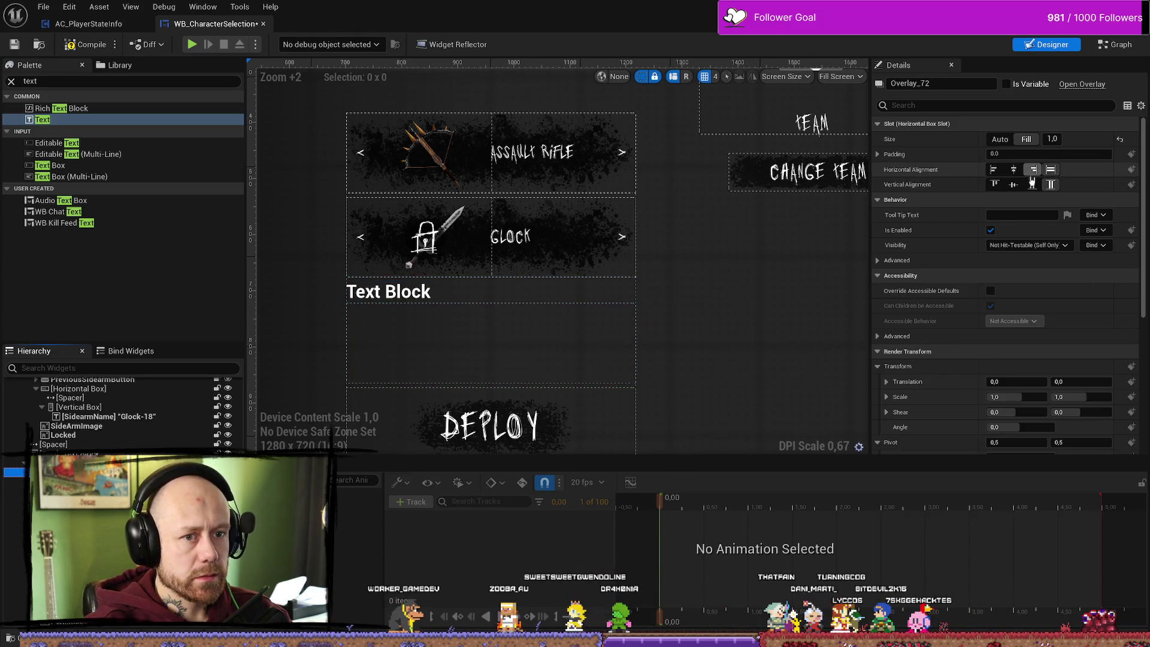
pyautogui.click(1031, 185)
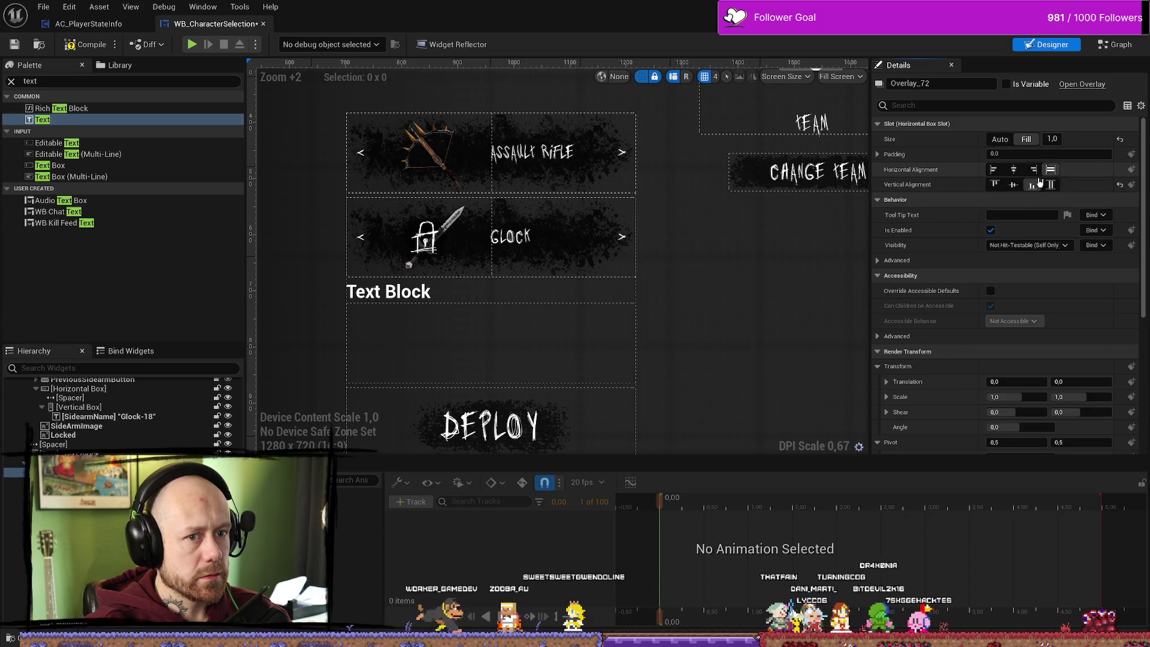
pyautogui.click(1051, 185)
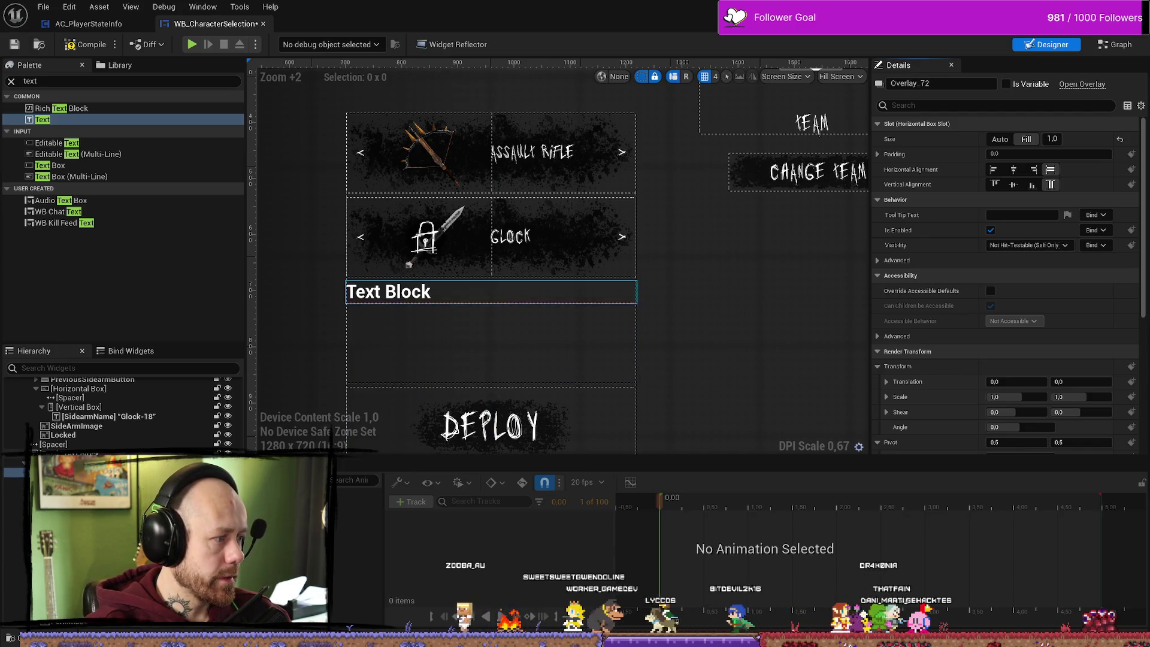
pyautogui.click(419, 292)
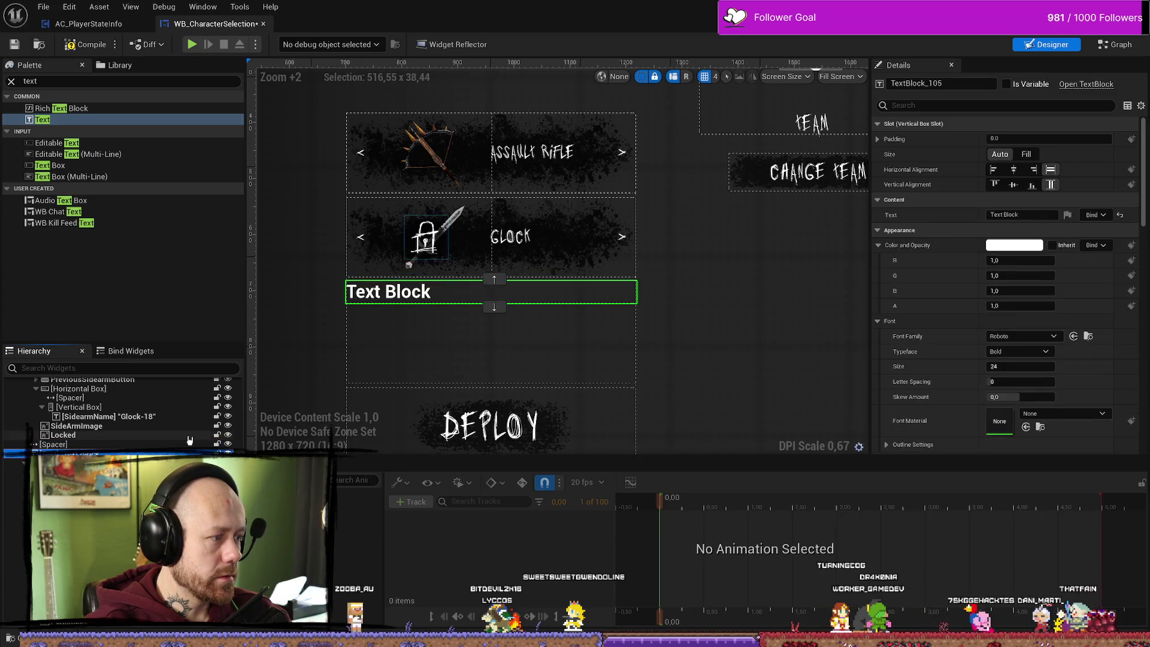
# - Move the Text Block in the Hierarchy next to the Locked image in the sidearm section
pyautogui.moveTo(66, 453)
pyautogui.mouseDown()
pyautogui.moveTo(299, 431)
pyautogui.moveTo(523, 365)
pyautogui.moveTo(539, 452)
pyautogui.moveTo(573, 397)
pyautogui.moveTo(542, 336)
pyautogui.mouseUp()
pyautogui.scroll(-1, 541, 336)
pyautogui.scroll(1, 524, 346)
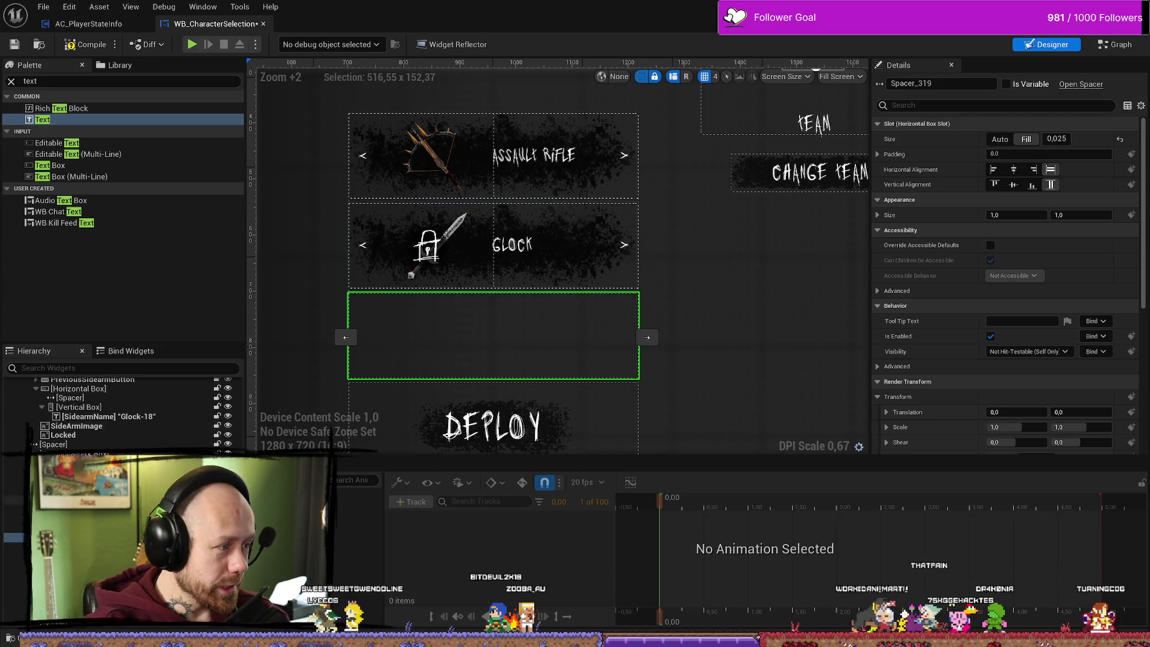
pyautogui.scroll(3, 104, 414)
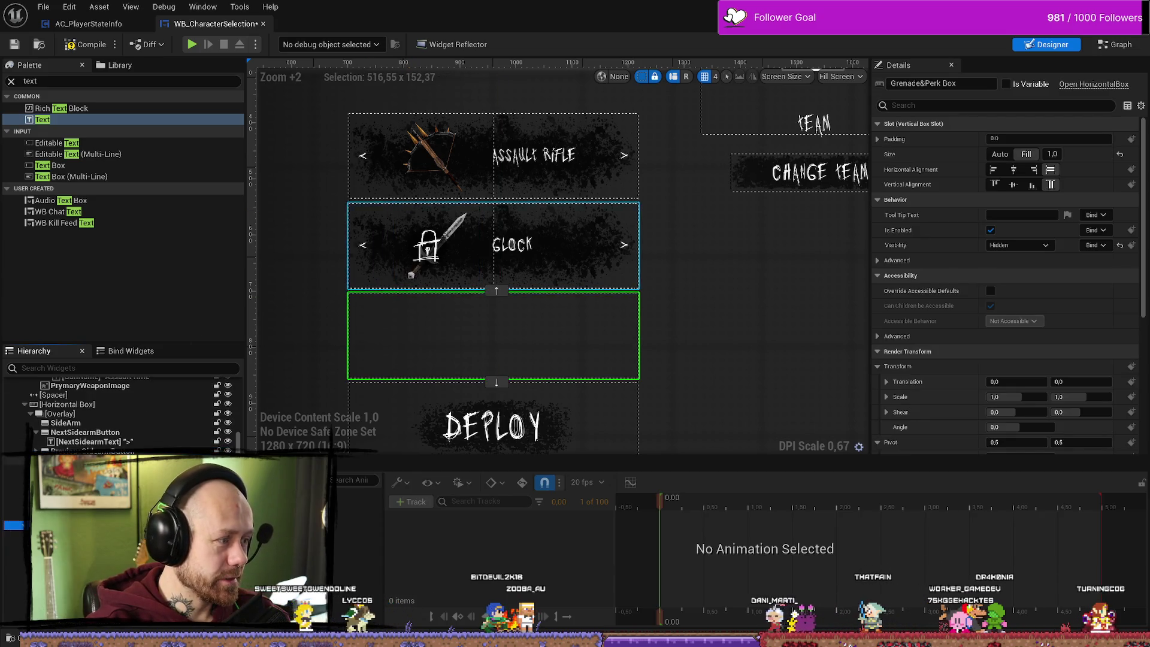
# - Inspect the sidearm Overlay, Glock row box, SideArm and next-arrow buttons, and the spacer below
pyautogui.click(104, 414)
pyautogui.click(101, 404)
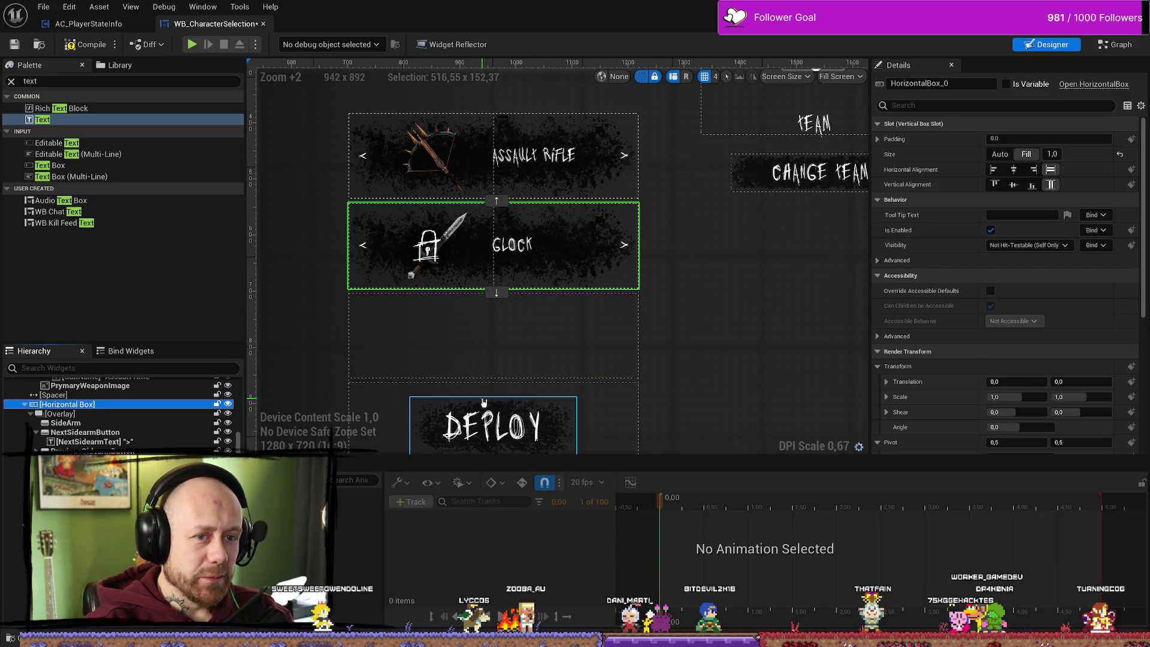
pyautogui.click(90, 413)
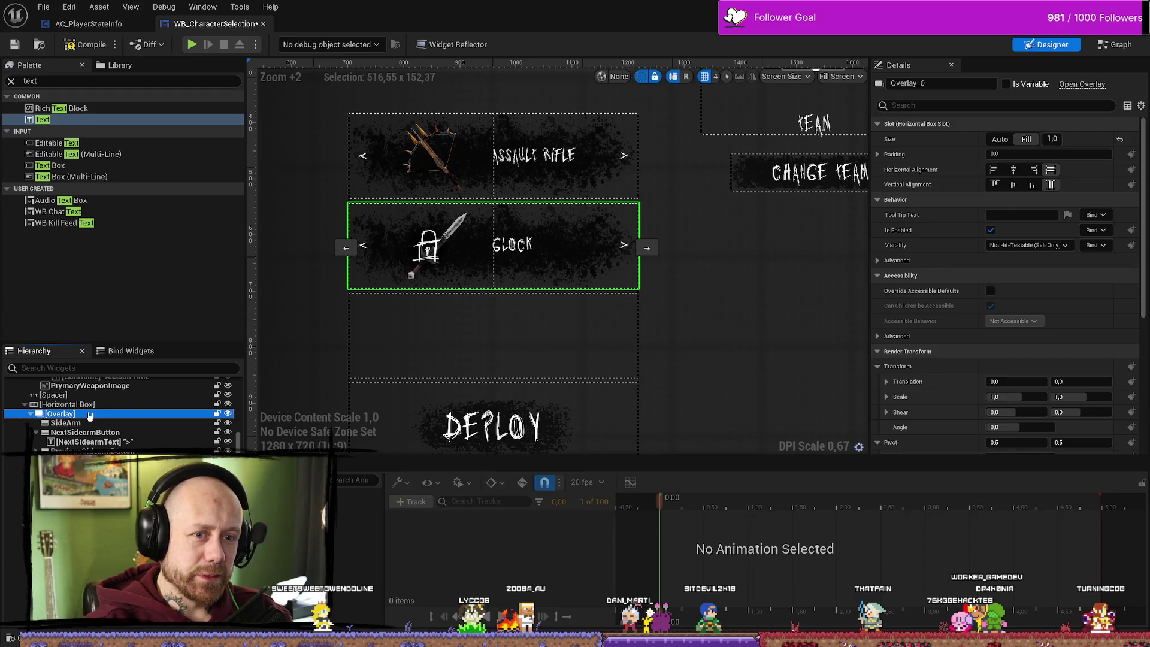
pyautogui.click(90, 423)
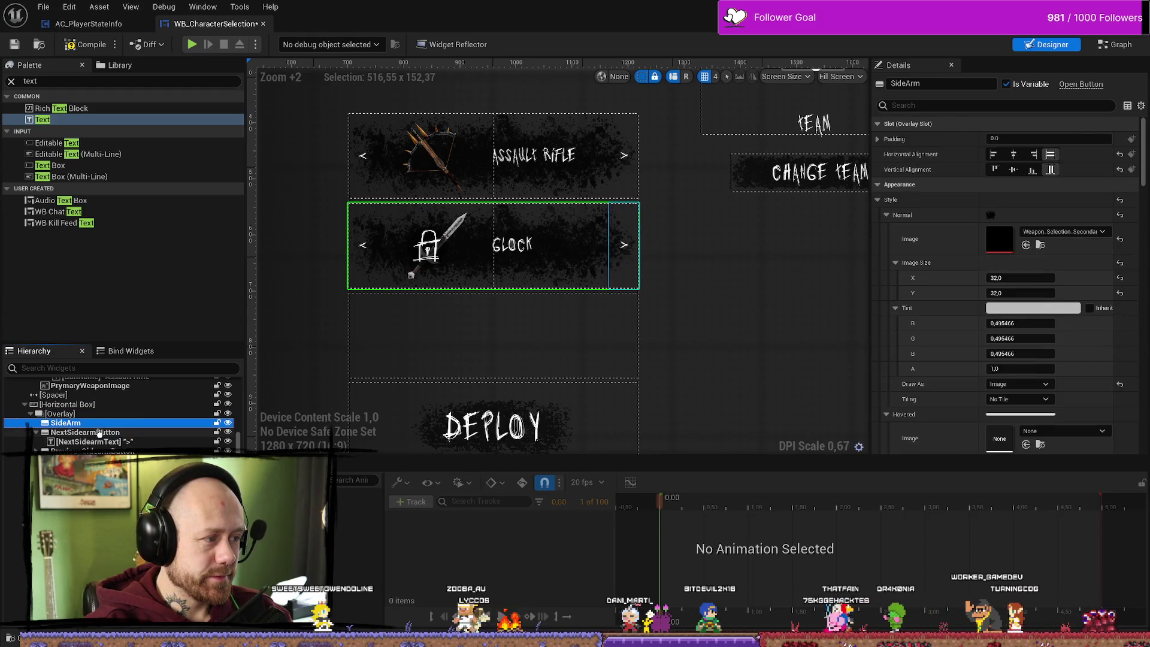
pyautogui.click(99, 432)
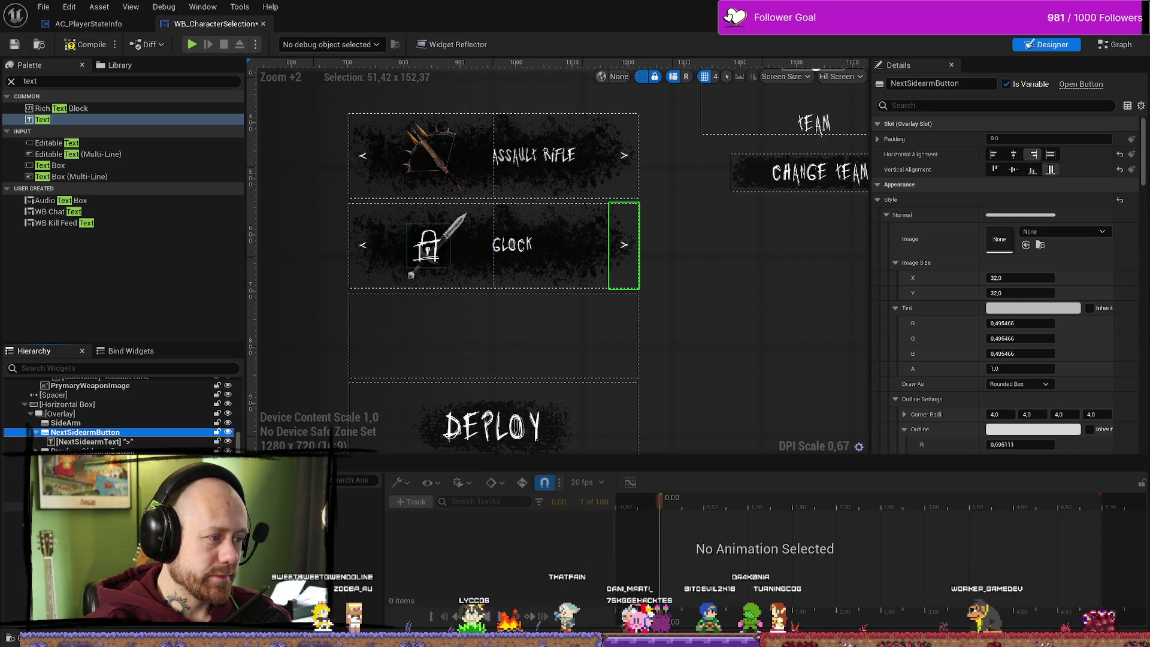
pyautogui.click(496, 292)
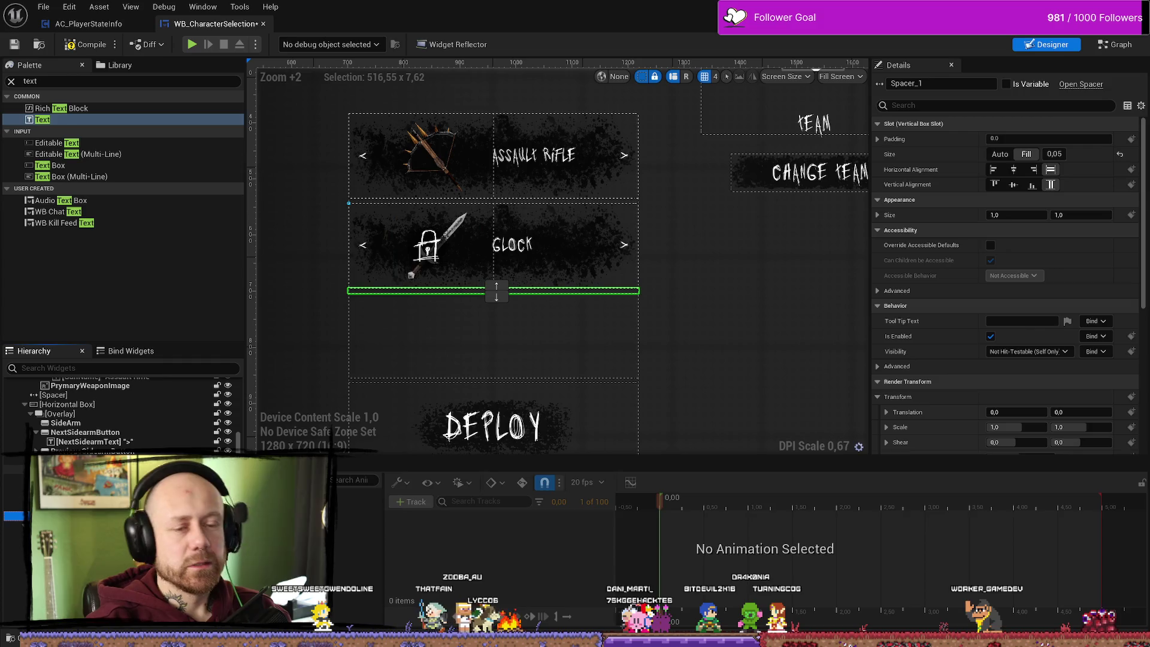
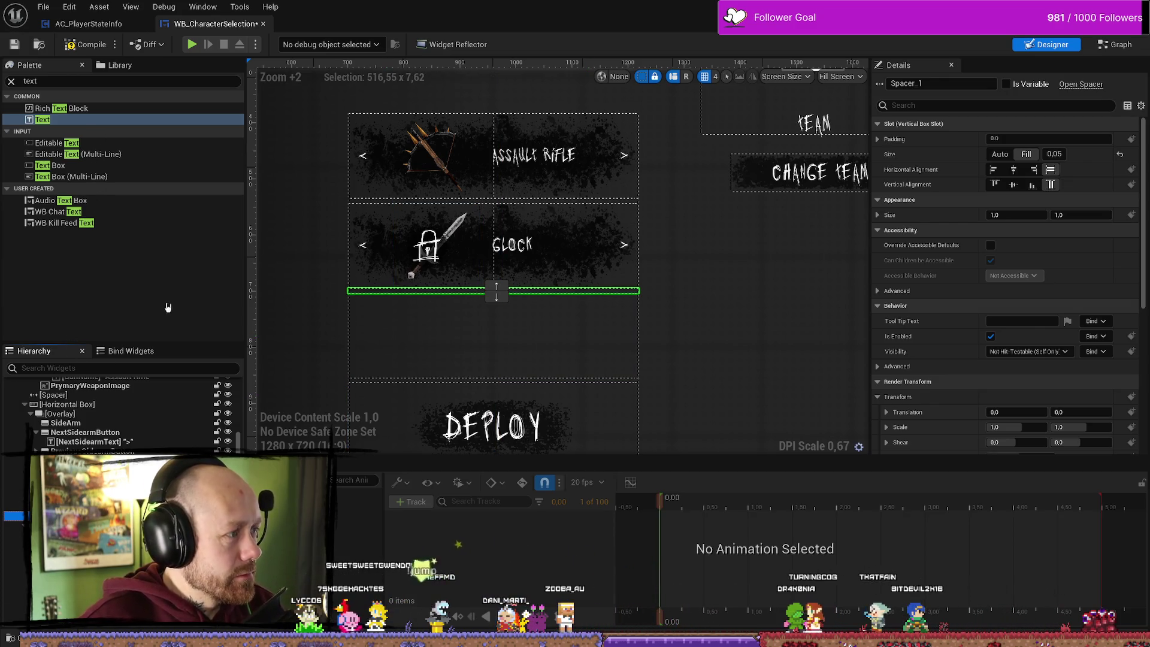
# - Select the empty Grenade&Perk Box under Glock and drag a Palette Text widget over it
pyautogui.moveTo(42, 120)
pyautogui.mouseDown()
pyautogui.moveTo(60, 138)
pyautogui.moveTo(60, 127)
pyautogui.moveTo(523, 323)
pyautogui.moveTo(399, 226)
pyautogui.moveTo(371, 219)
pyautogui.mouseUp()
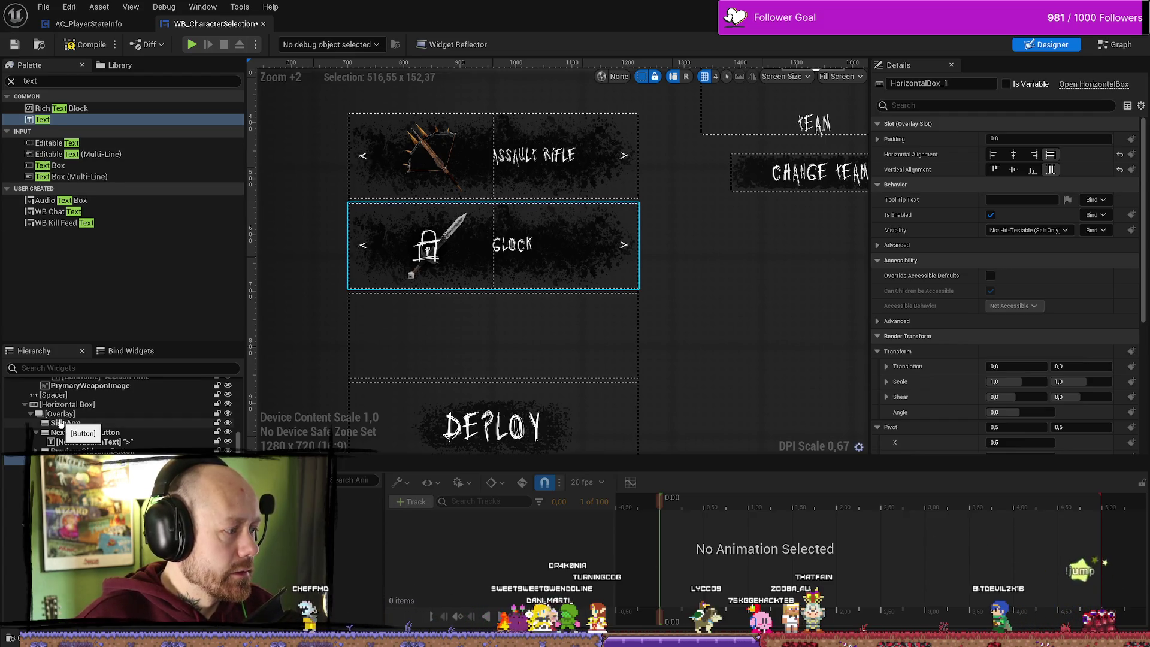
pyautogui.click(13, 525)
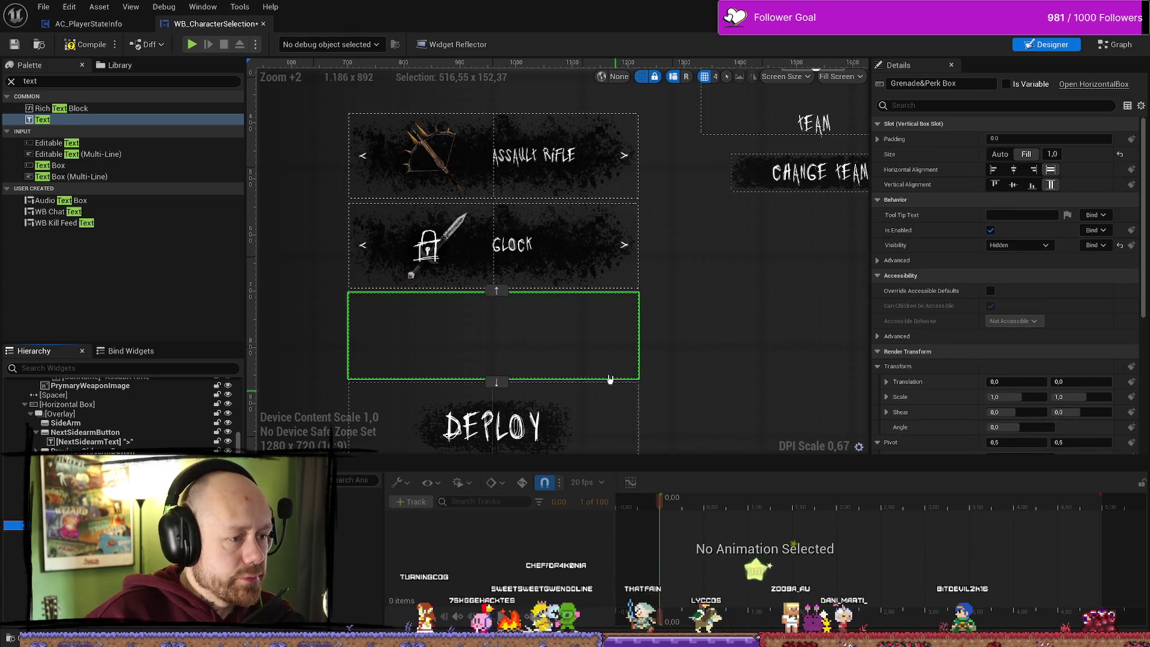
pyautogui.scroll(-2, 659, 389)
pyautogui.scroll(3, 693, 390)
pyautogui.scroll(-3, 693, 390)
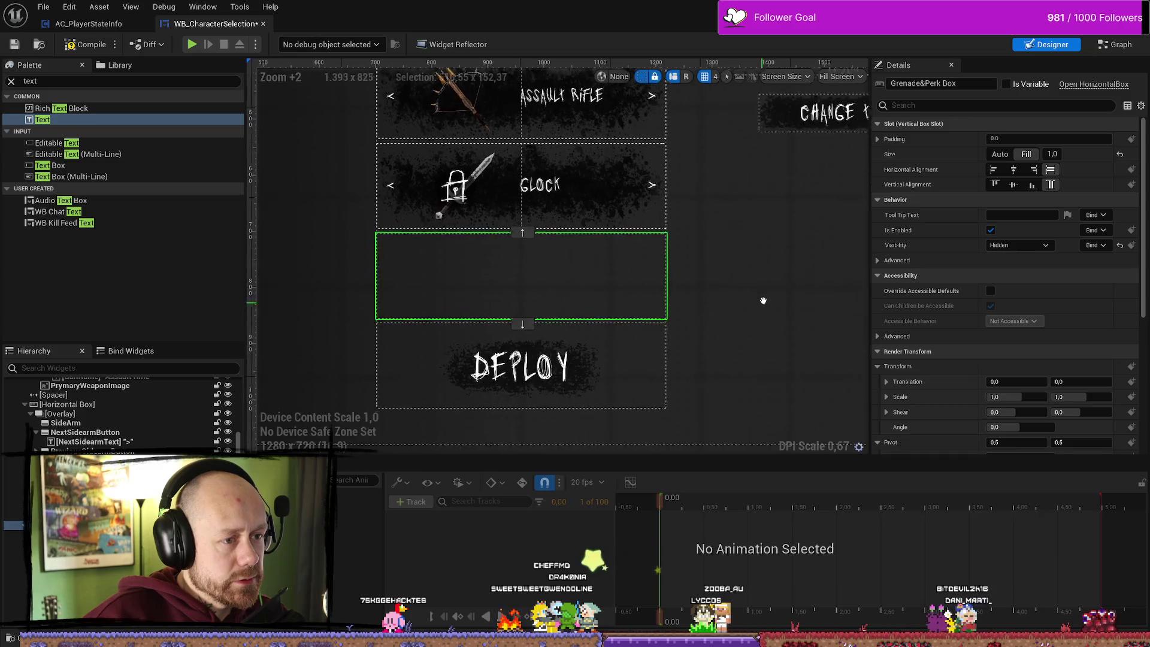
pyautogui.scroll(1, 709, 304)
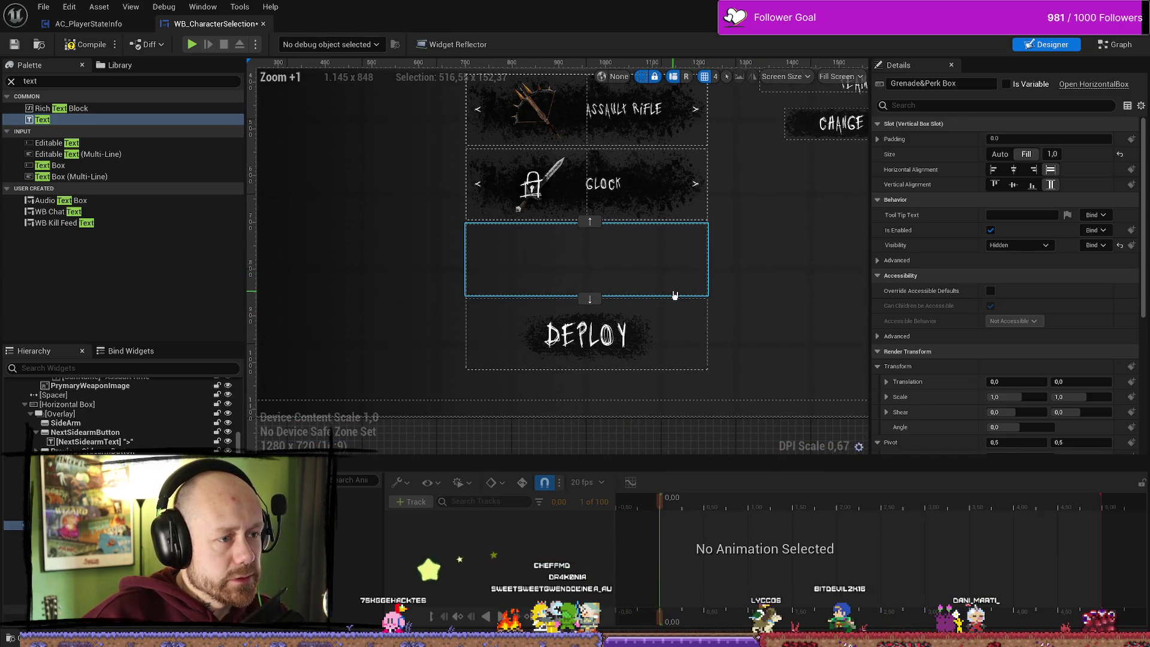
pyautogui.click(688, 257)
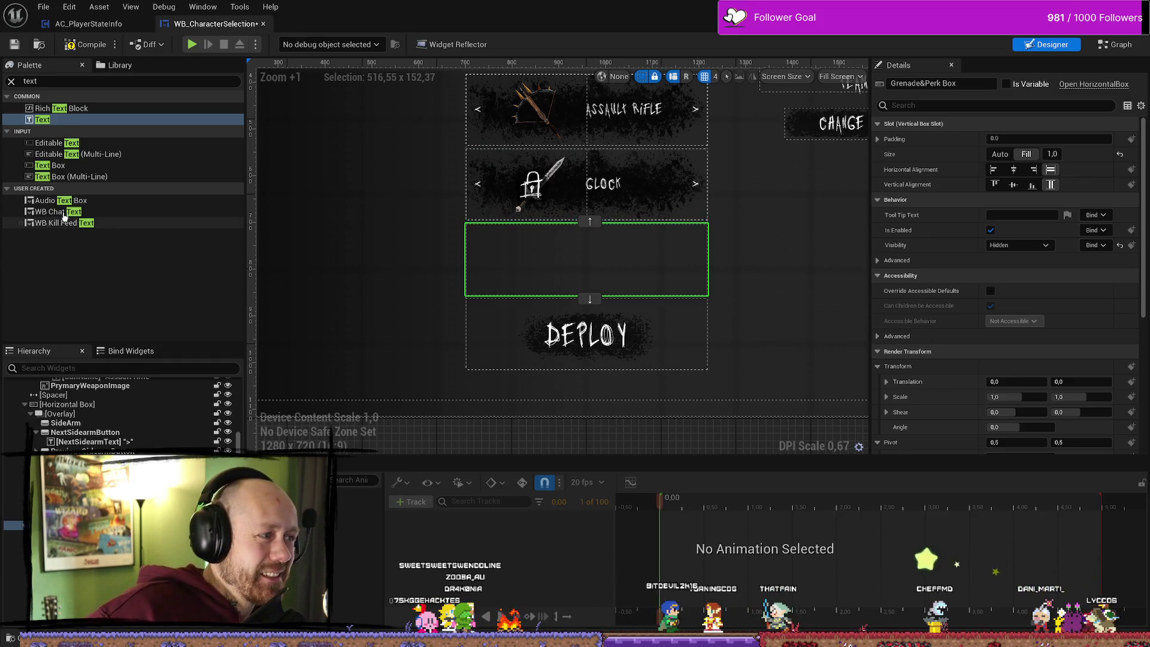
pyautogui.click(59, 121)
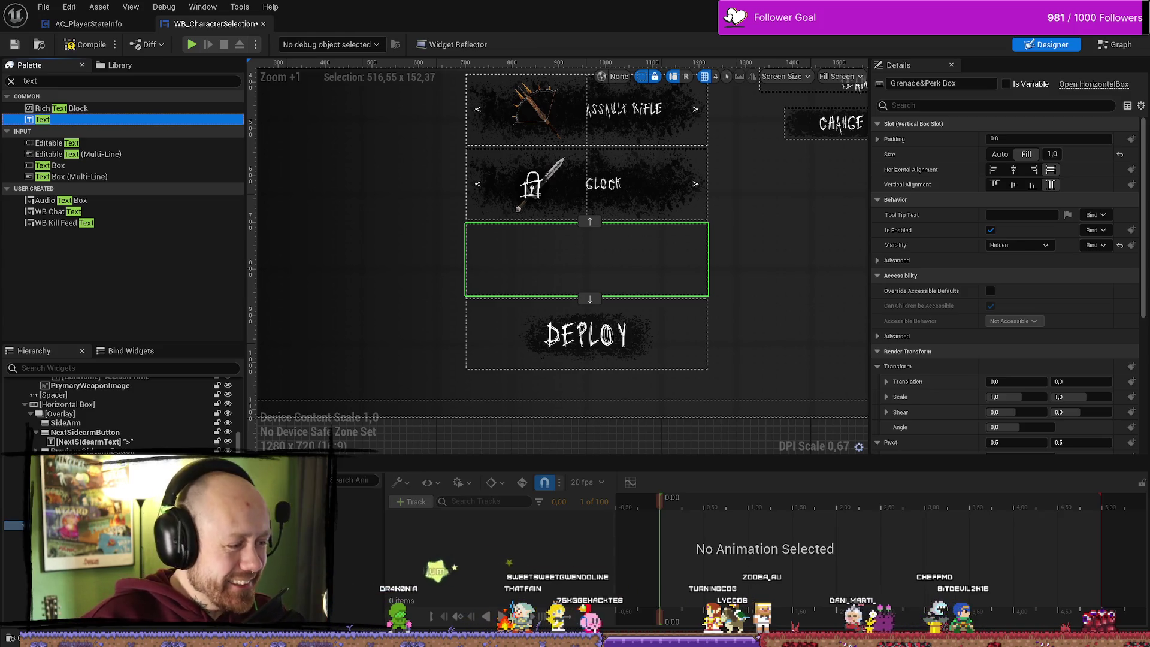
pyautogui.moveTo(42, 120)
pyautogui.mouseDown()
pyautogui.moveTo(587, 223)
pyautogui.moveTo(334, 538)
pyautogui.mouseUp()
pyautogui.scroll(2, 746, 285)
pyautogui.scroll(-1, 755, 341)
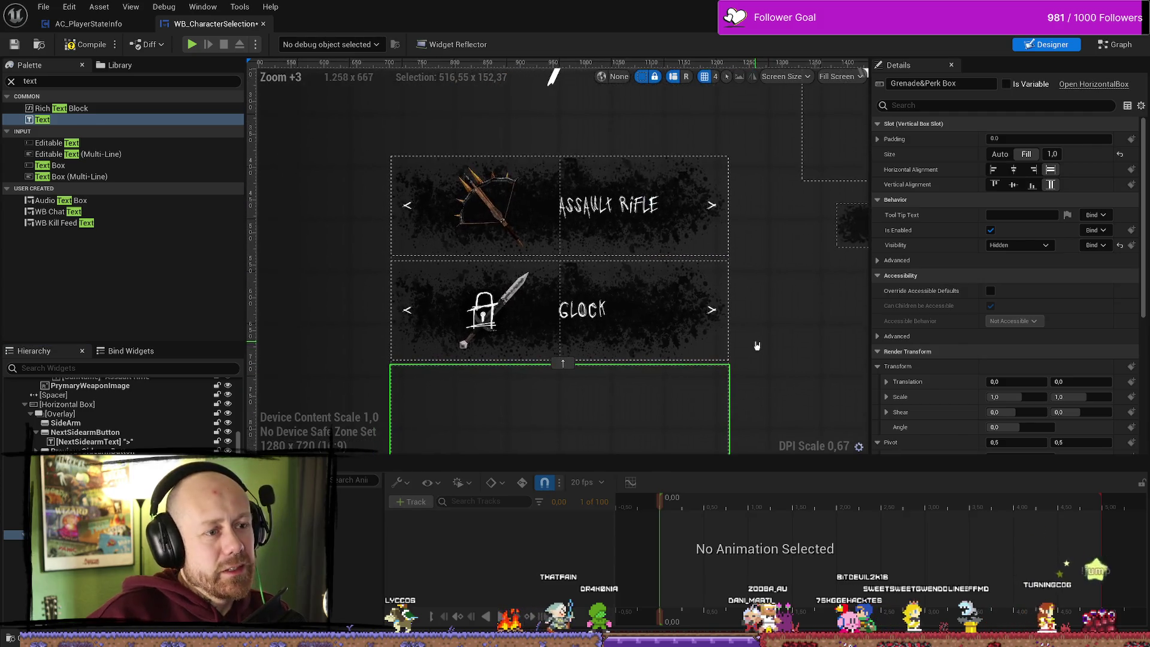
pyautogui.scroll(2, 759, 335)
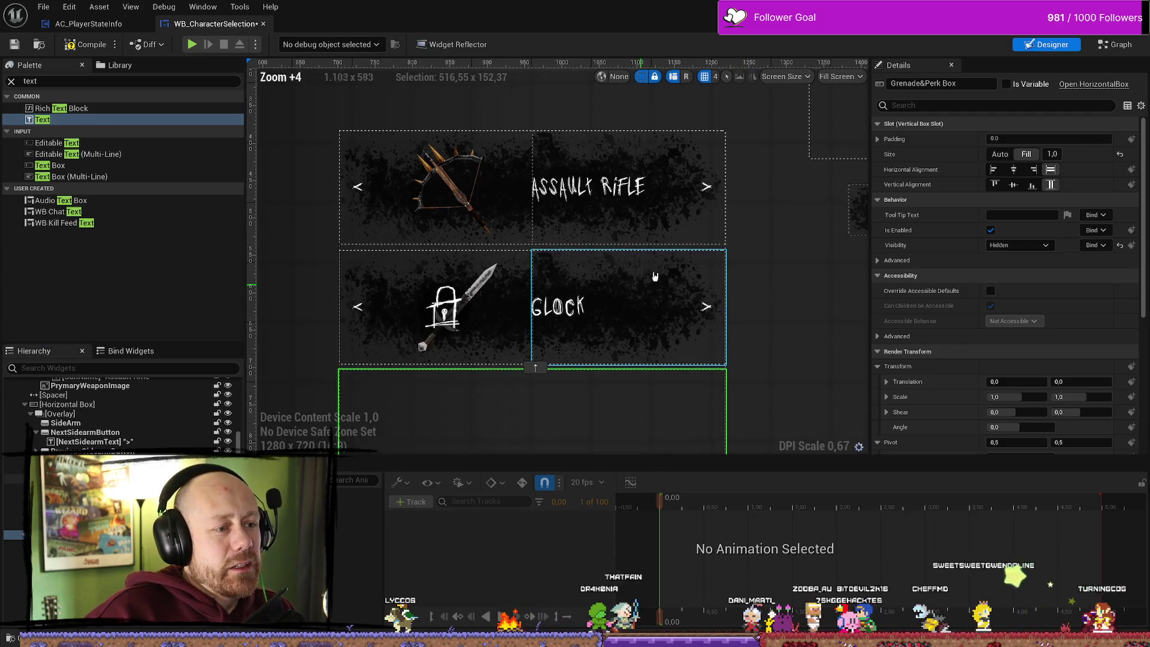
pyautogui.click(364, 266)
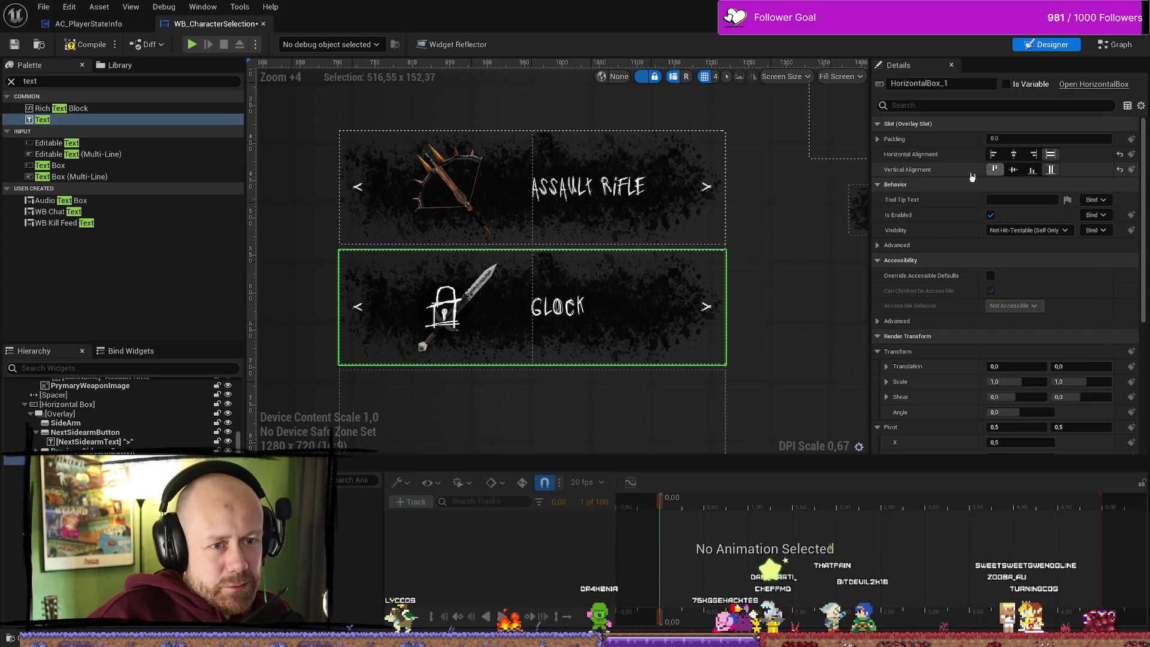
pyautogui.scroll(-2, 573, 422)
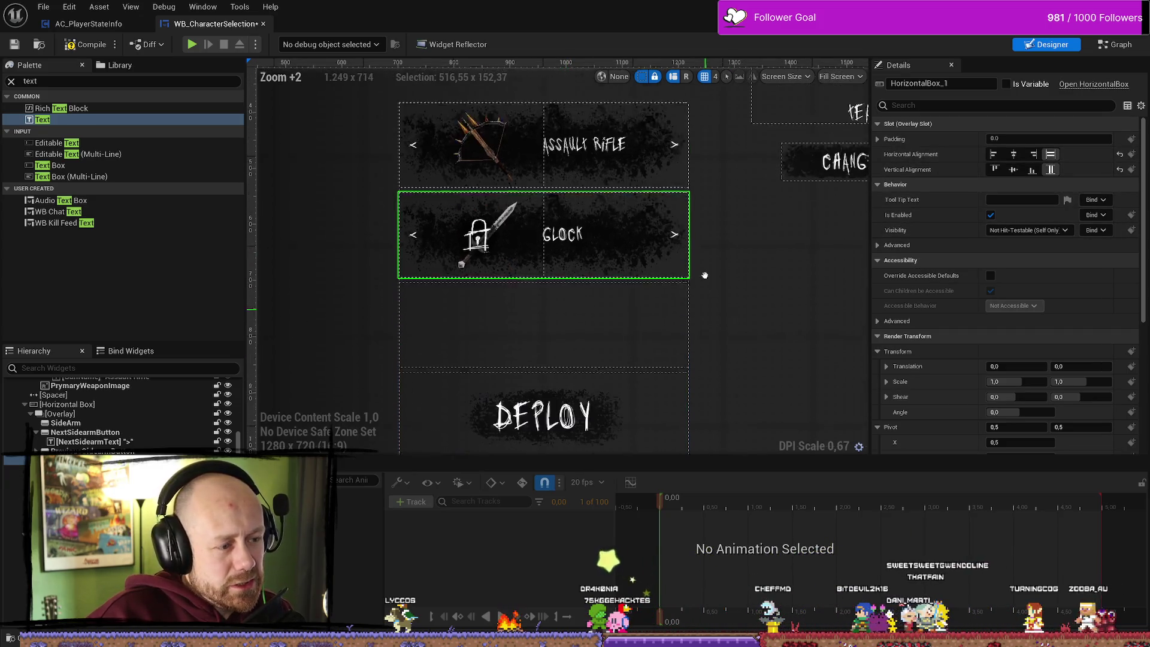
pyautogui.click(635, 243)
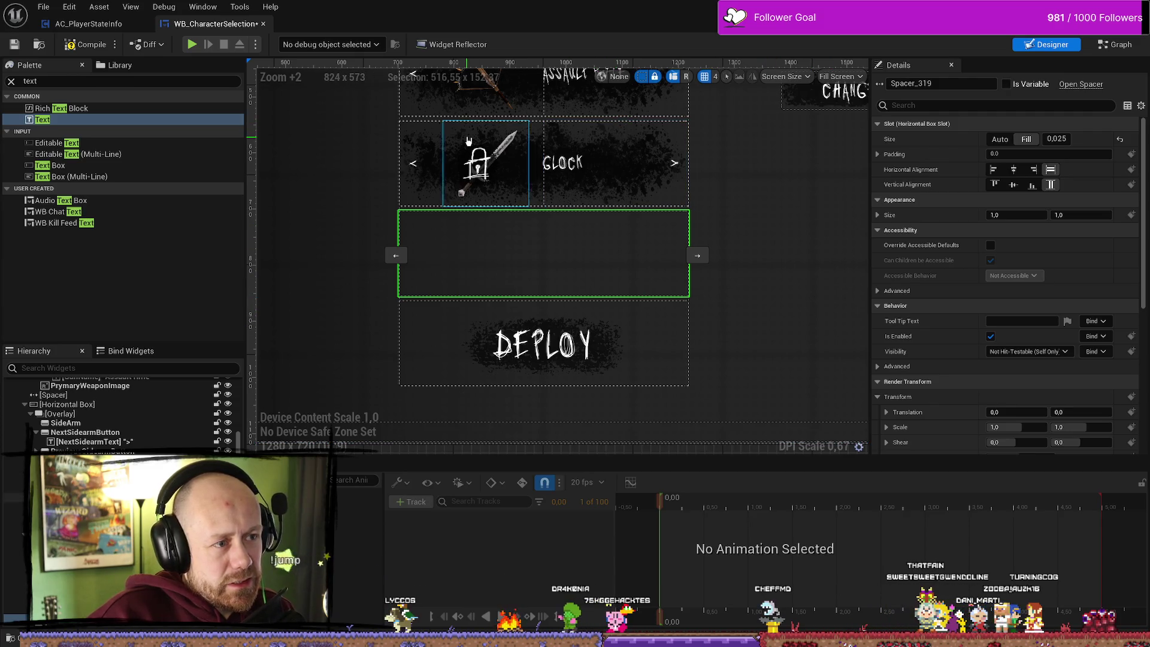
pyautogui.click(538, 198)
pyautogui.scroll(4, 495, 206)
pyautogui.scroll(-5, 496, 206)
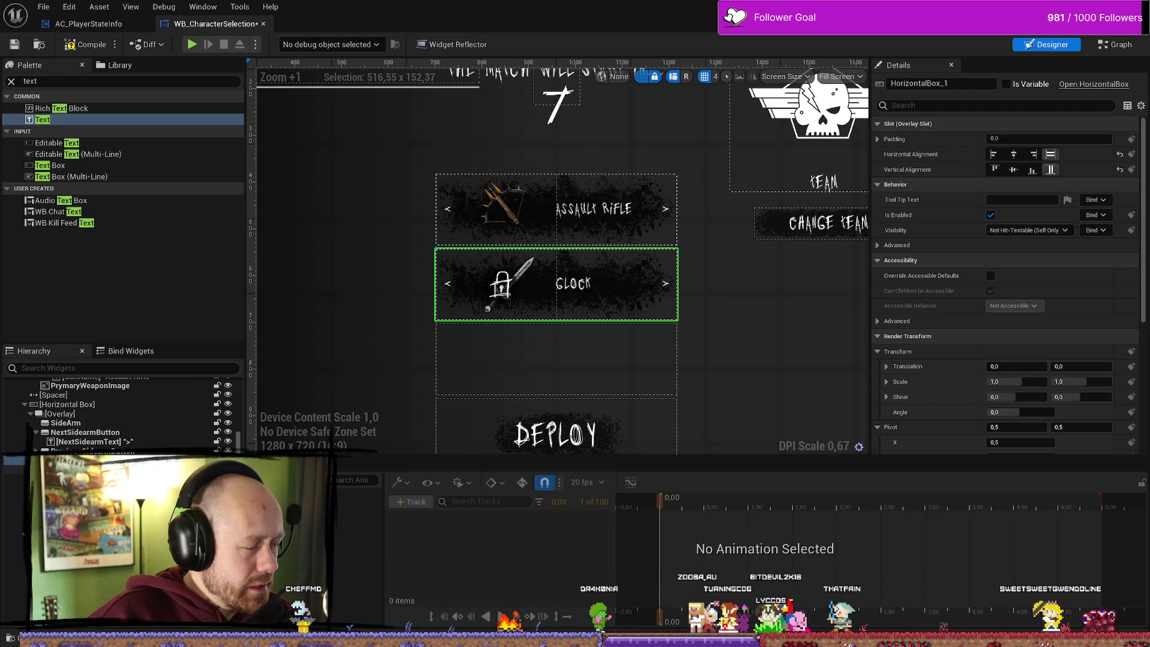
pyautogui.click(18, 469)
pyautogui.click(14, 459)
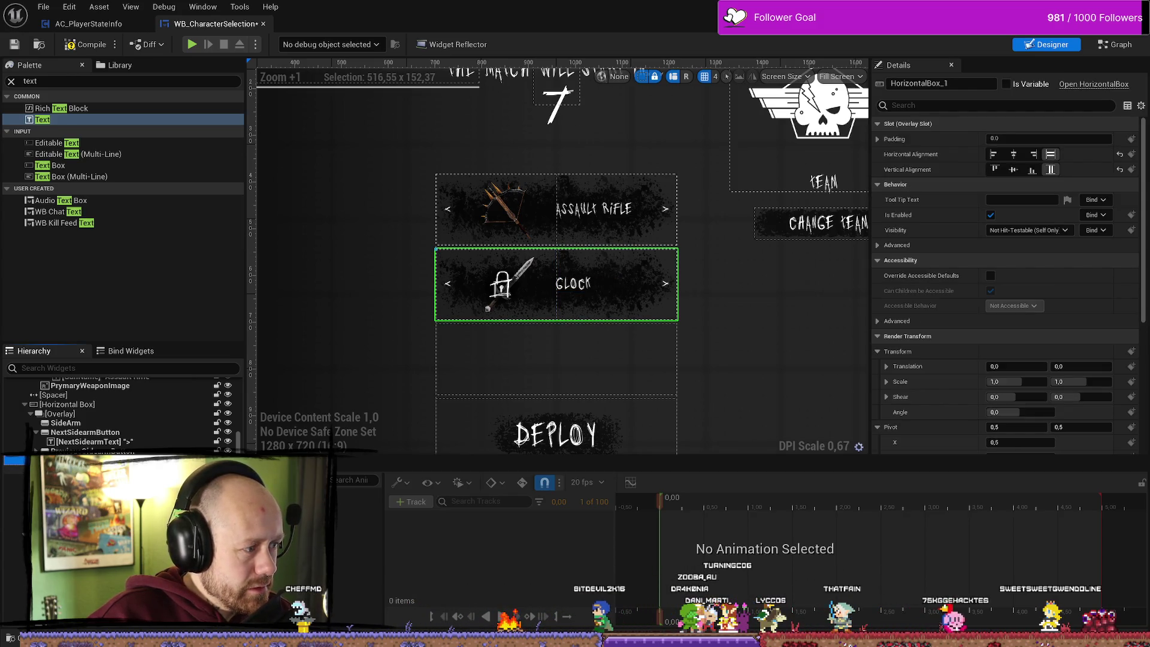
pyautogui.rightClick(36, 460)
pyautogui.moveTo(120, 557)
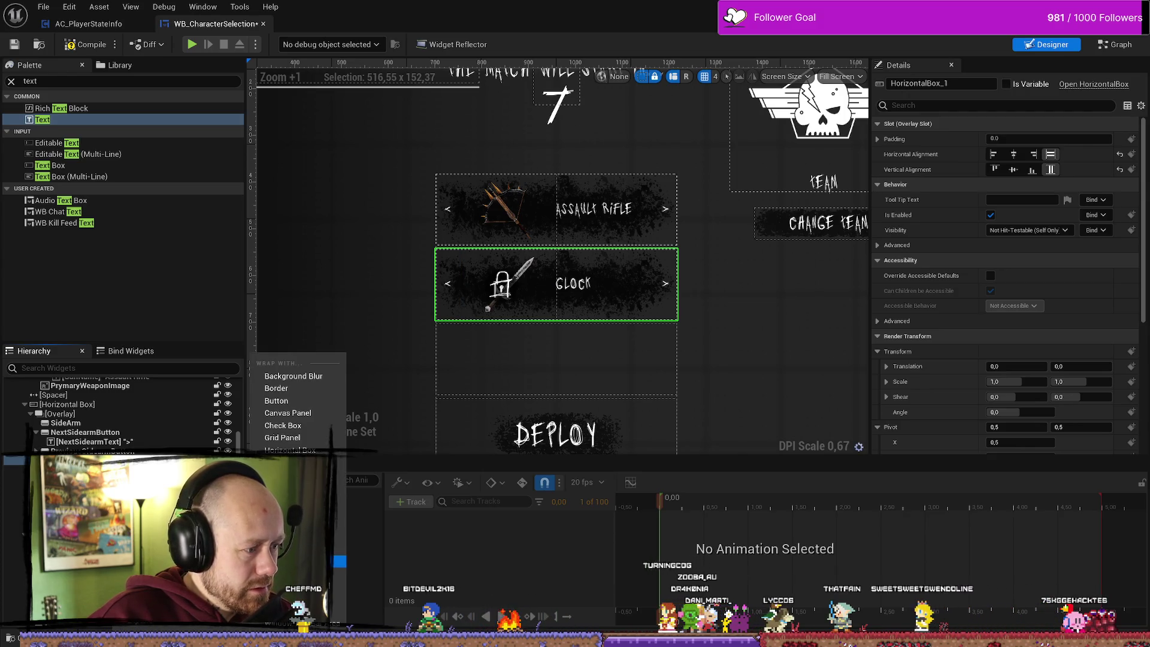
pyautogui.press('Escape')
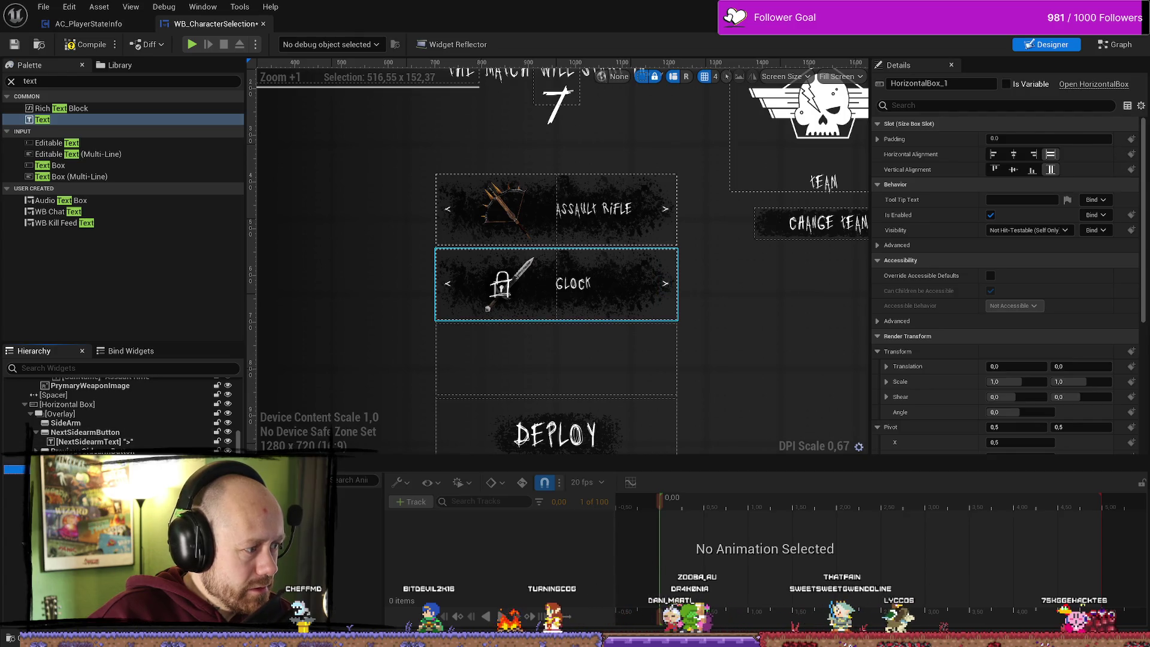
pyautogui.click(90, 460)
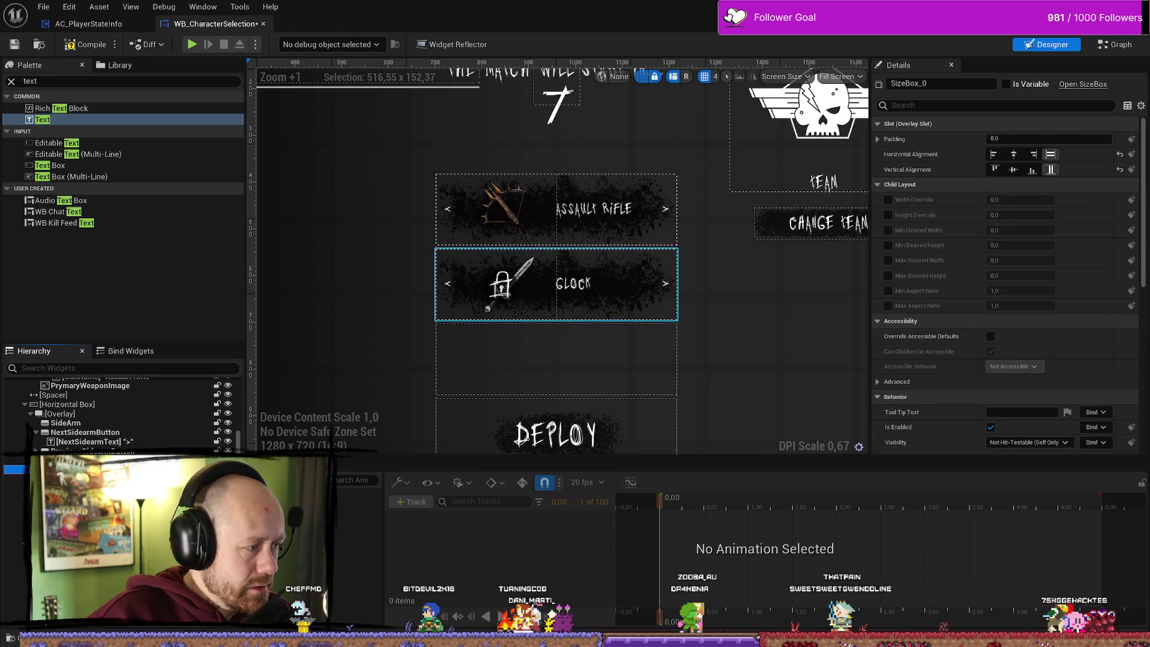
pyautogui.moveTo(42, 119); pyautogui.dragTo(127, 274)
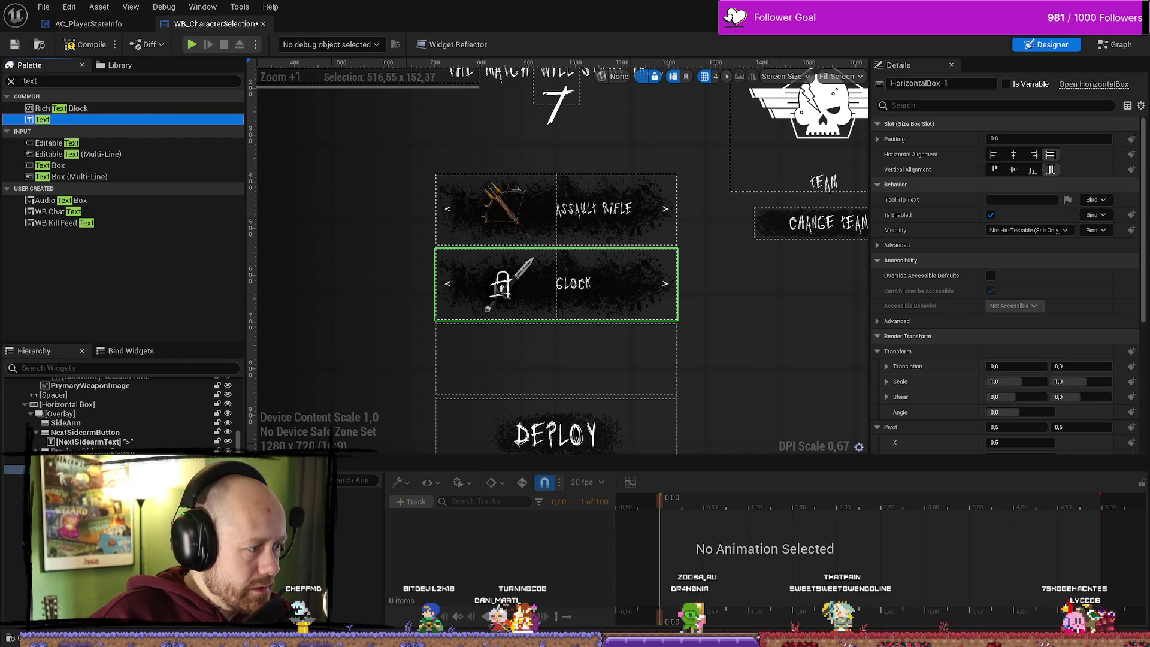
pyautogui.moveTo(557, 311); pyautogui.dragTo(556, 316)
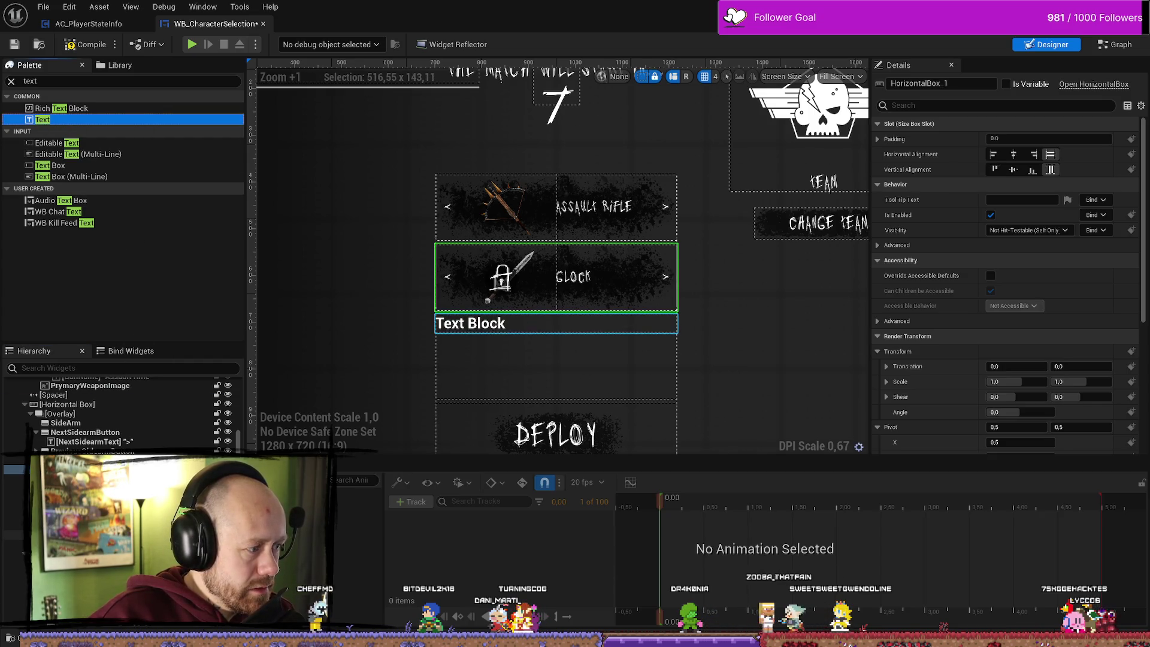
pyautogui.click(179, 460)
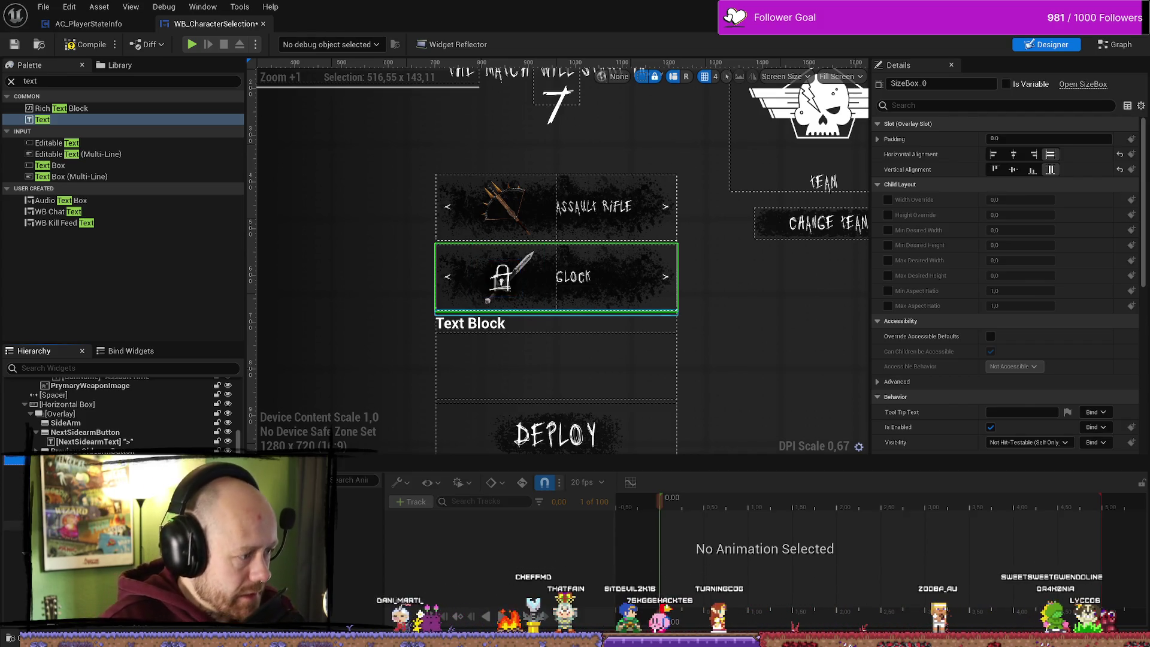
pyautogui.click(479, 323)
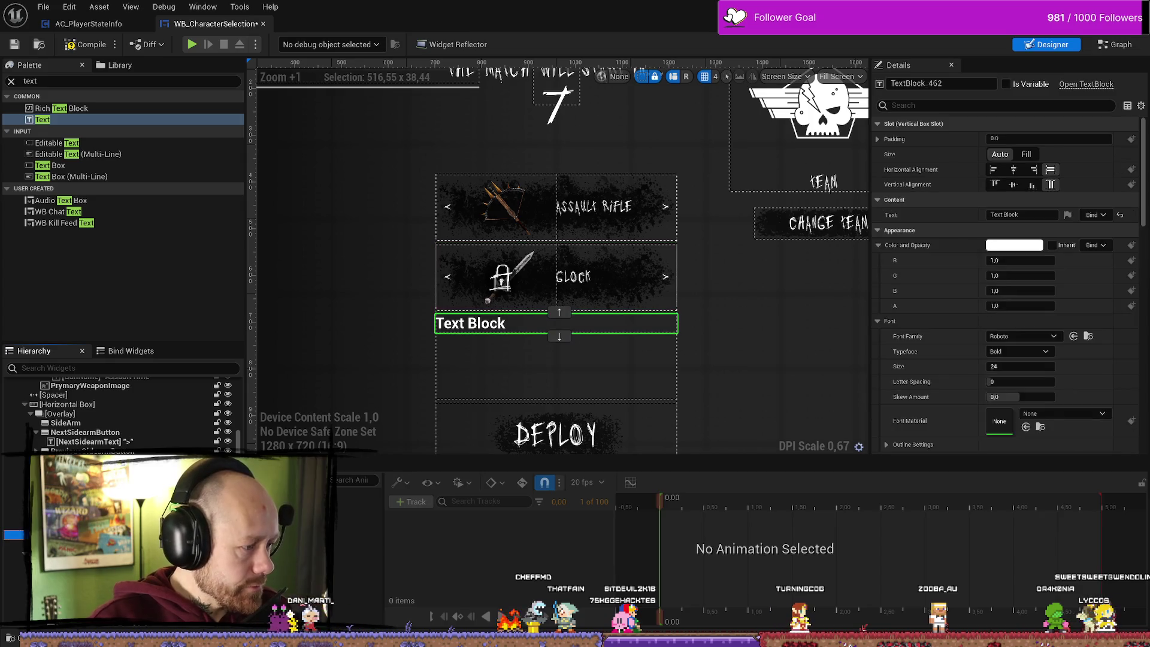
pyautogui.press('Delete')
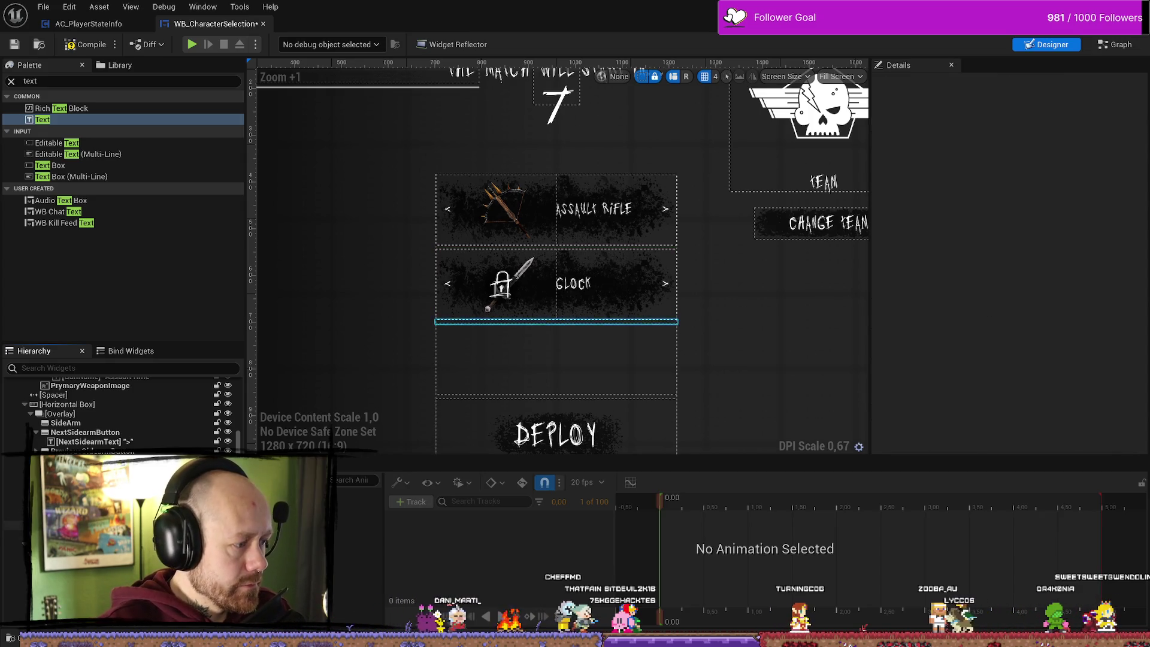
pyautogui.click(446, 272)
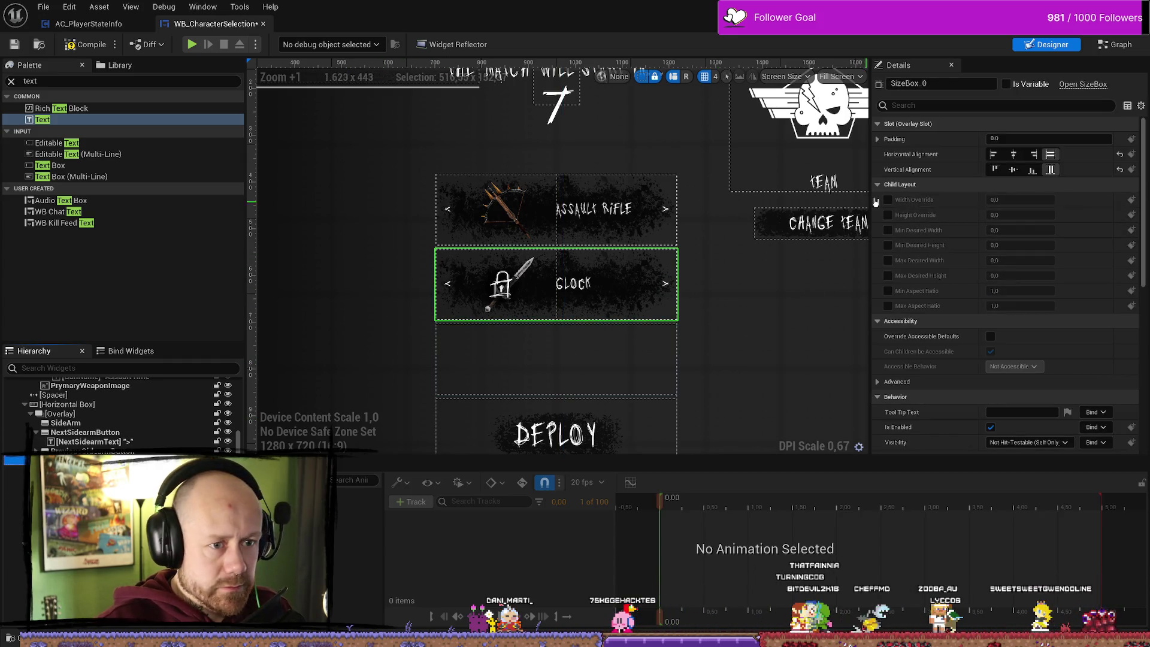
pyautogui.click(888, 199)
pyautogui.click(888, 214)
pyautogui.click(888, 230)
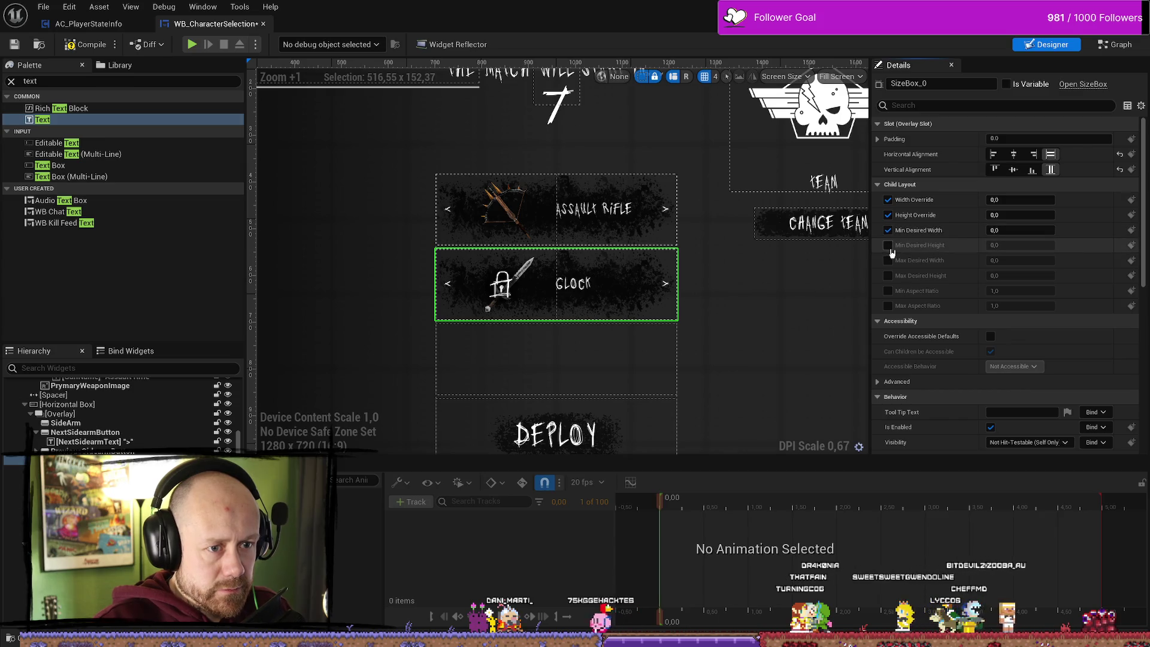
pyautogui.click(888, 245)
pyautogui.click(888, 230)
pyautogui.click(888, 245)
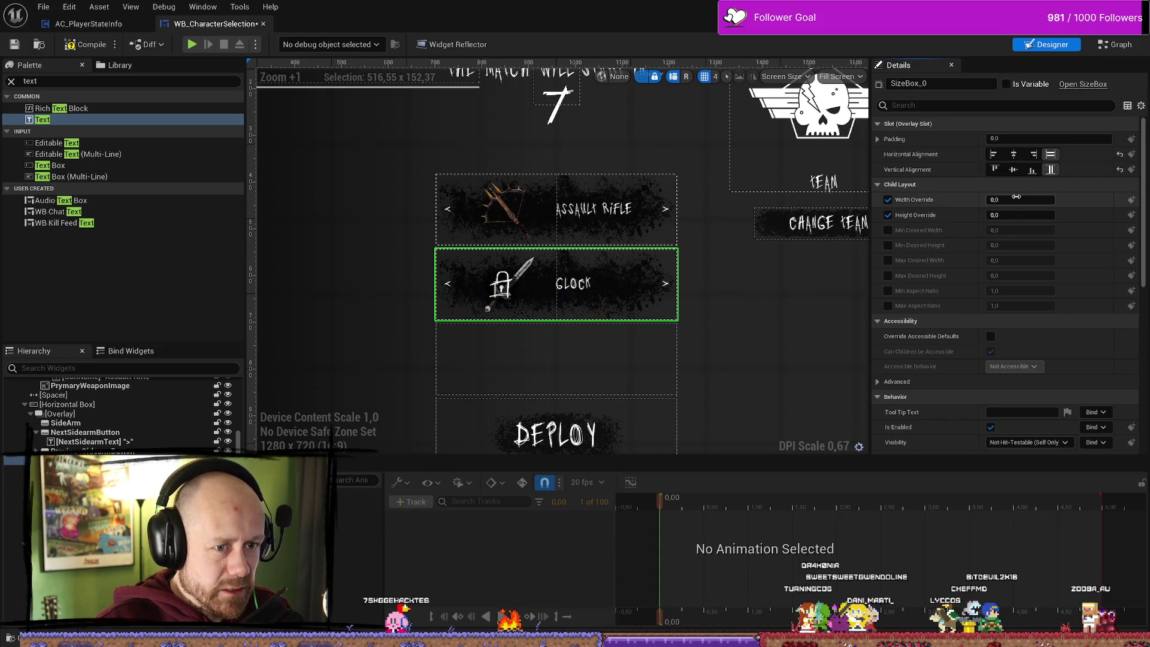
pyautogui.moveTo(1019, 200); pyautogui.dragTo(1054, 200)
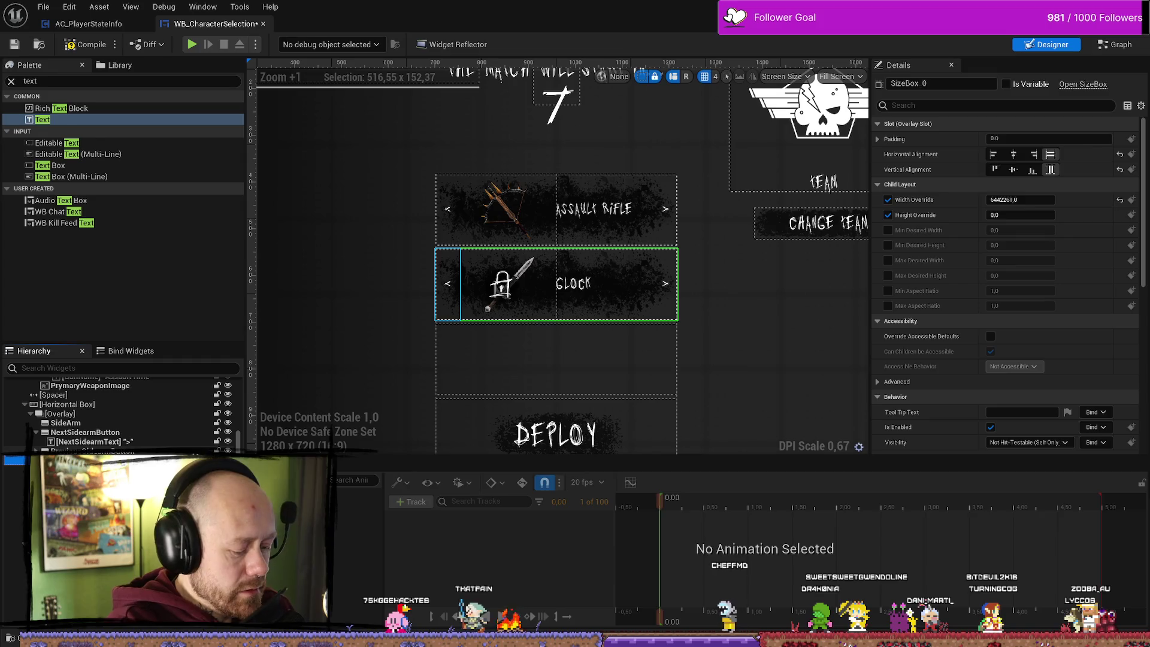
pyautogui.hotkey('ctrl', 'z')
pyautogui.hotkey('ctrl', 'z')
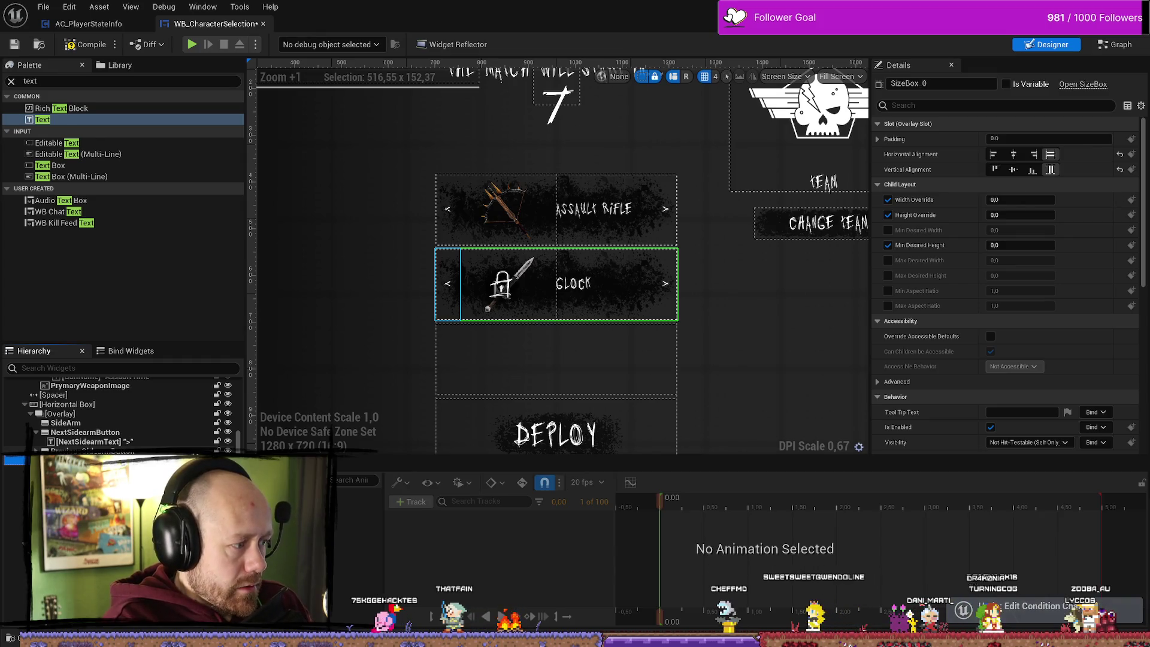
pyautogui.hotkey('ctrl', 'z')
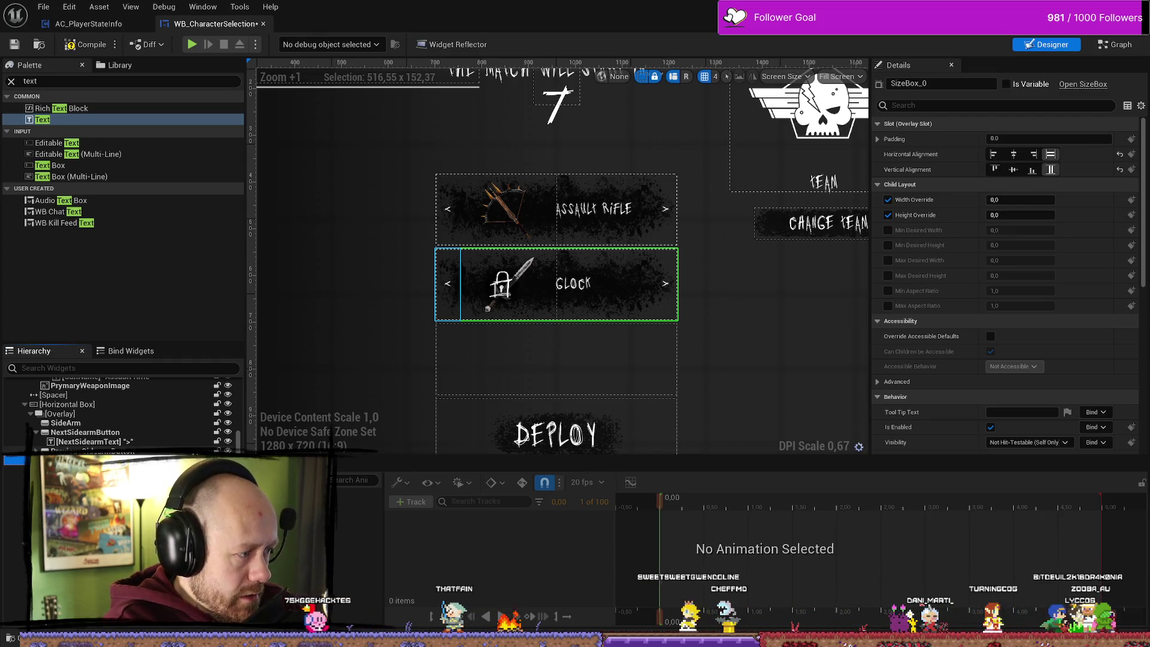
pyautogui.hotkey('ctrl', 'z')
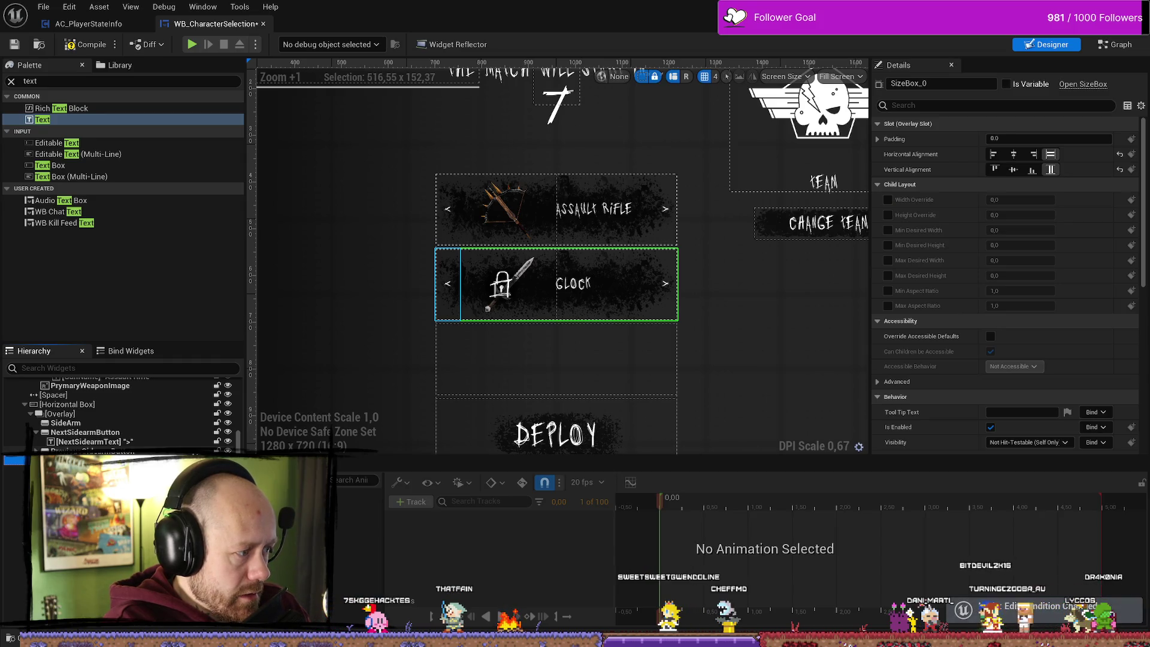
pyautogui.hotkey('ctrl', 'z')
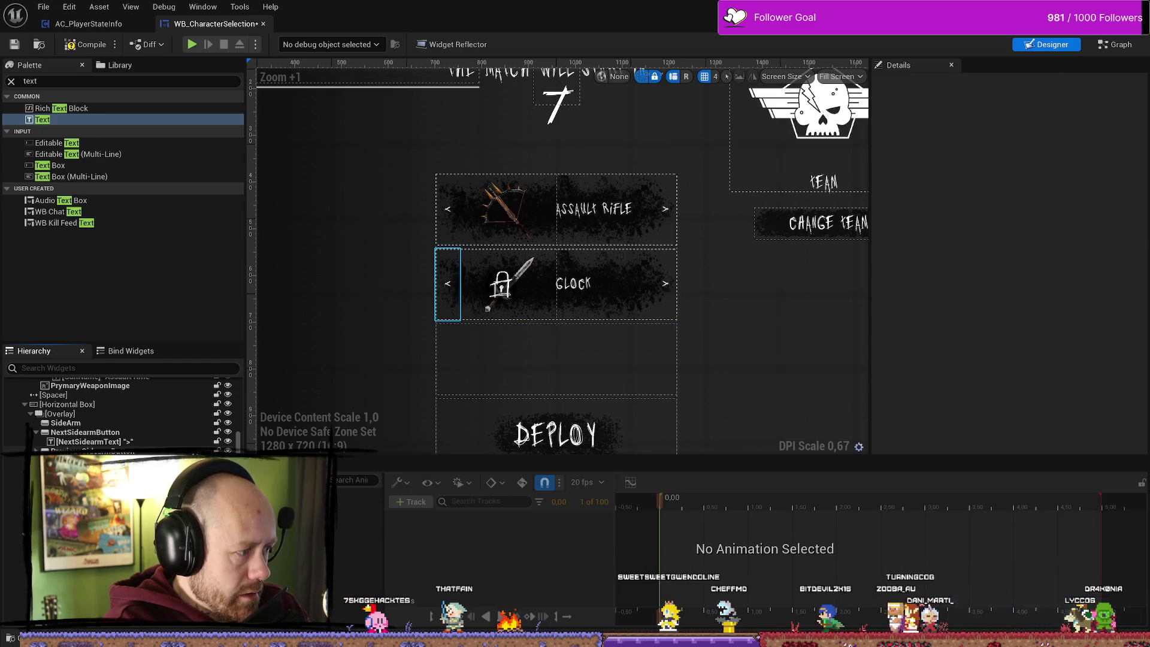
pyautogui.click(556, 300)
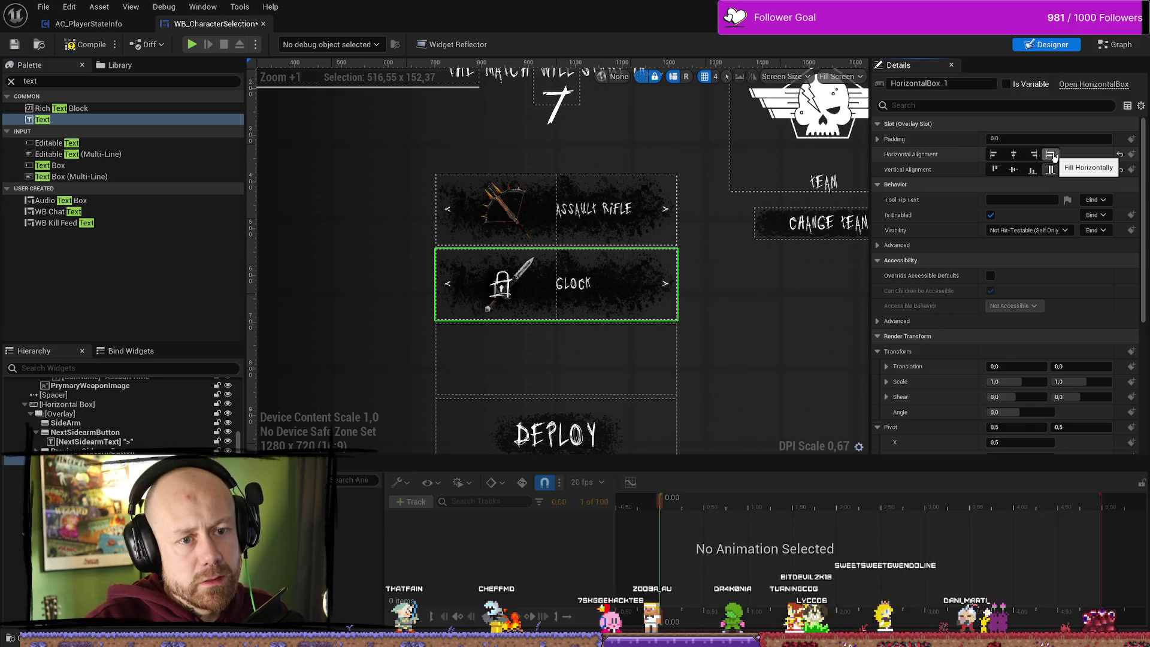
pyautogui.click(1014, 155)
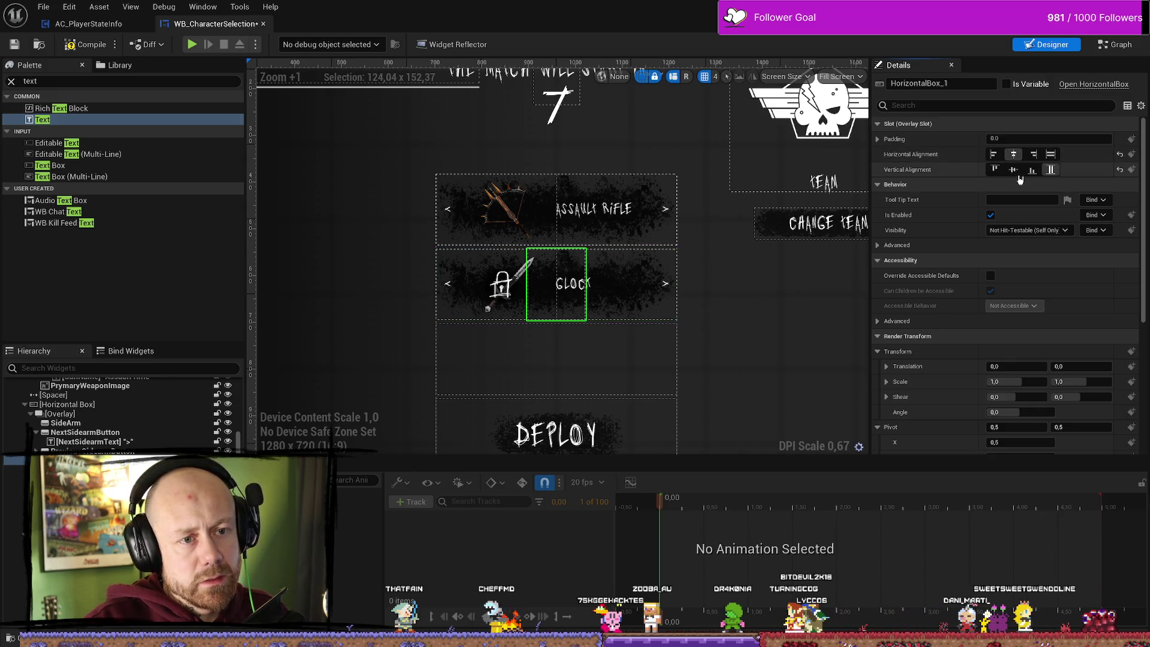
pyautogui.hotkey('ctrl', 'z')
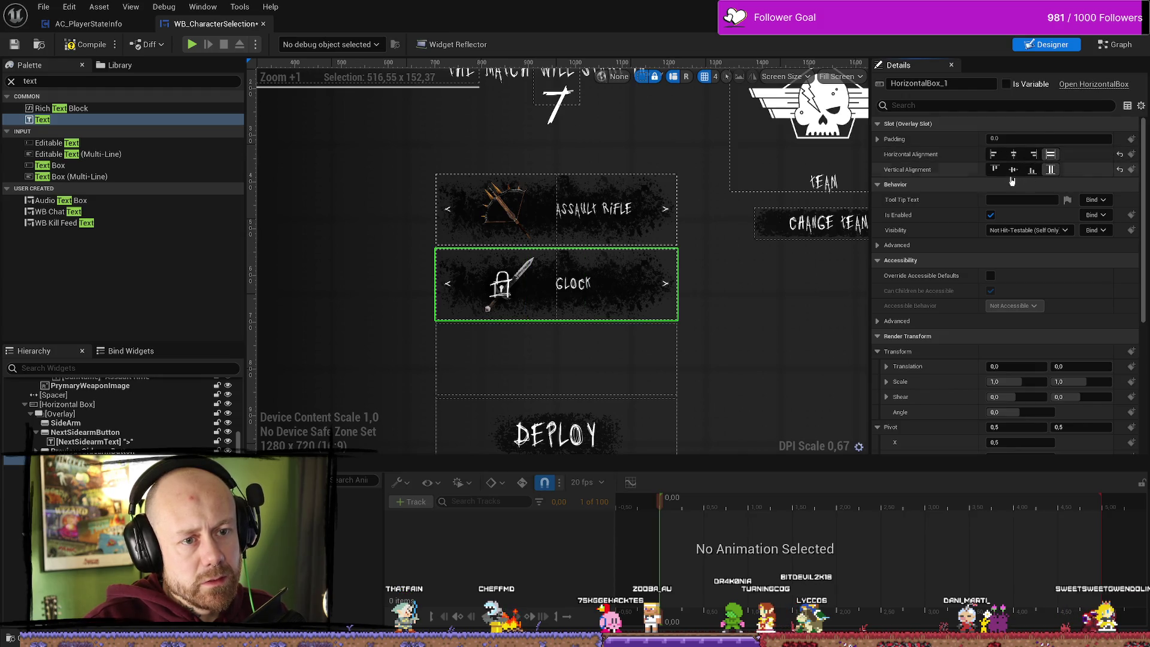
pyautogui.click(998, 171)
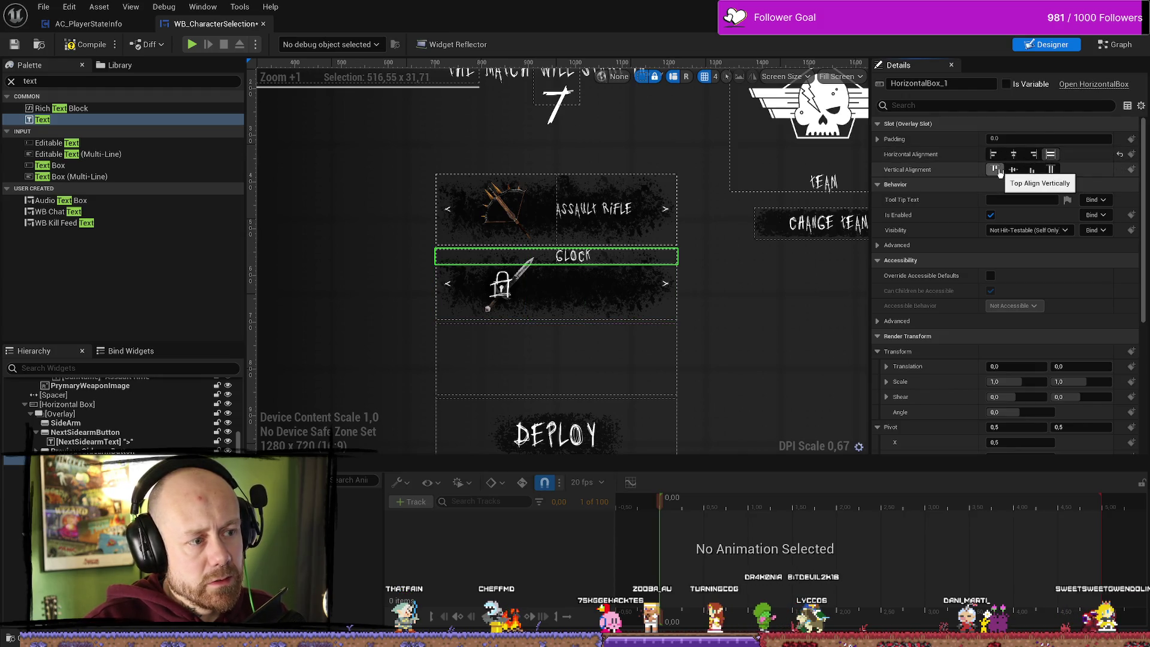
pyautogui.click(1050, 170)
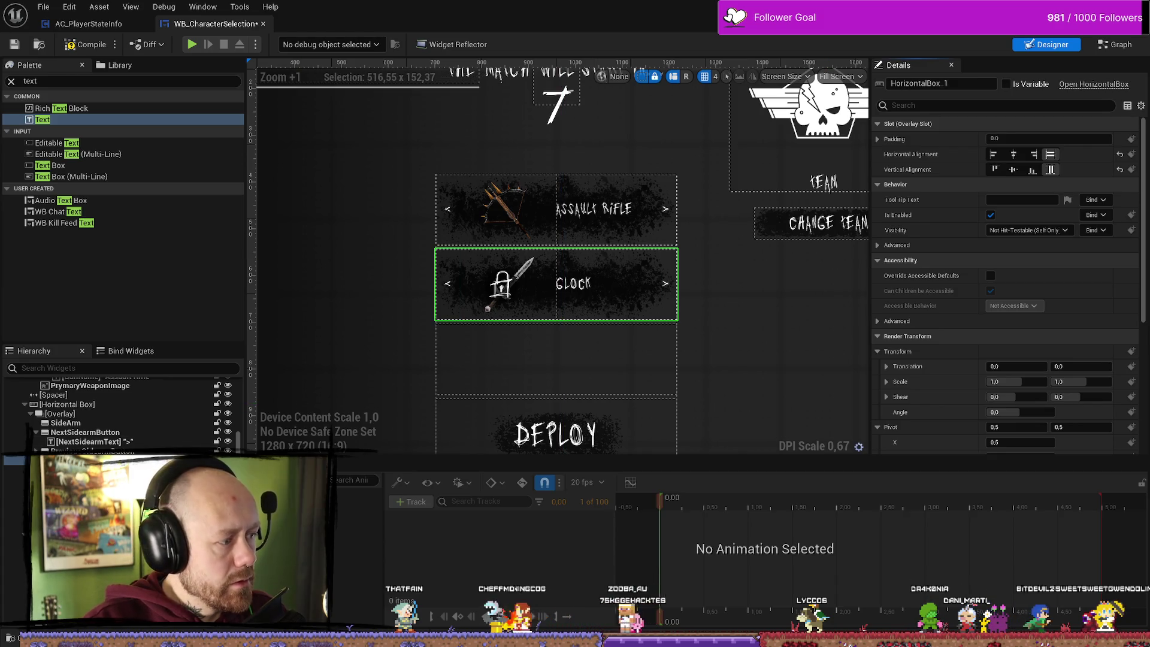
pyautogui.click(15, 469)
pyautogui.click(14, 487)
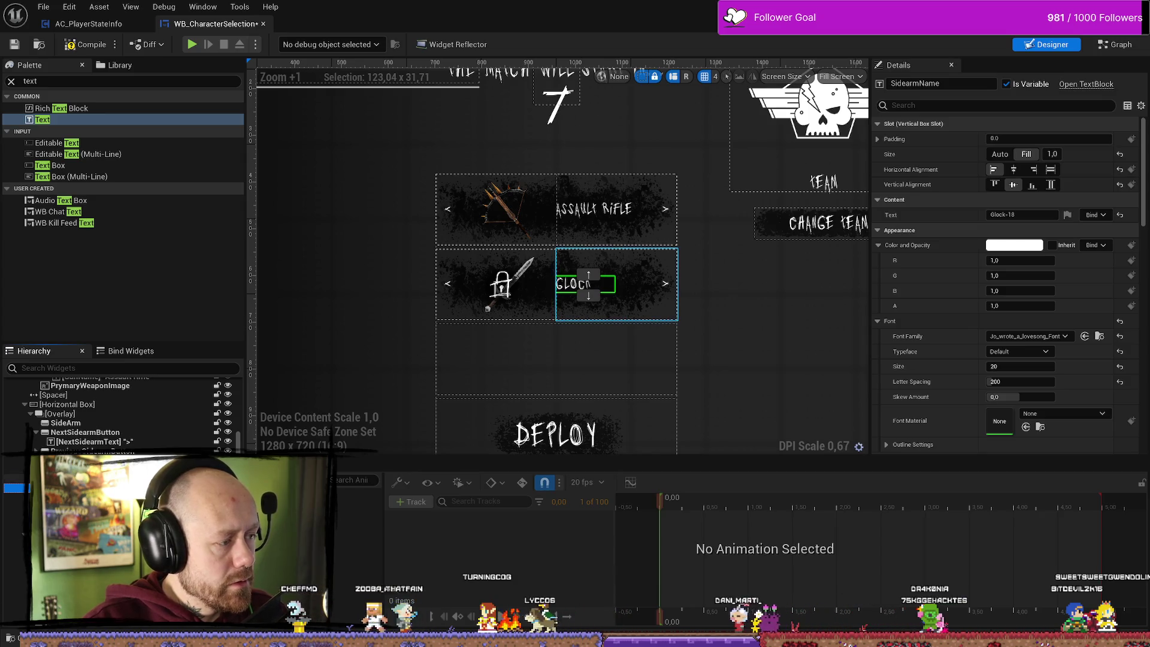
pyautogui.click(14, 496)
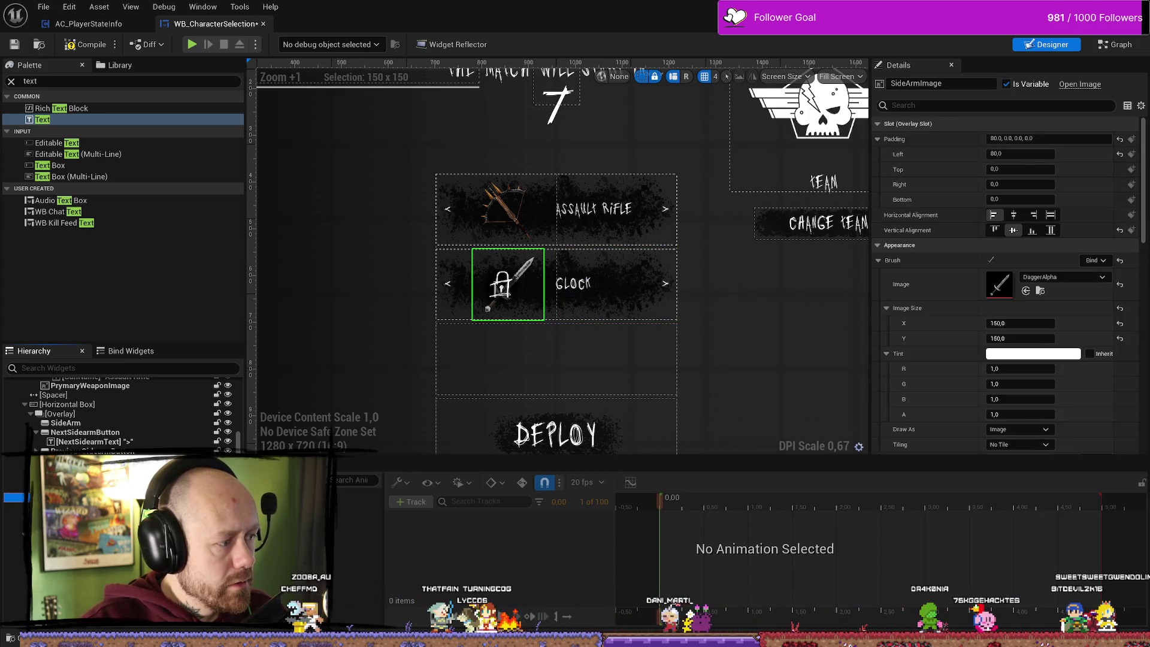
pyautogui.click(15, 460)
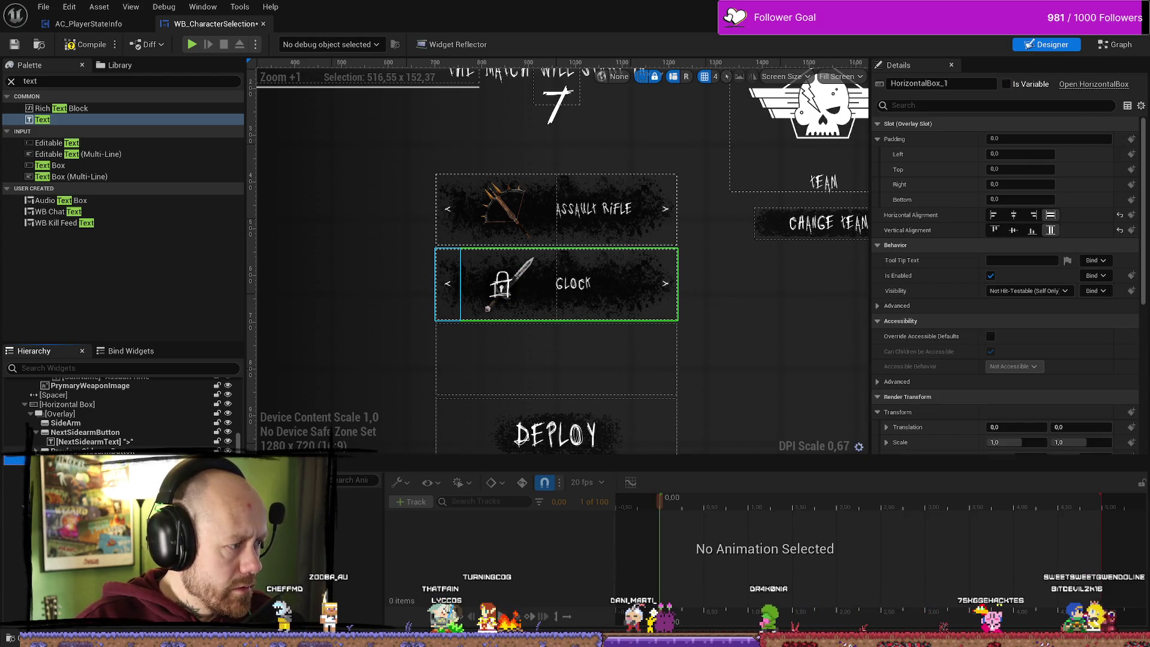
pyautogui.click(57, 404)
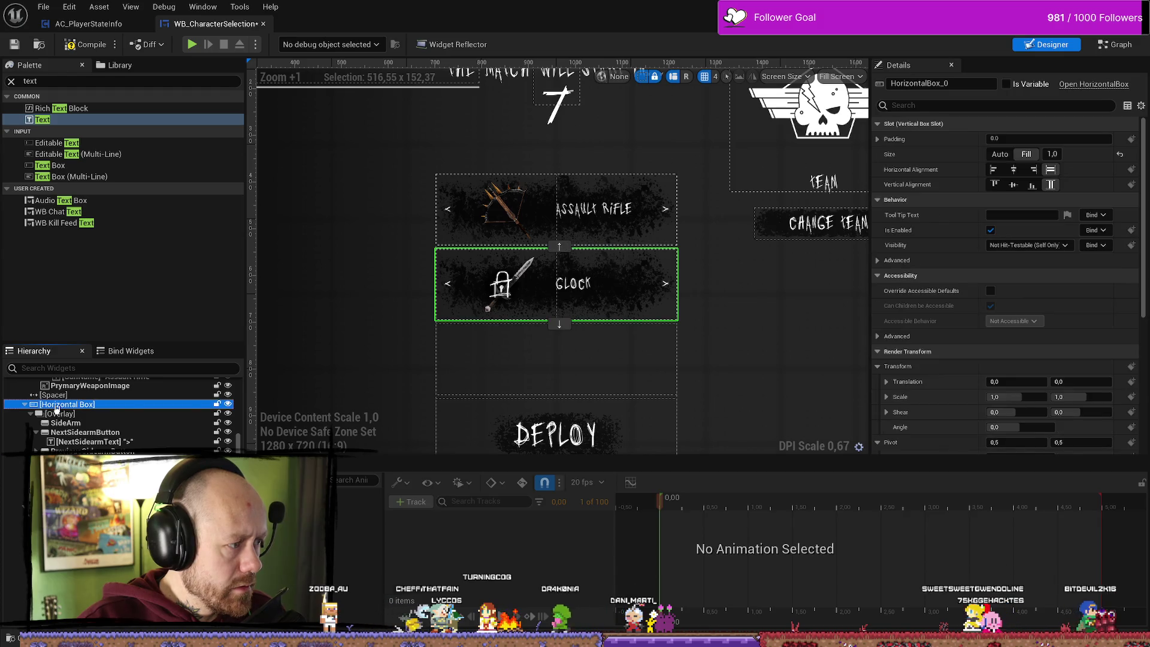
pyautogui.scroll(2, 57, 407)
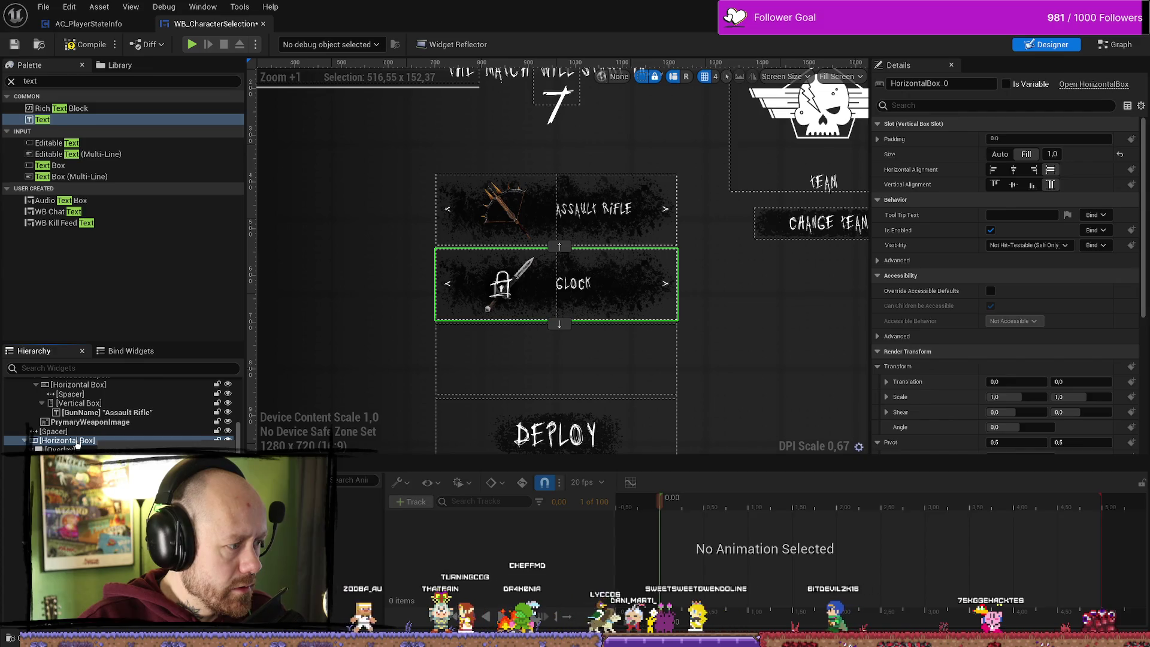
pyautogui.press('Down')
pyautogui.click(96, 442)
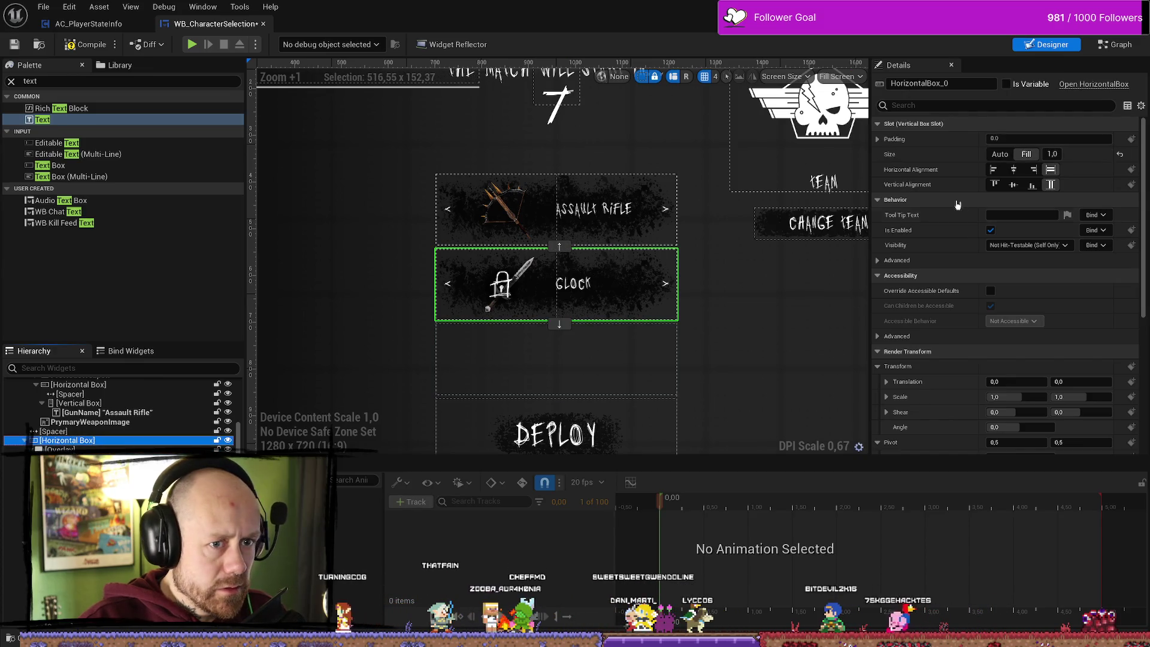
pyautogui.click(1014, 170)
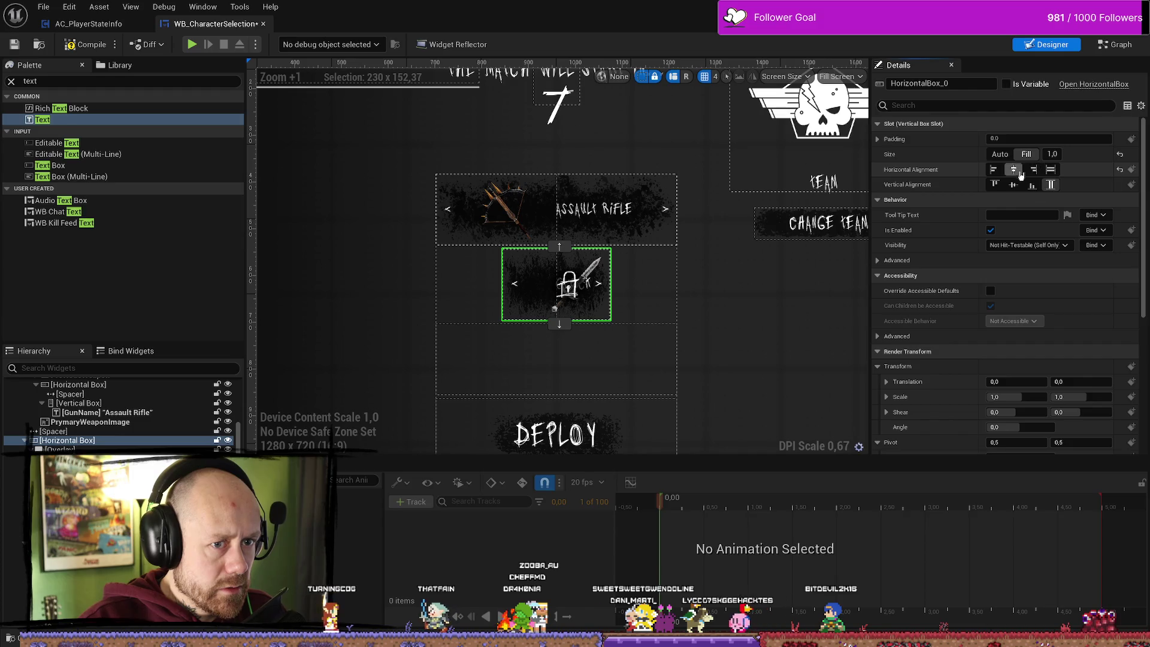
pyautogui.click(1050, 169)
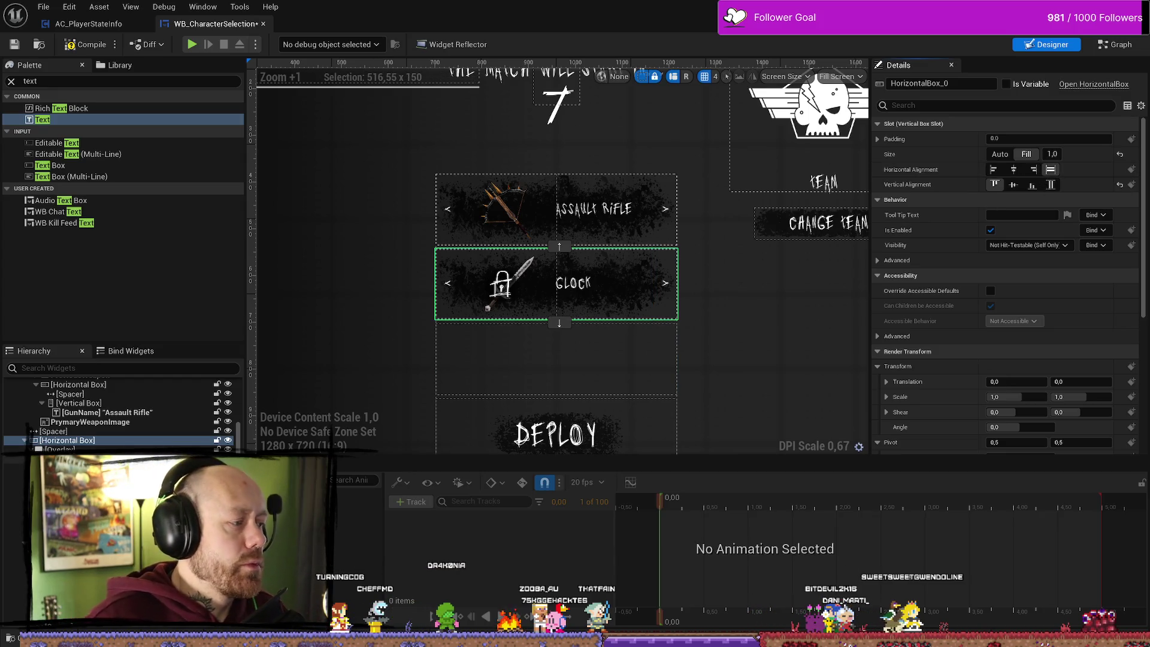
pyautogui.moveTo(557, 324); pyautogui.dragTo(557, 326)
pyautogui.press('Escape')
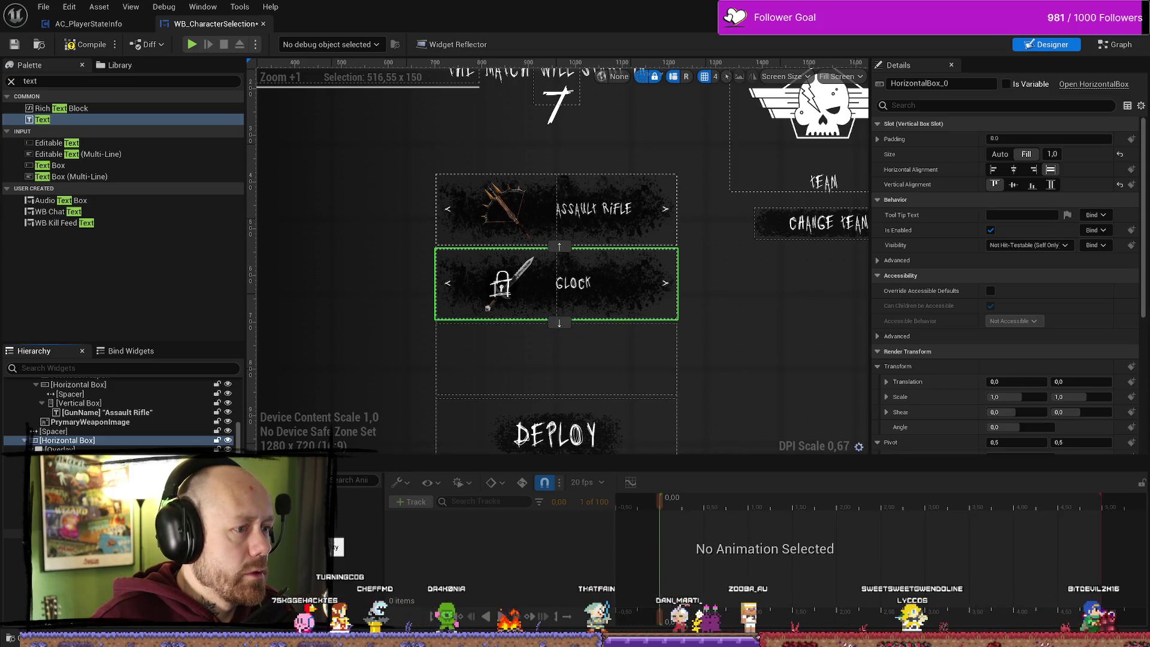
pyautogui.click(1051, 184)
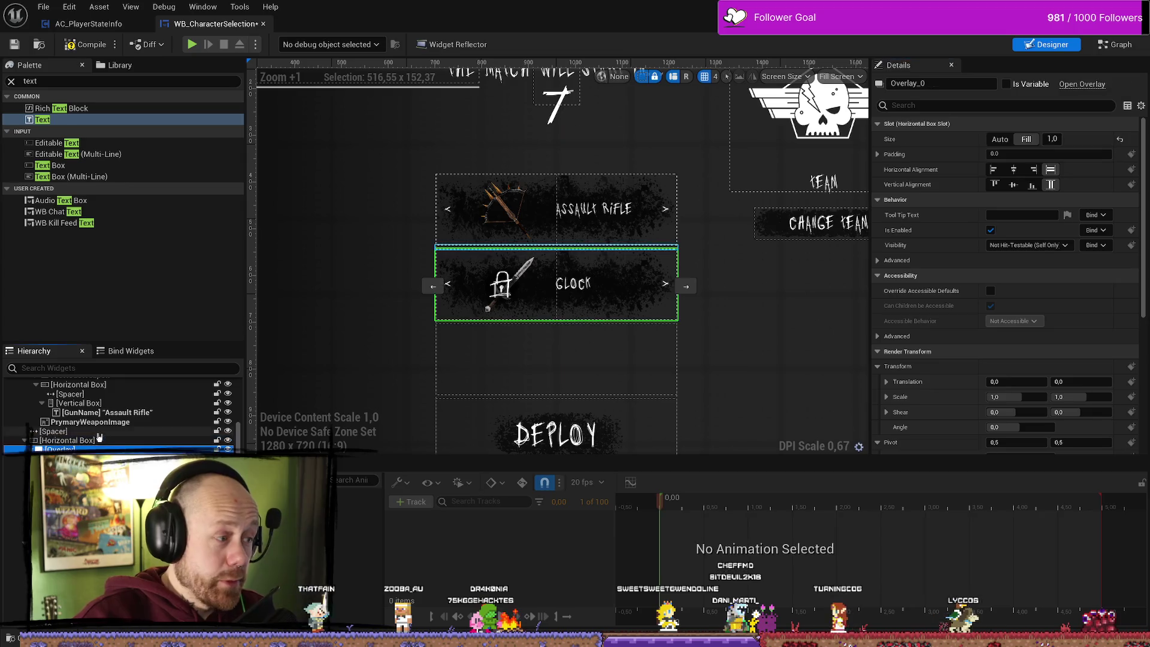
# - Wrap the Glock row's Horizontal Box in a Size Box and select the new Size Box
pyautogui.click(562, 281)
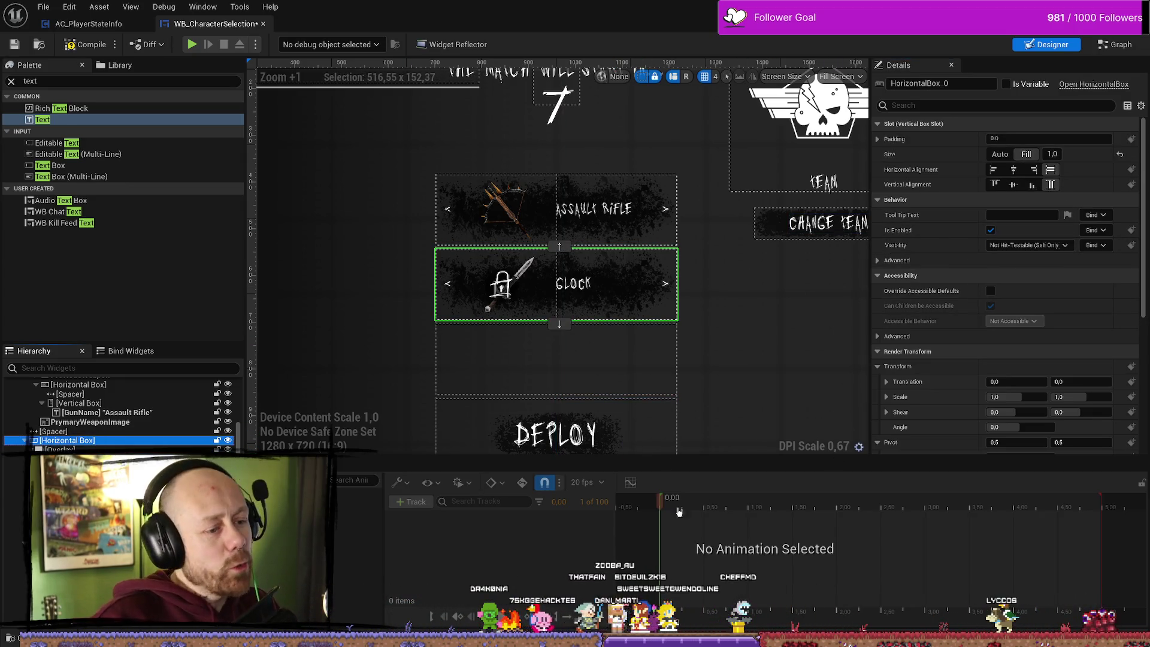
pyautogui.rightClick(113, 444)
pyautogui.press('Escape')
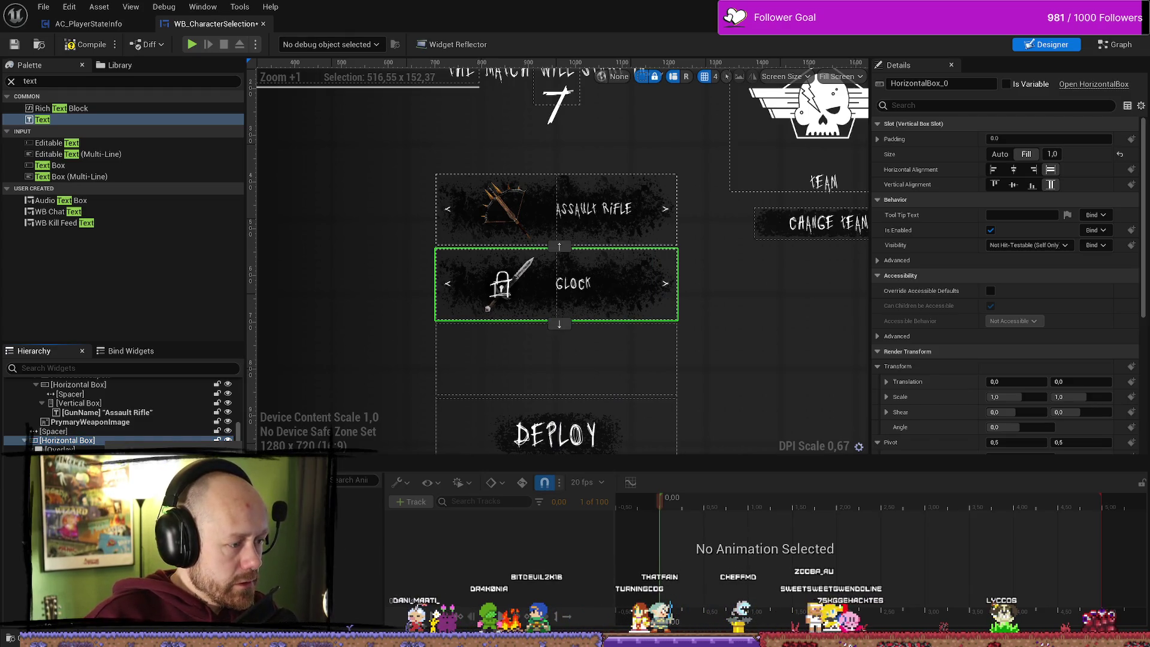
pyautogui.moveTo(198, 521)
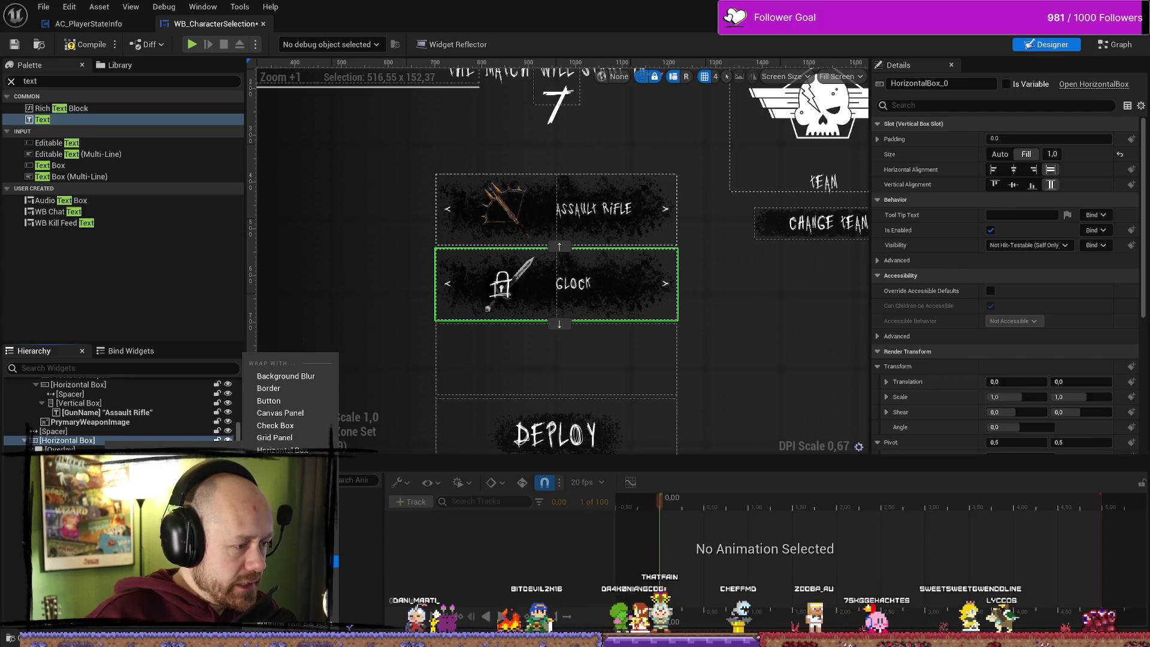
pyautogui.click(281, 536)
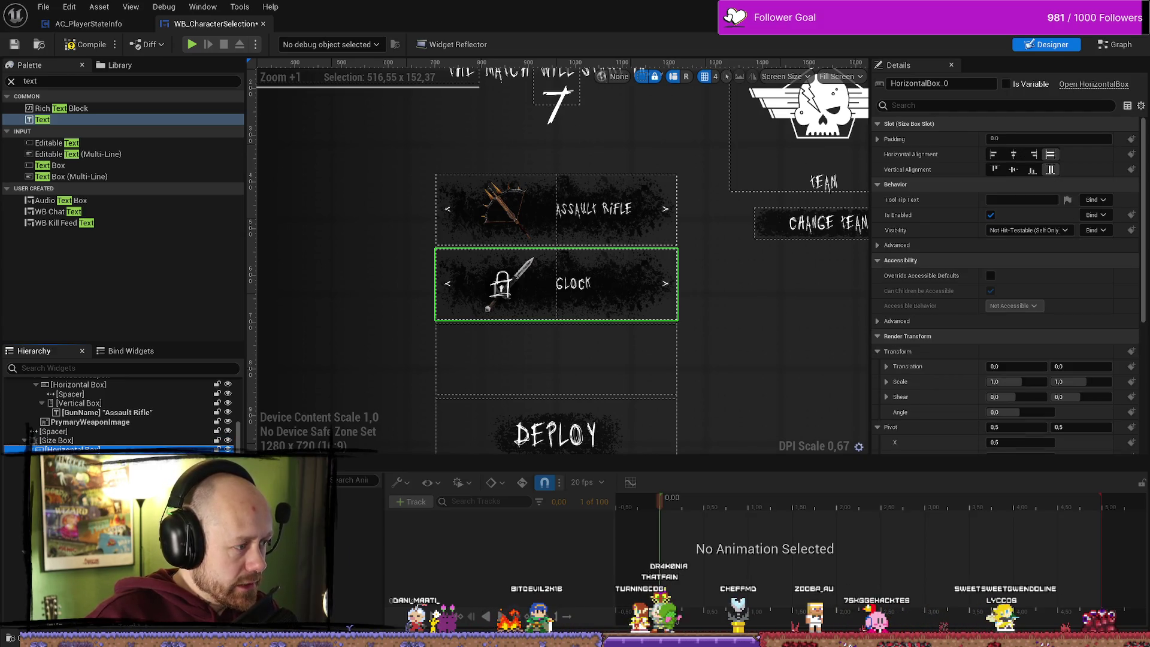
pyautogui.click(108, 441)
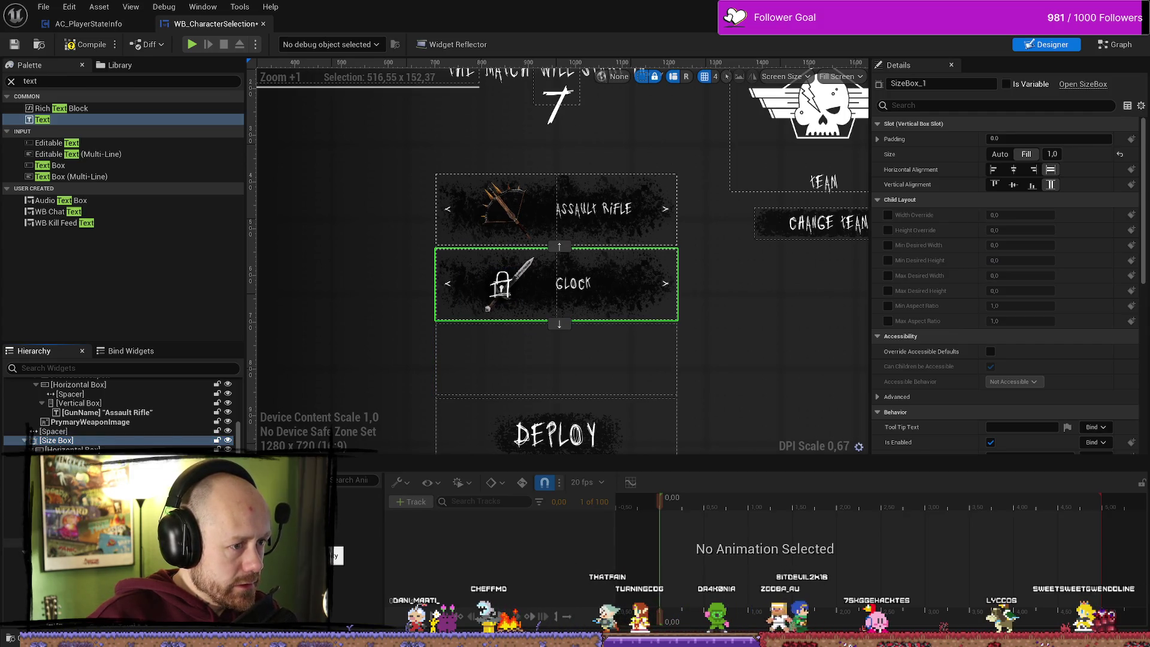
# - Centre the Size Box both ways and override its width and height to 520
pyautogui.click(887, 215)
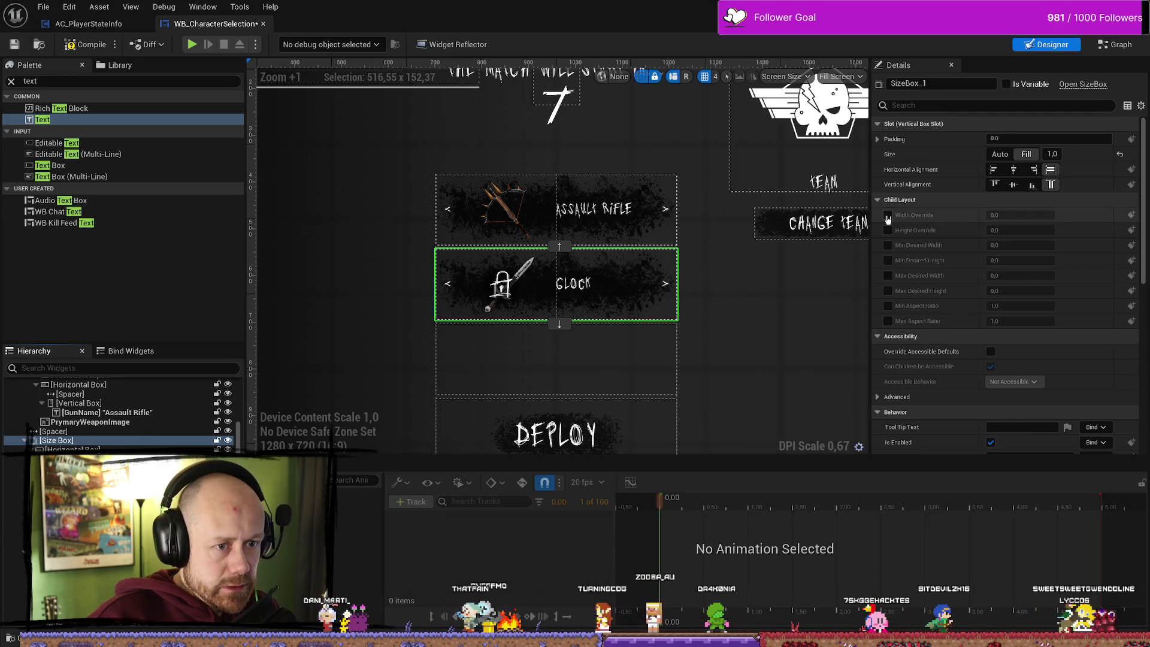
pyautogui.click(887, 230)
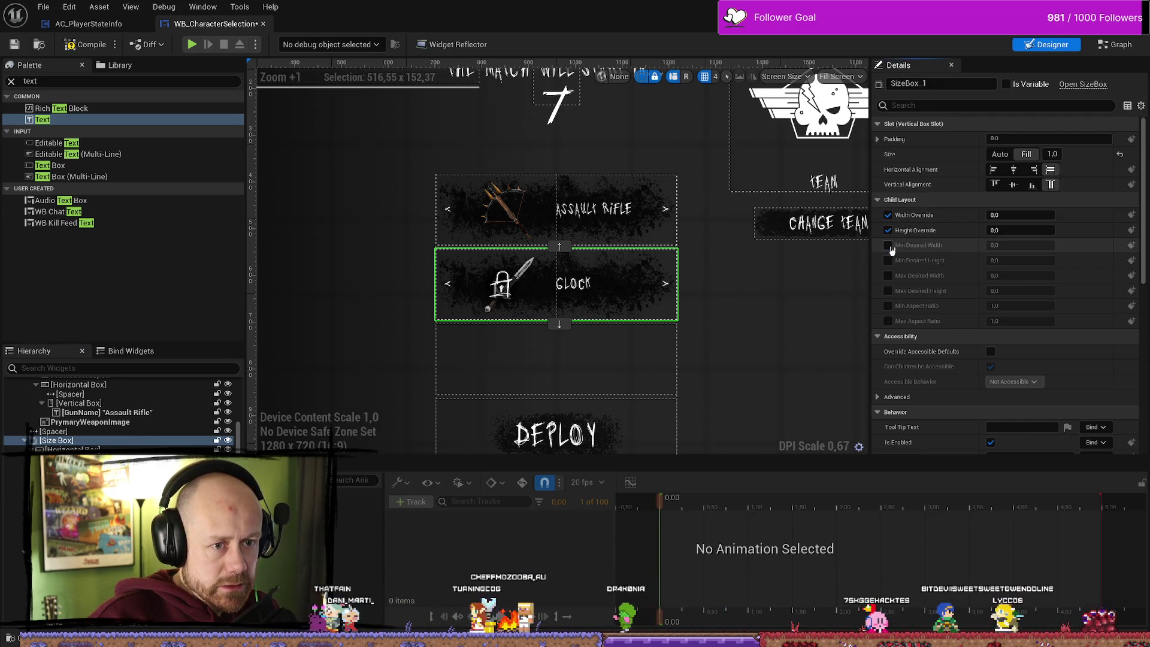
pyautogui.click(1014, 171)
pyautogui.click(1013, 185)
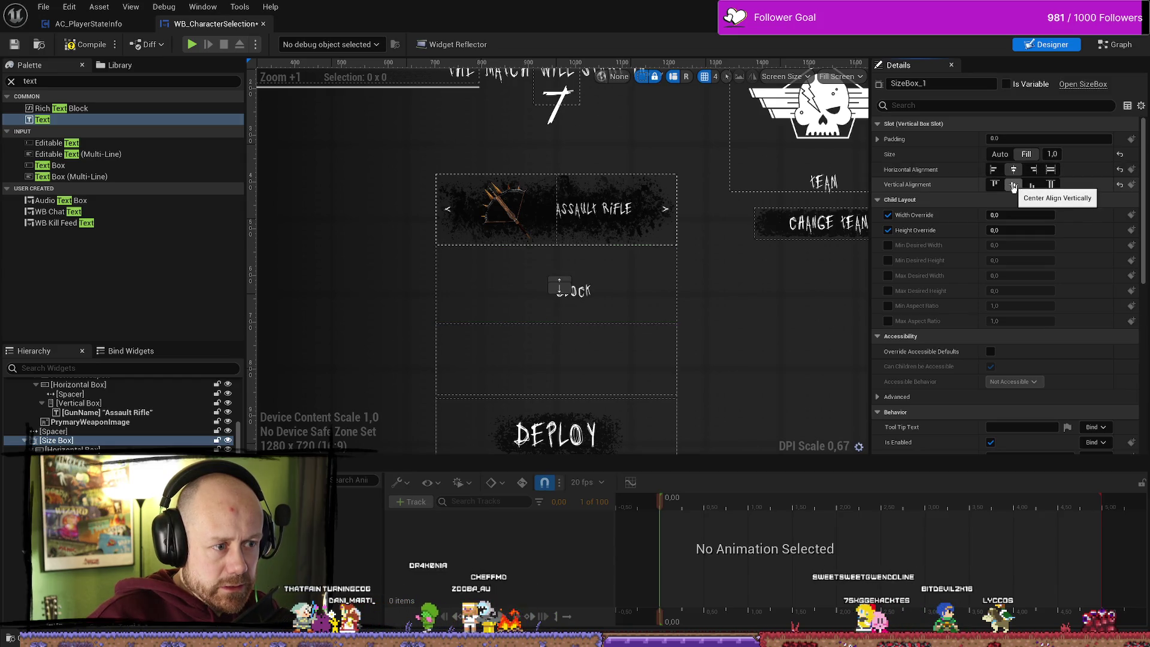
pyautogui.moveTo(1017, 219); pyautogui.dragTo(1054, 219)
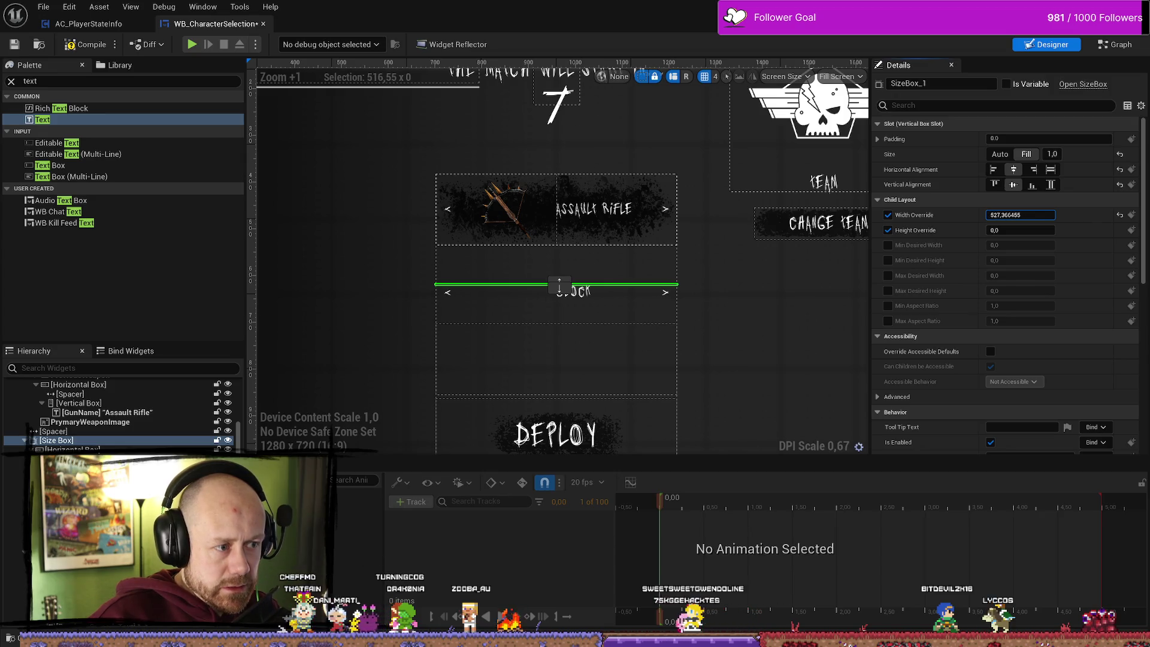
pyautogui.click(1019, 216)
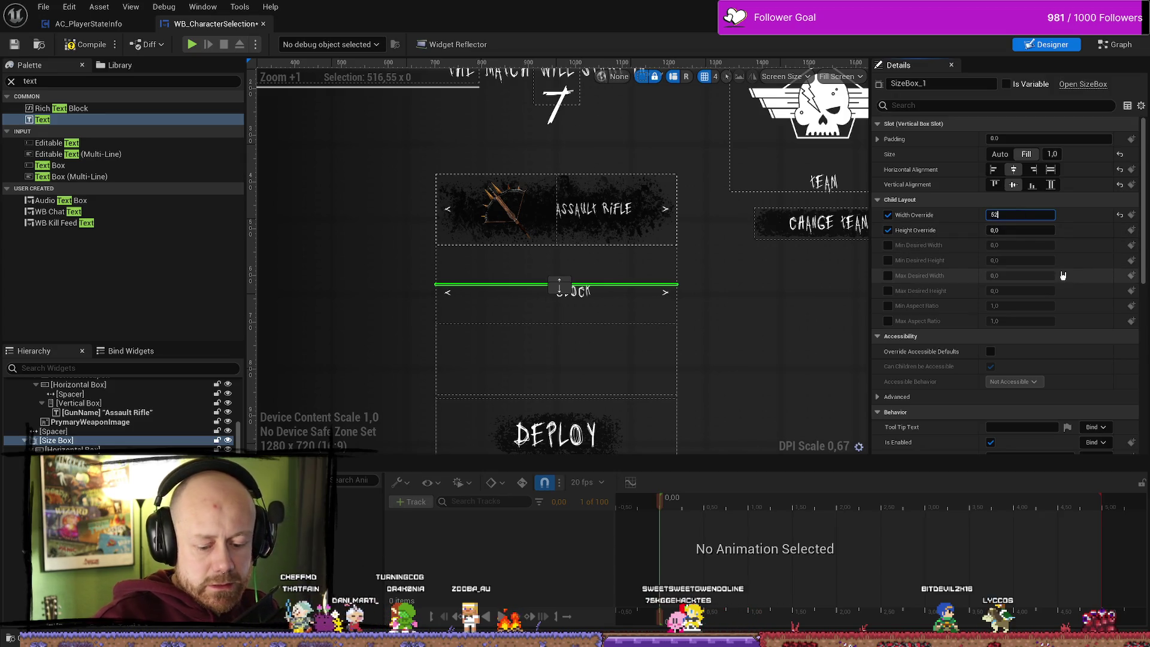
pyautogui.click(1032, 230)
pyautogui.write('52')
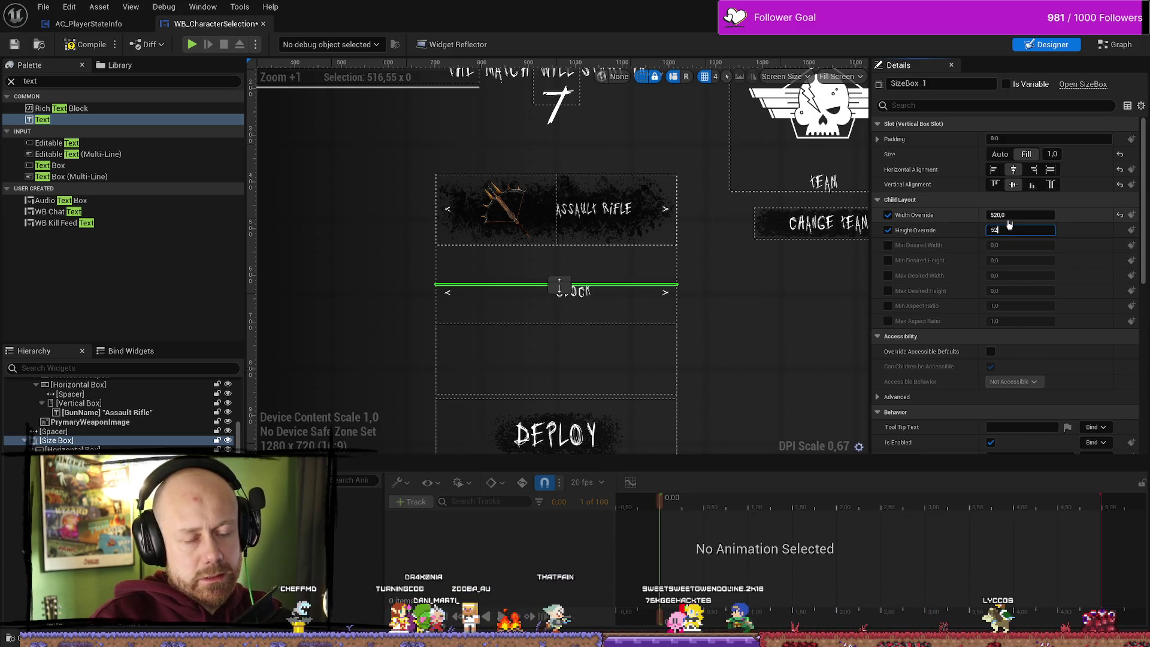
pyautogui.write('0')
pyautogui.press('Return')
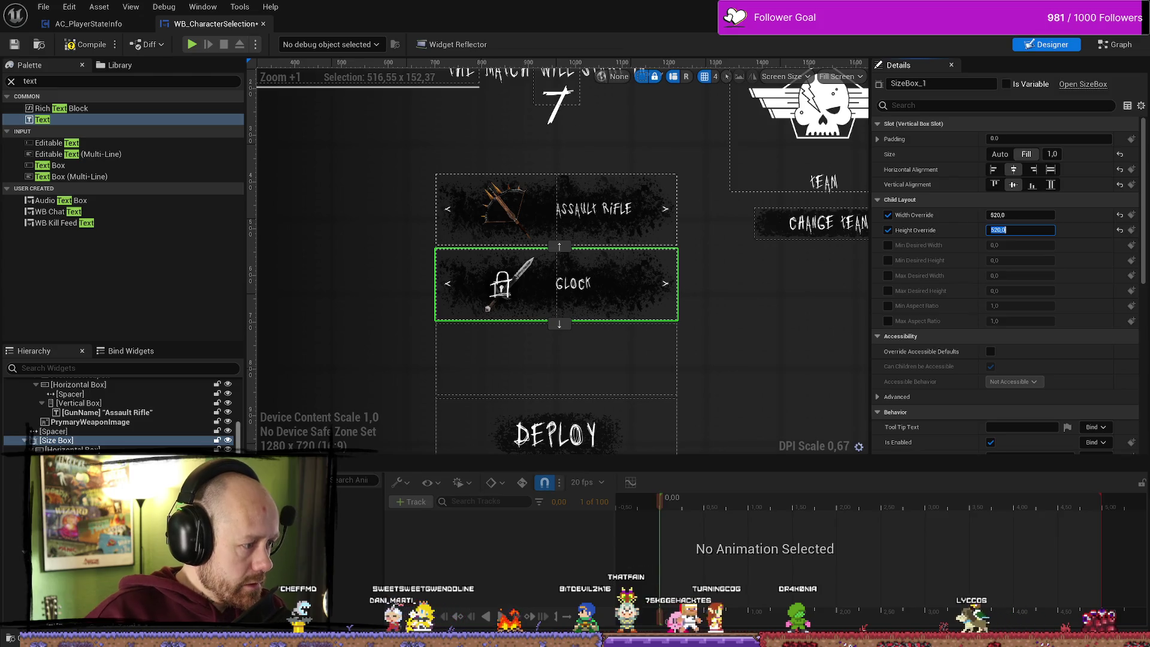
pyautogui.press('Return')
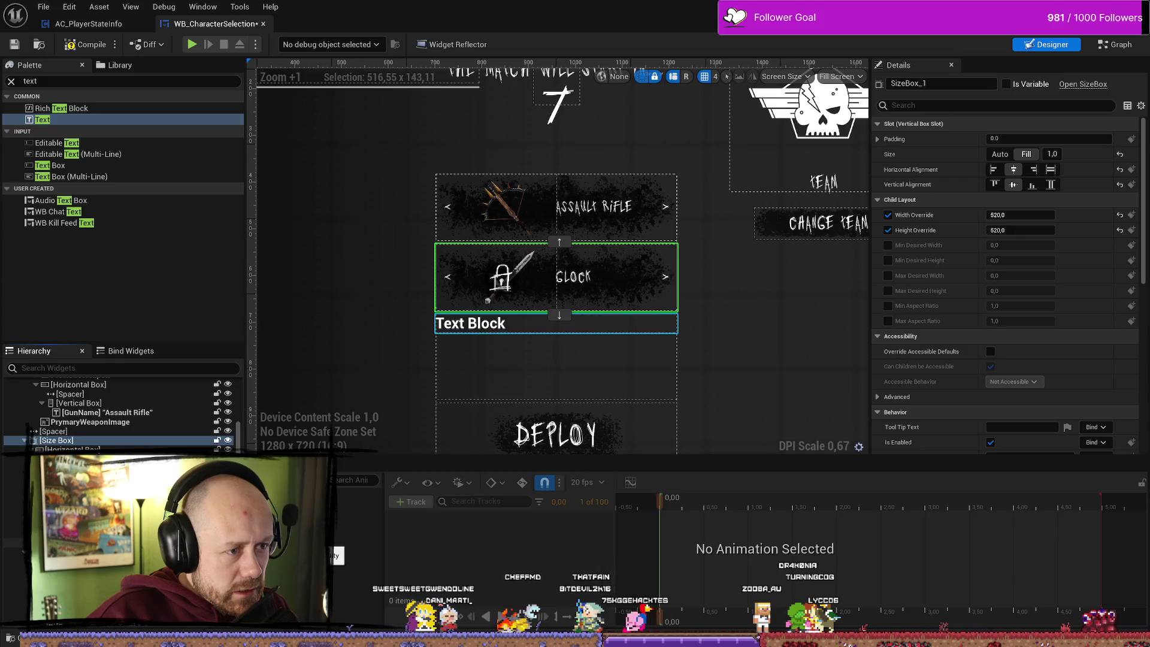
# - Give the Glock size box a 520 width override and drag its height down to about 115
pyautogui.moveTo(557, 326); pyautogui.dragTo(557, 326)
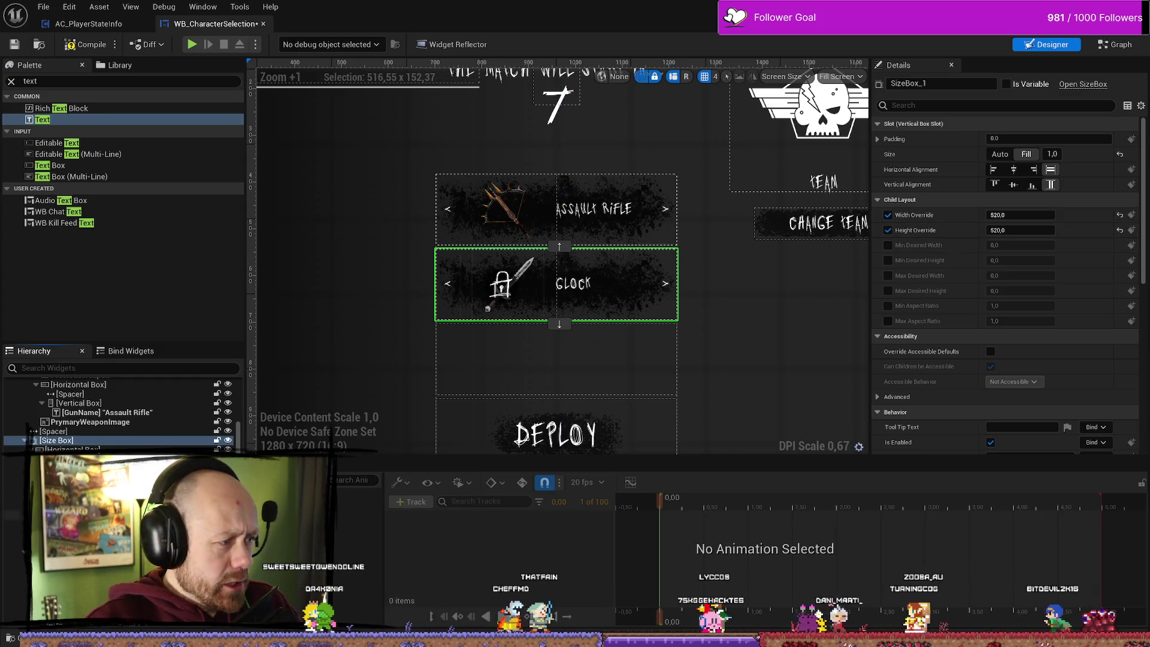
pyautogui.click(86, 449)
pyautogui.click(86, 441)
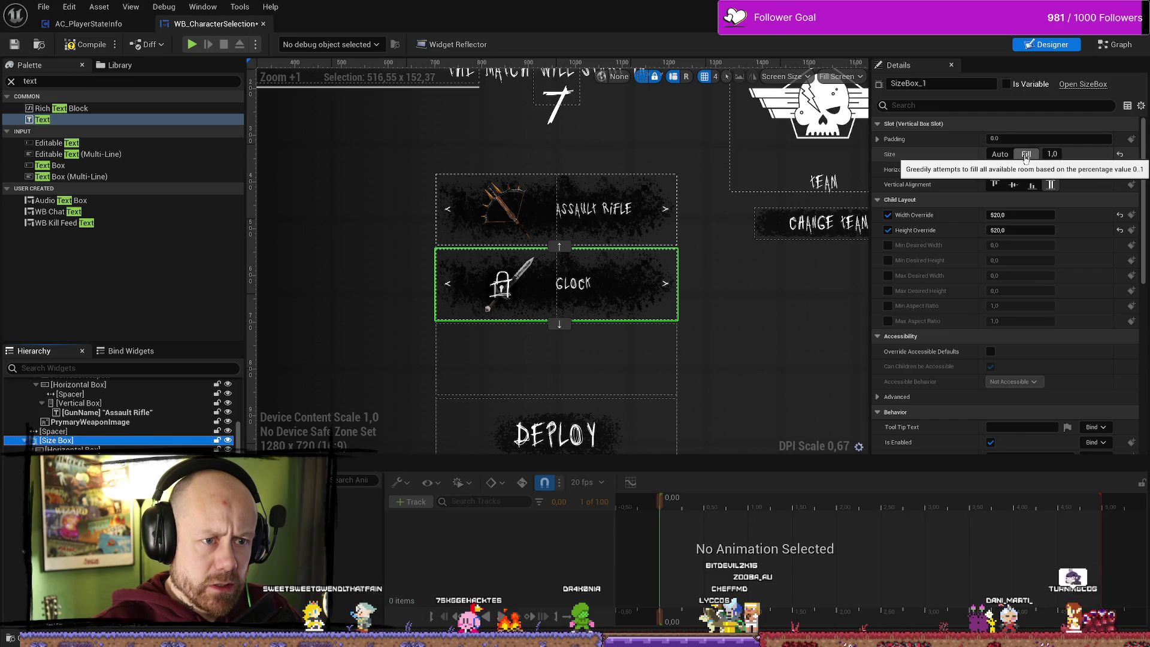
pyautogui.click(1005, 157)
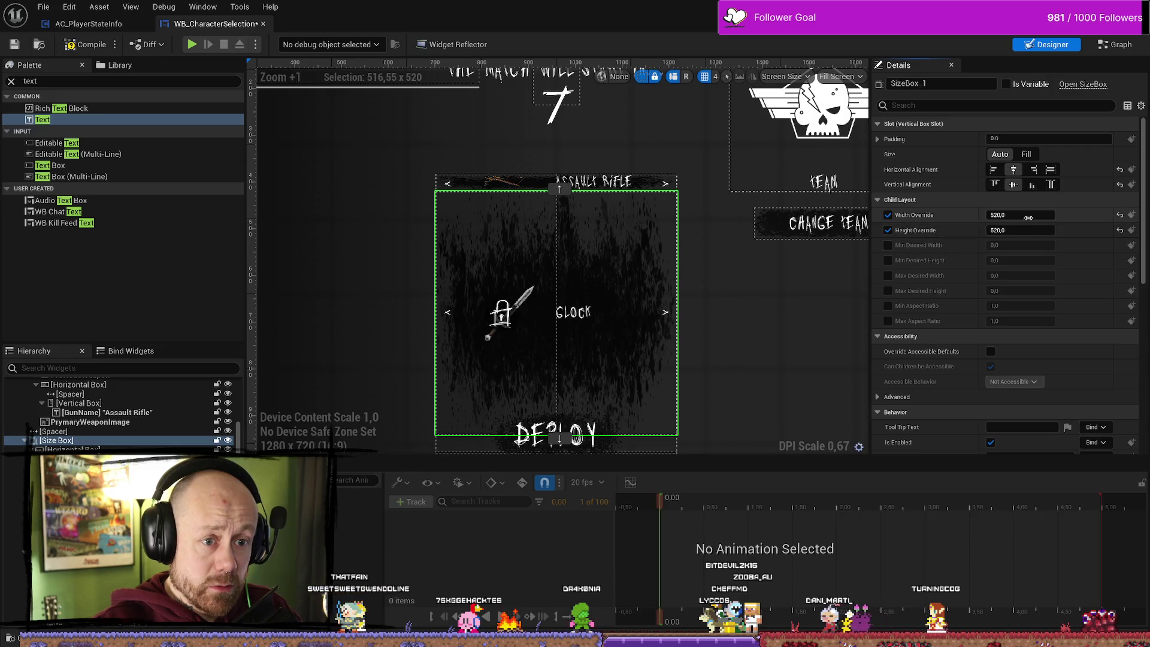
pyautogui.moveTo(1019, 215)
pyautogui.mouseDown()
pyautogui.moveTo(1000, 214)
pyautogui.moveTo(1018, 215)
pyautogui.mouseUp()
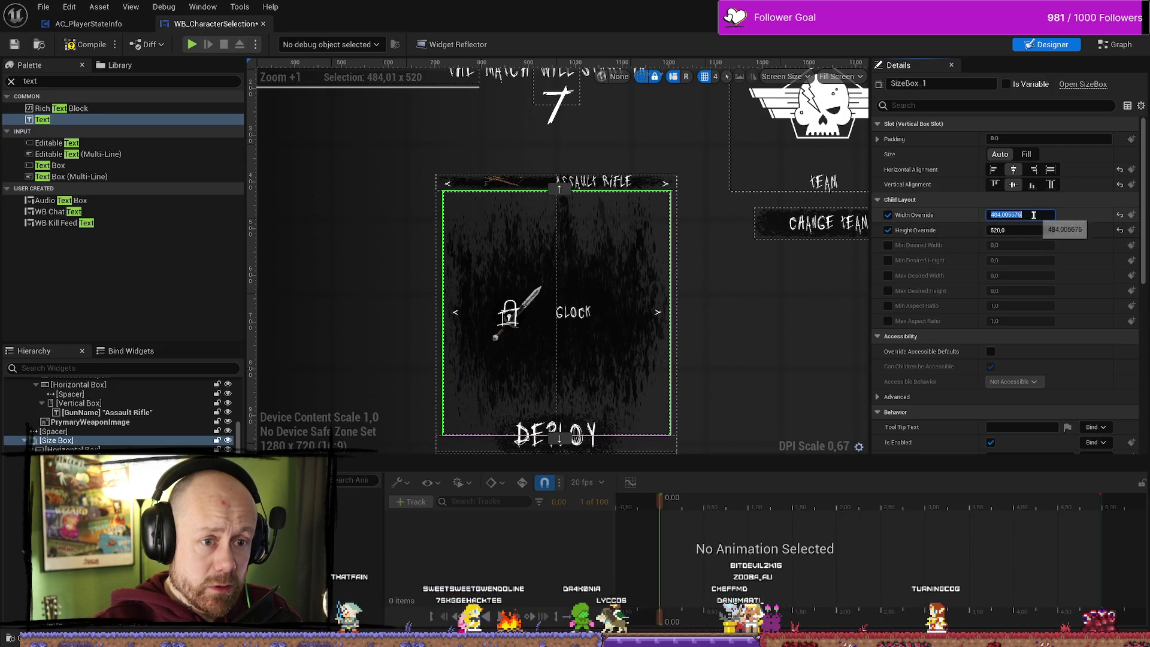
pyautogui.write('520')
pyautogui.press('Return')
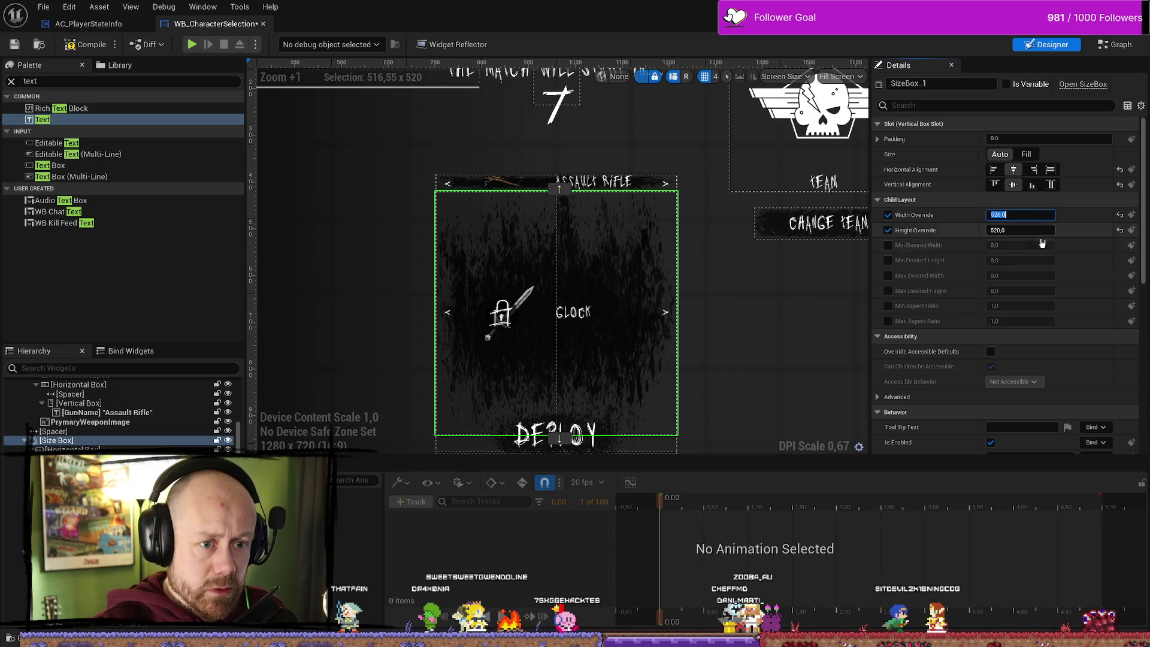
pyautogui.moveTo(1040, 234)
pyautogui.mouseDown()
pyautogui.moveTo(966, 234)
pyautogui.moveTo(982, 233)
pyautogui.mouseUp()
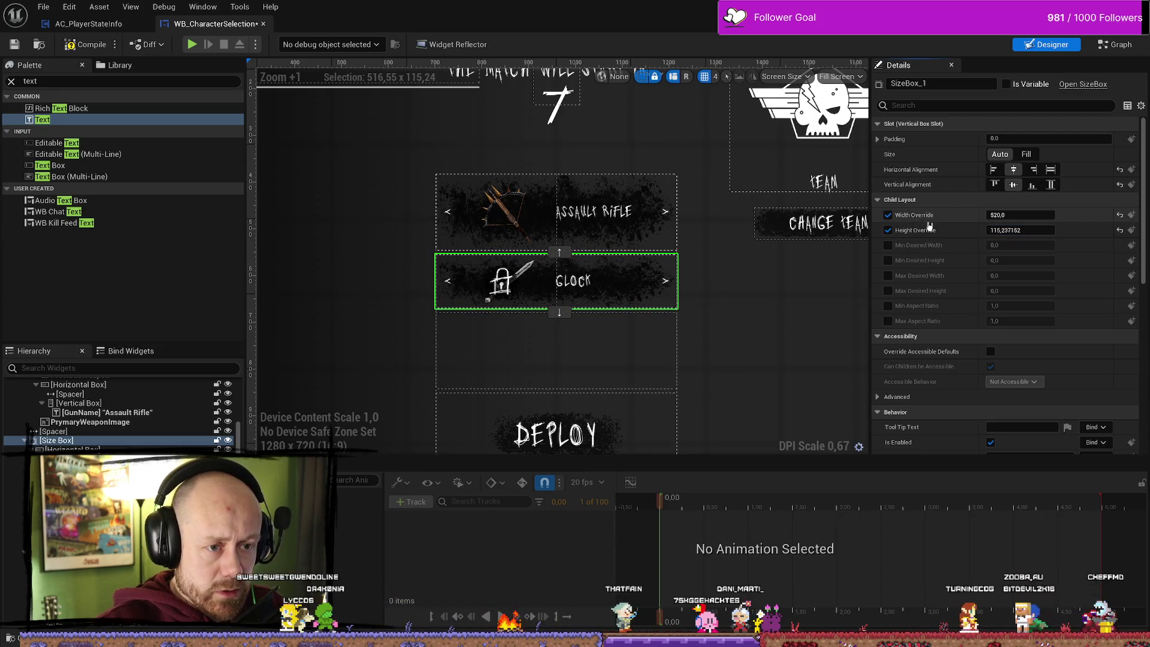
# - Toggle the Glock size box's width and height overrides and set the height to 520
pyautogui.click(888, 215)
pyautogui.click(887, 230)
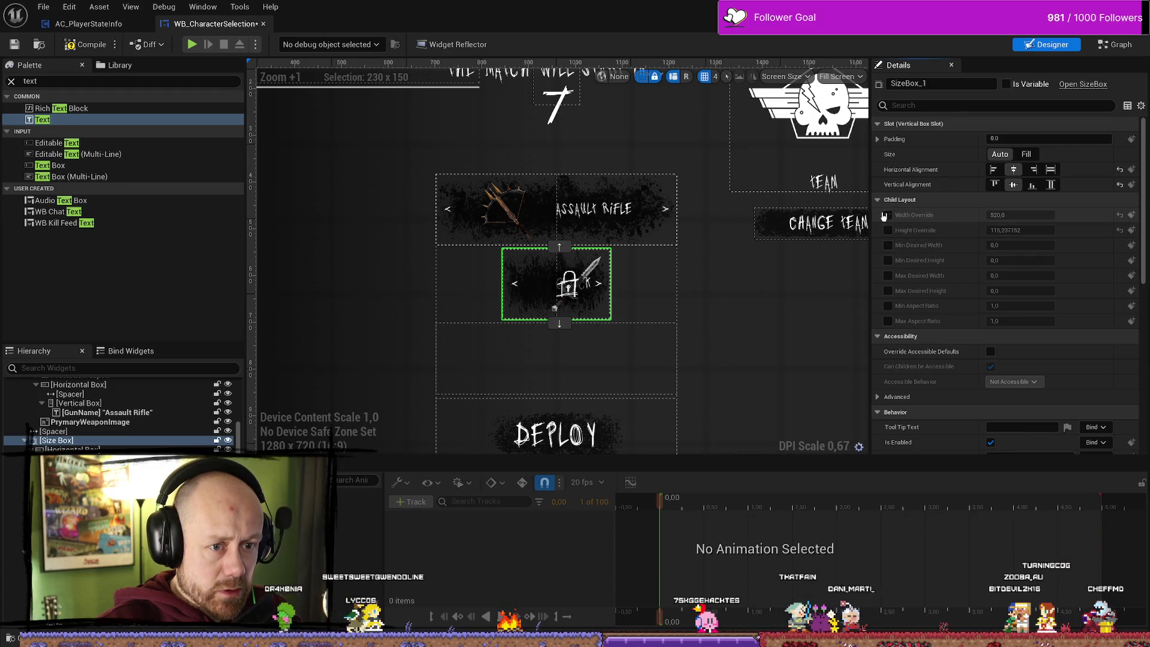
pyautogui.click(888, 215)
pyautogui.click(887, 230)
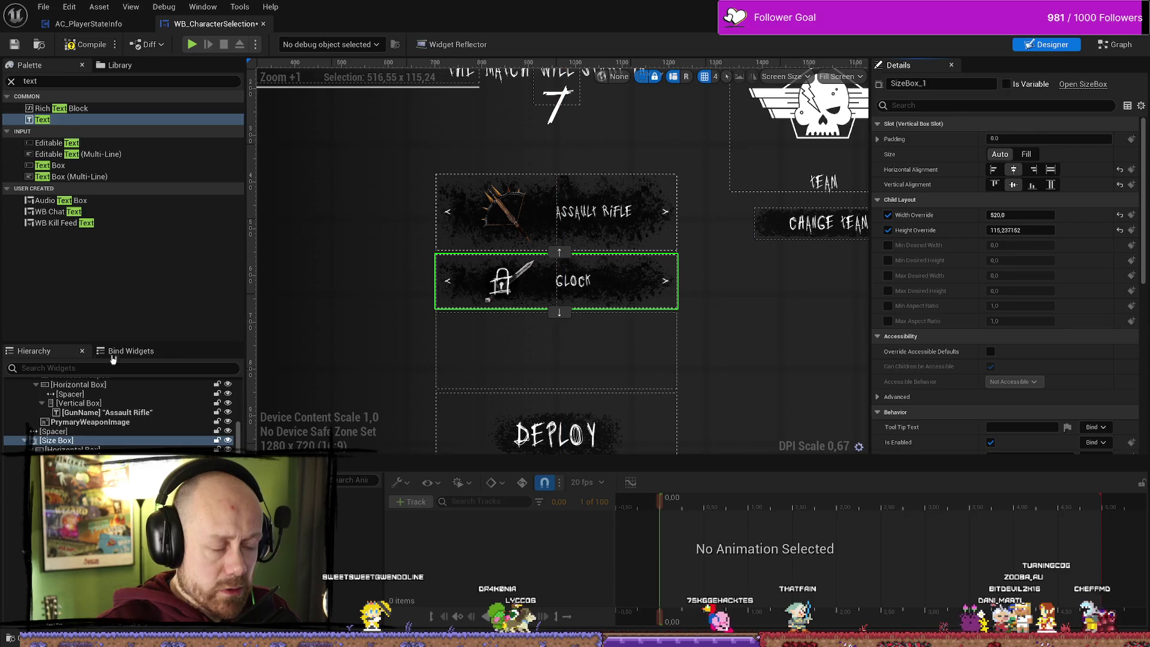
pyautogui.click(70, 448)
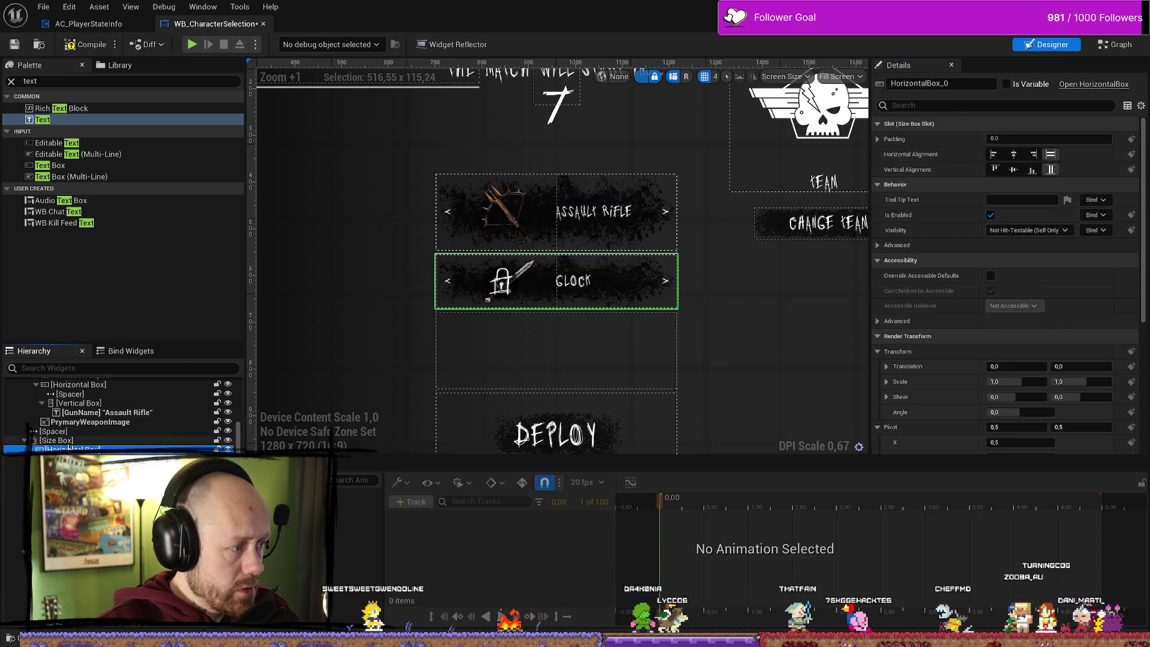
pyautogui.click(67, 442)
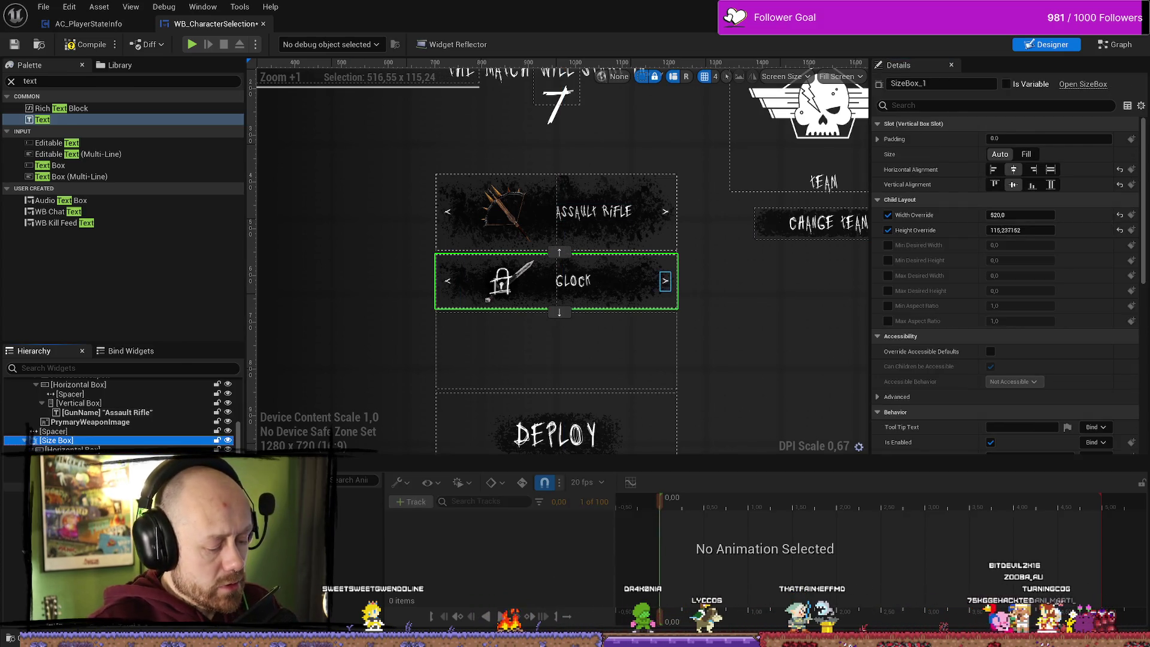
pyautogui.hotkey('ctrl', 'z')
pyautogui.click(887, 230)
pyautogui.doubleClick(1020, 229)
pyautogui.write('520')
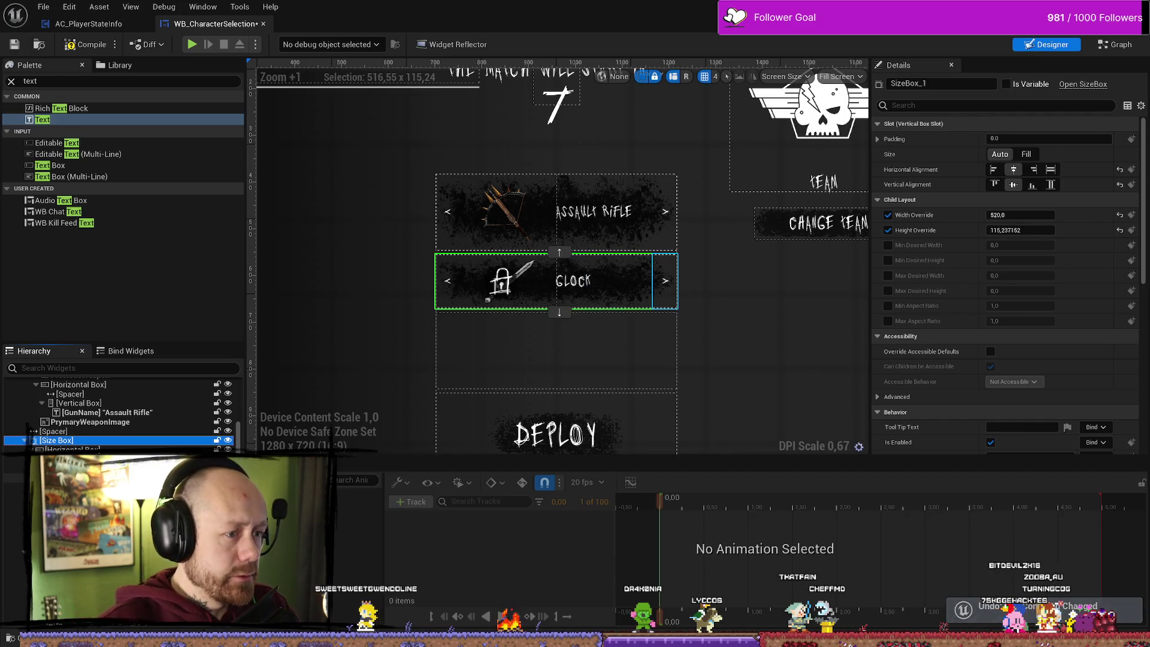
pyautogui.press('Return')
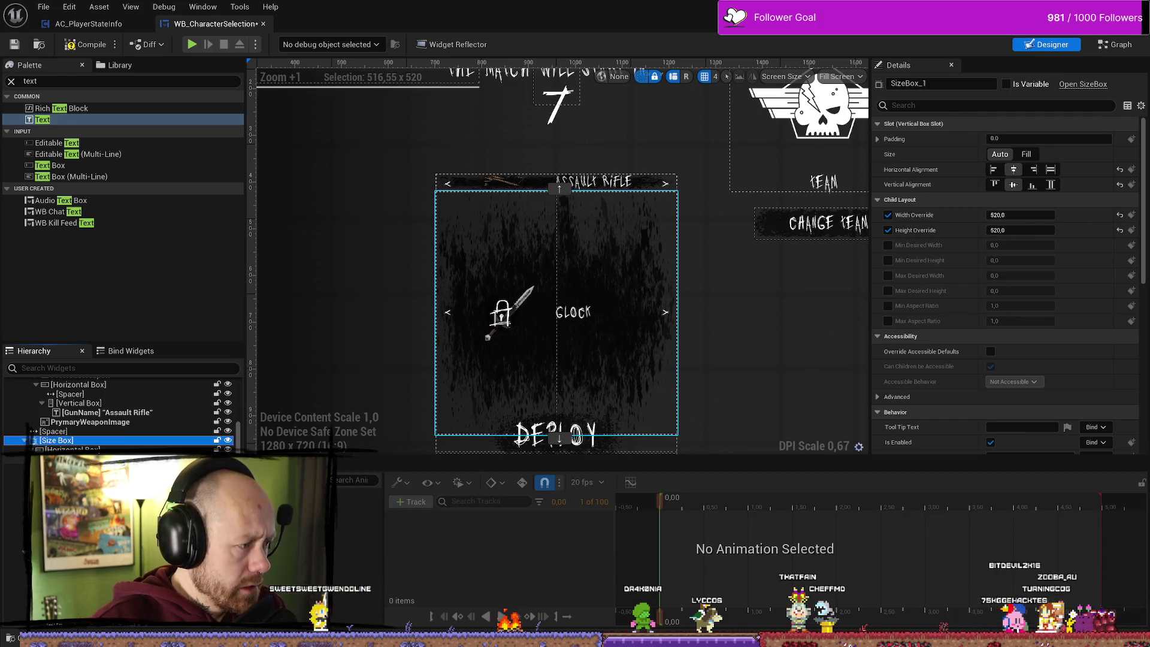
# - Undo the override edits and the Size Box wrap, and set the Glock row's slot size to Auto
pyautogui.hotkey('ctrl', 'z')
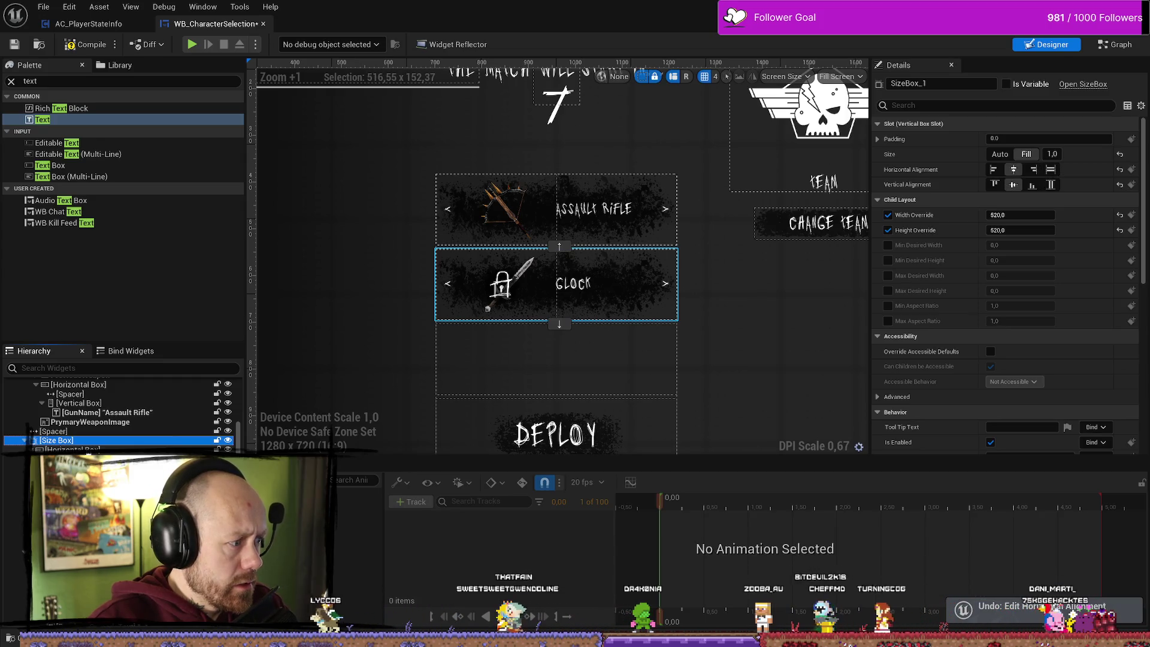
pyautogui.hotkey('ctrl', 'z')
pyautogui.hotkey('ctrl', 'z')
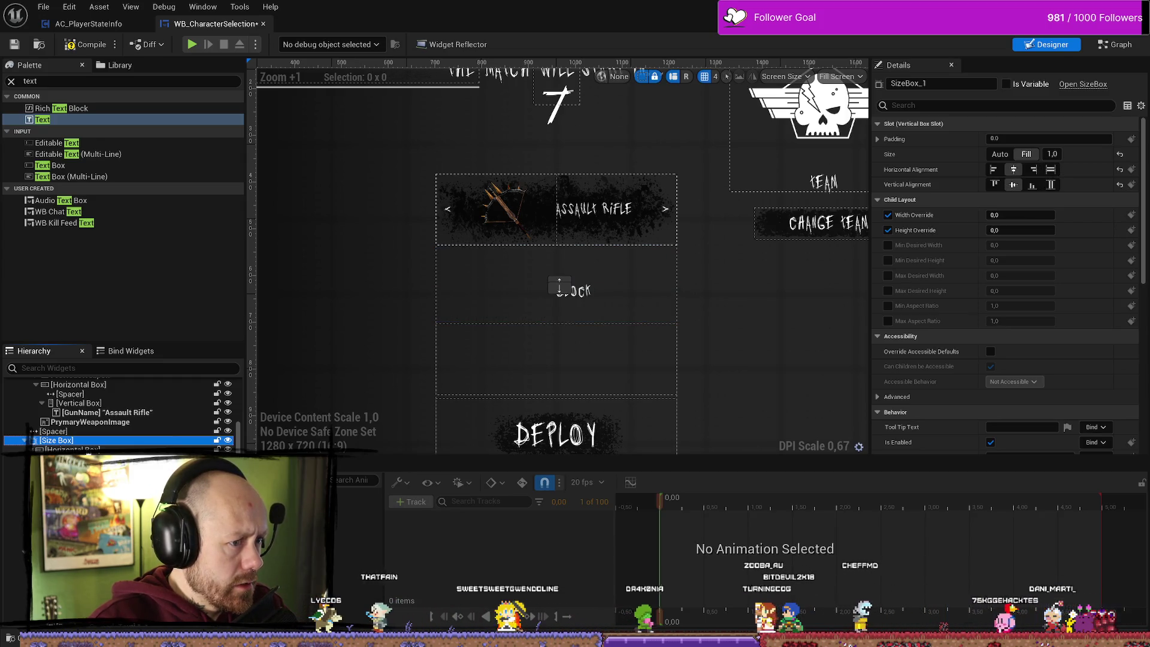
pyautogui.hotkey('ctrl', 'z')
pyautogui.hotkey('ctrl', 'z')
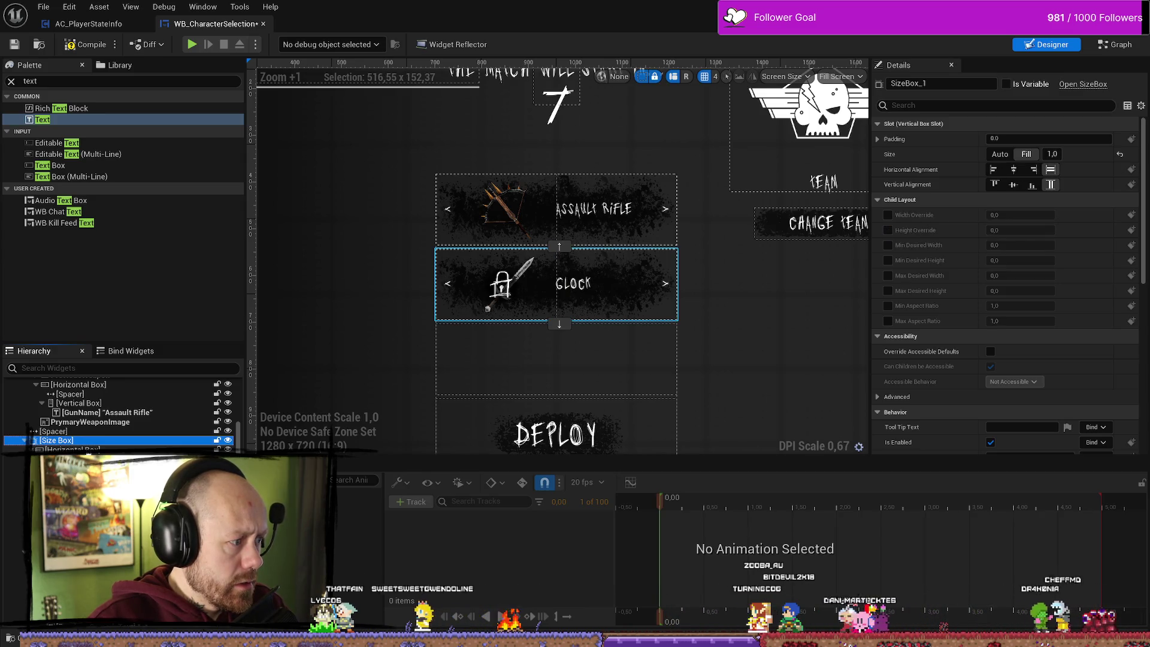
pyautogui.hotkey('ctrl', 'z')
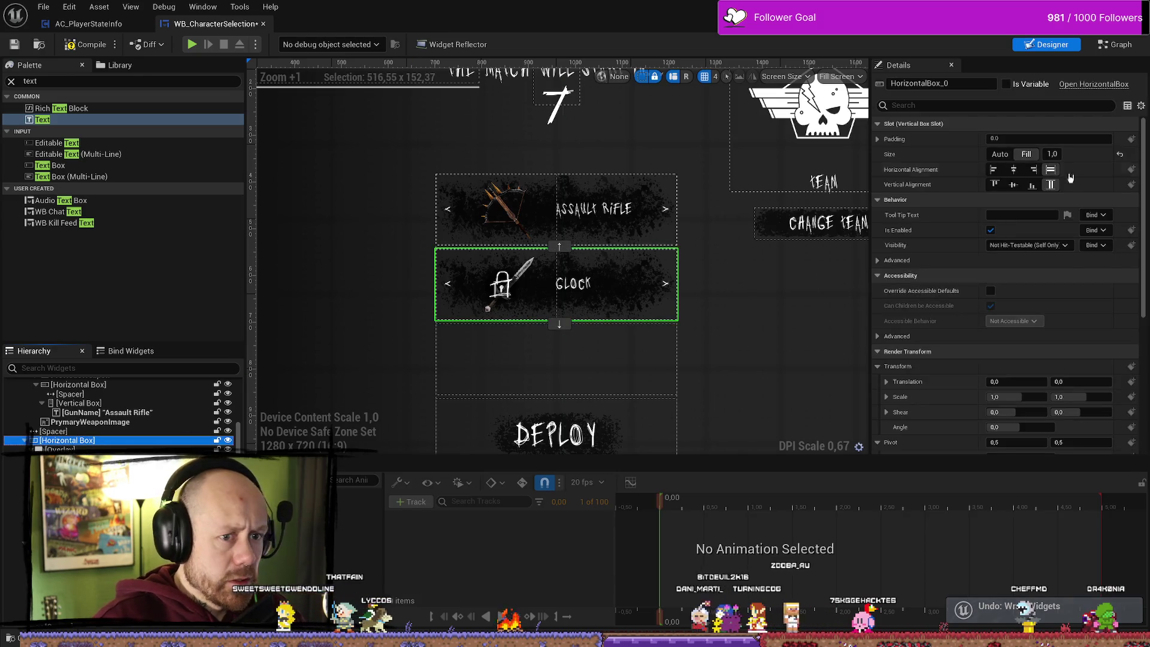
pyautogui.click(1000, 154)
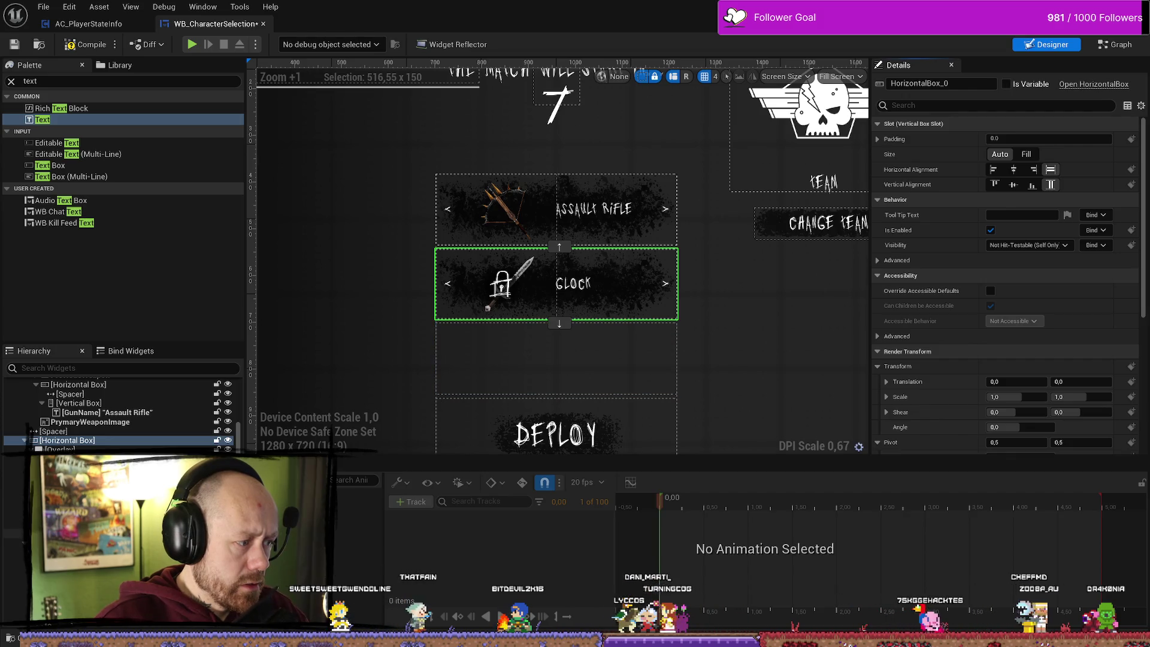
# - Add a Text Block beneath the Glock row and compile the widget
pyautogui.moveTo(42, 119)
pyautogui.mouseDown()
pyautogui.moveTo(556, 324)
pyautogui.moveTo(556, 336)
pyautogui.moveTo(616, 210)
pyautogui.moveTo(339, 339)
pyautogui.mouseUp()
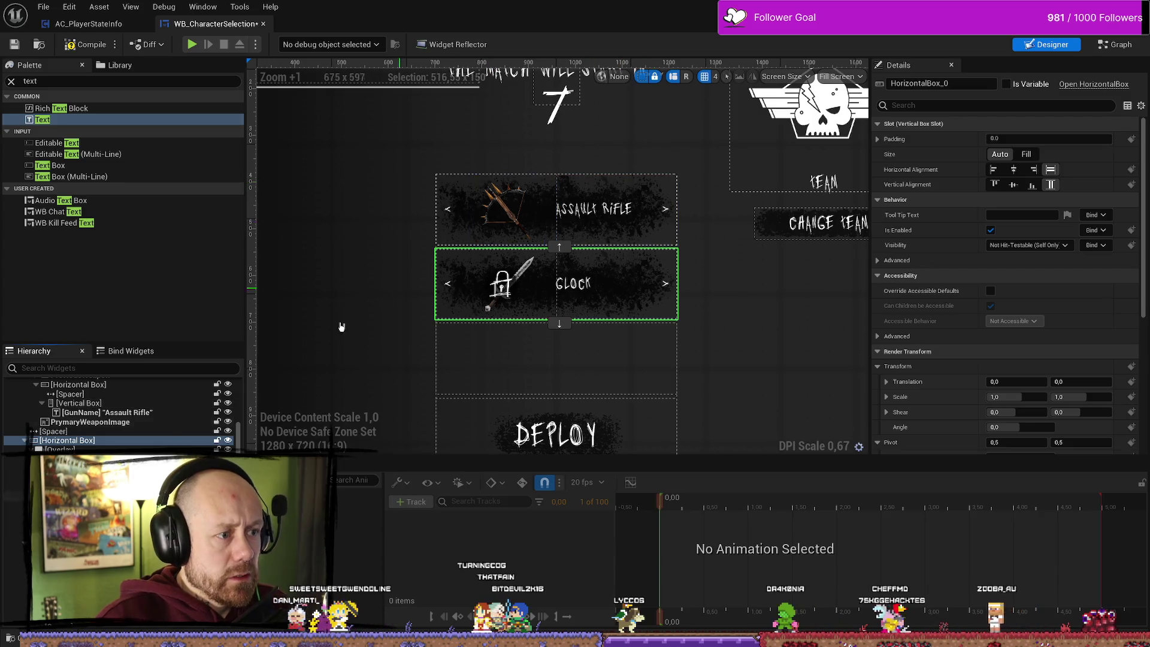
pyautogui.scroll(5, 99, 443)
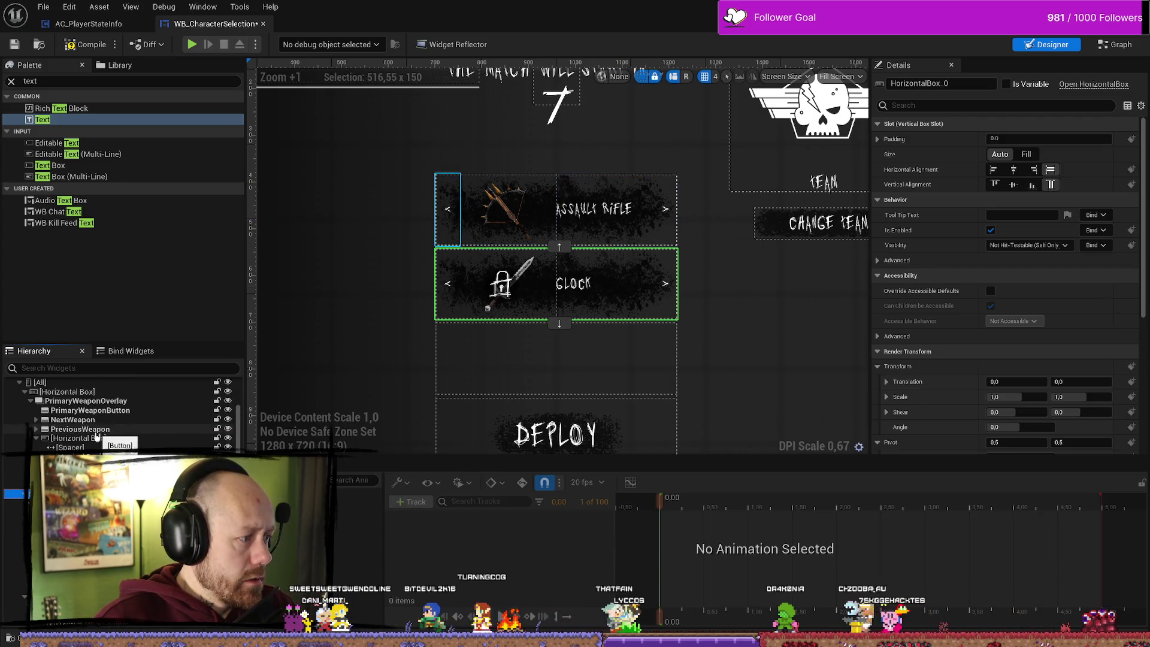
pyautogui.click(109, 438)
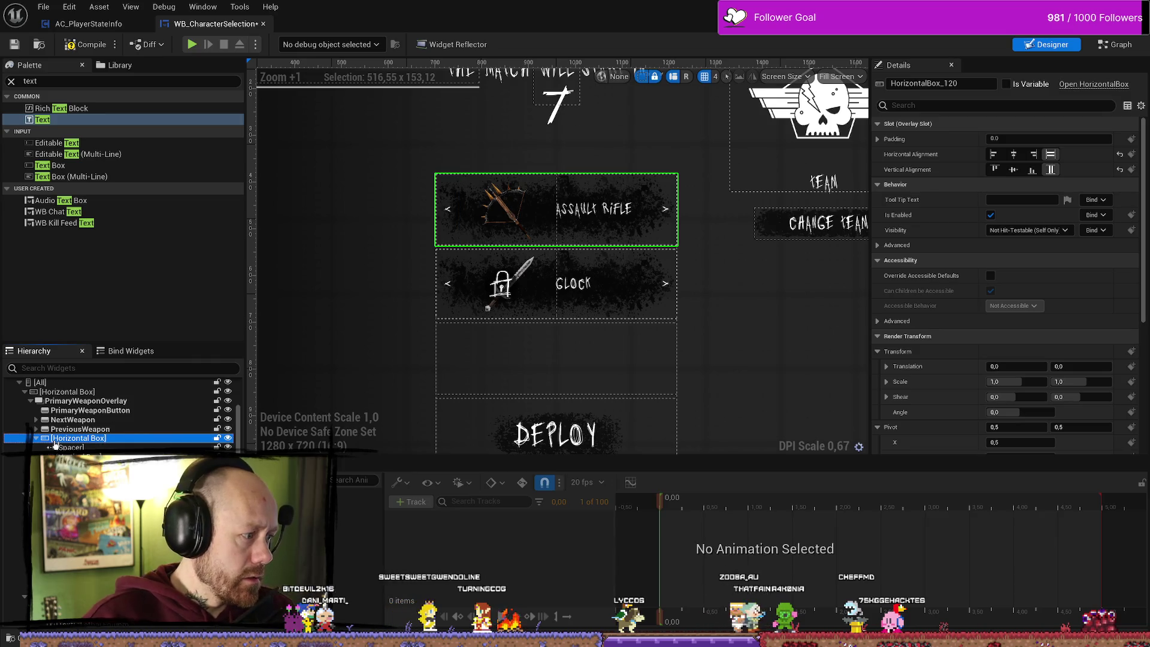
pyautogui.click(99, 393)
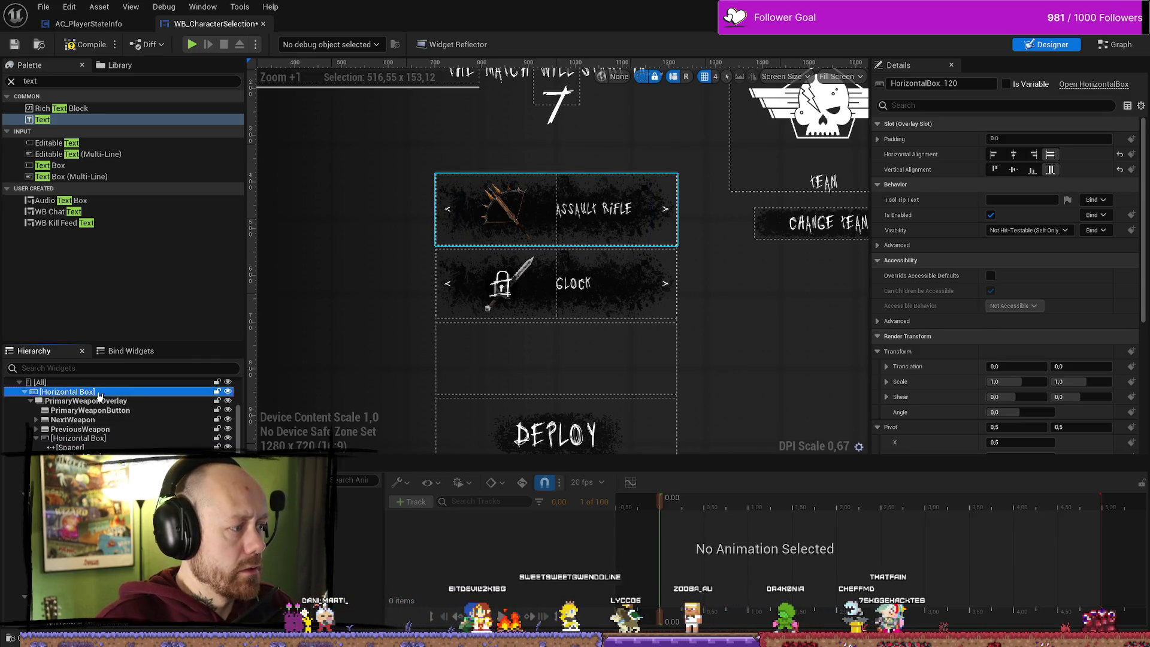
pyautogui.click(607, 313)
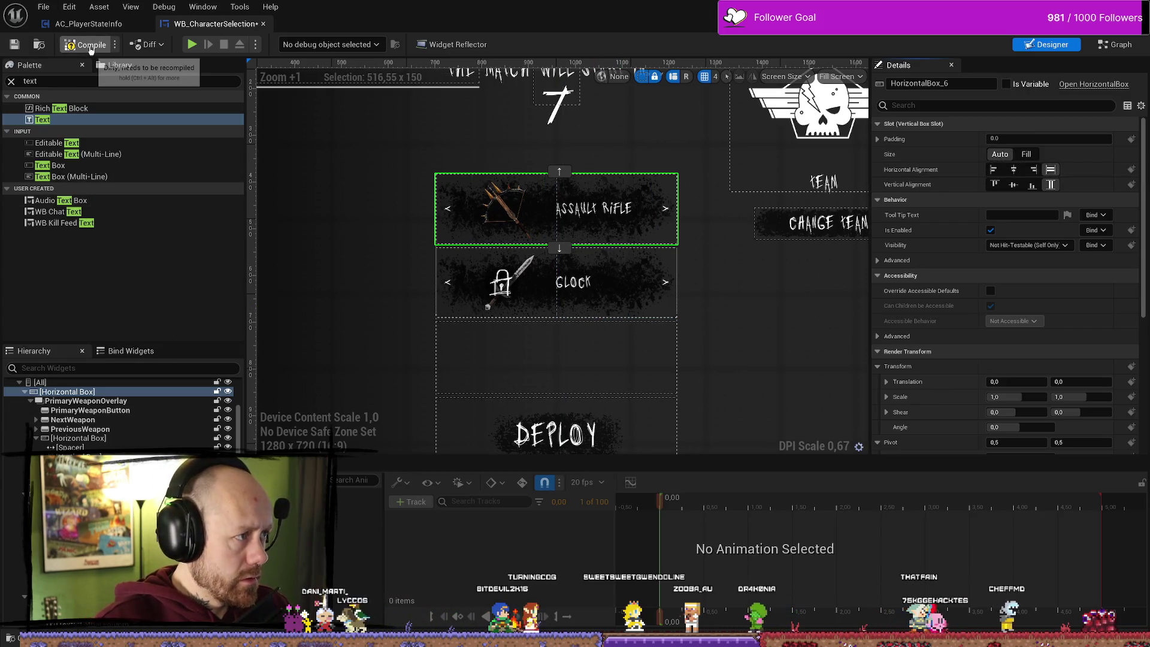
pyautogui.click(85, 44)
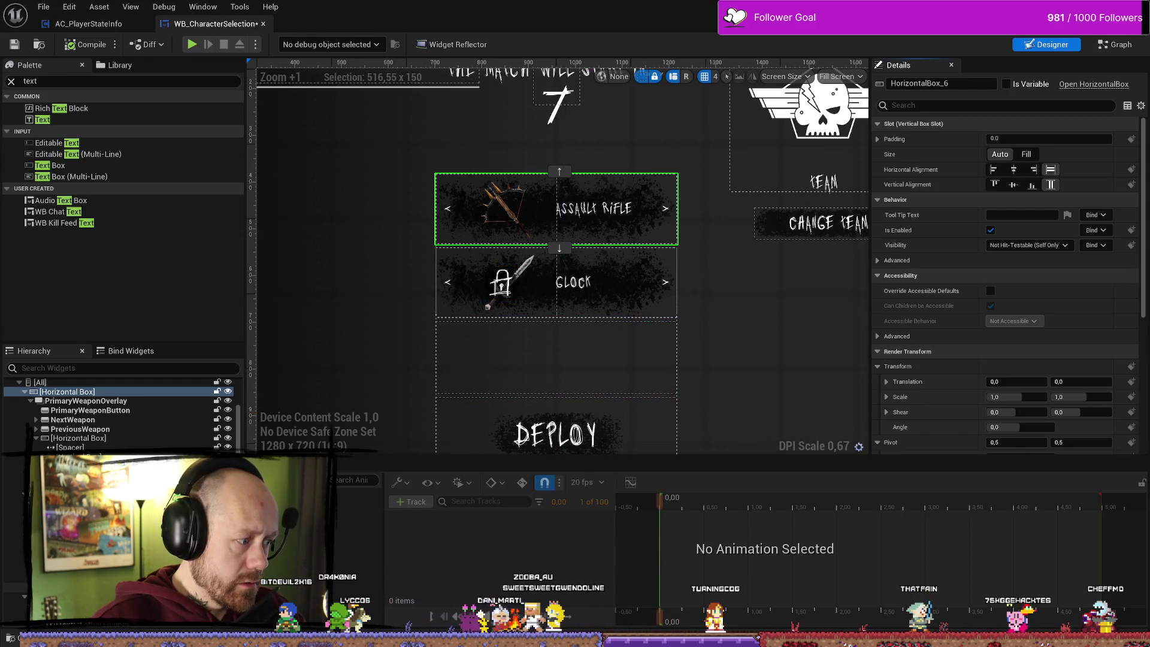
# - Inspect the newly added Text Block and the DEPLOY button
pyautogui.click(60, 587)
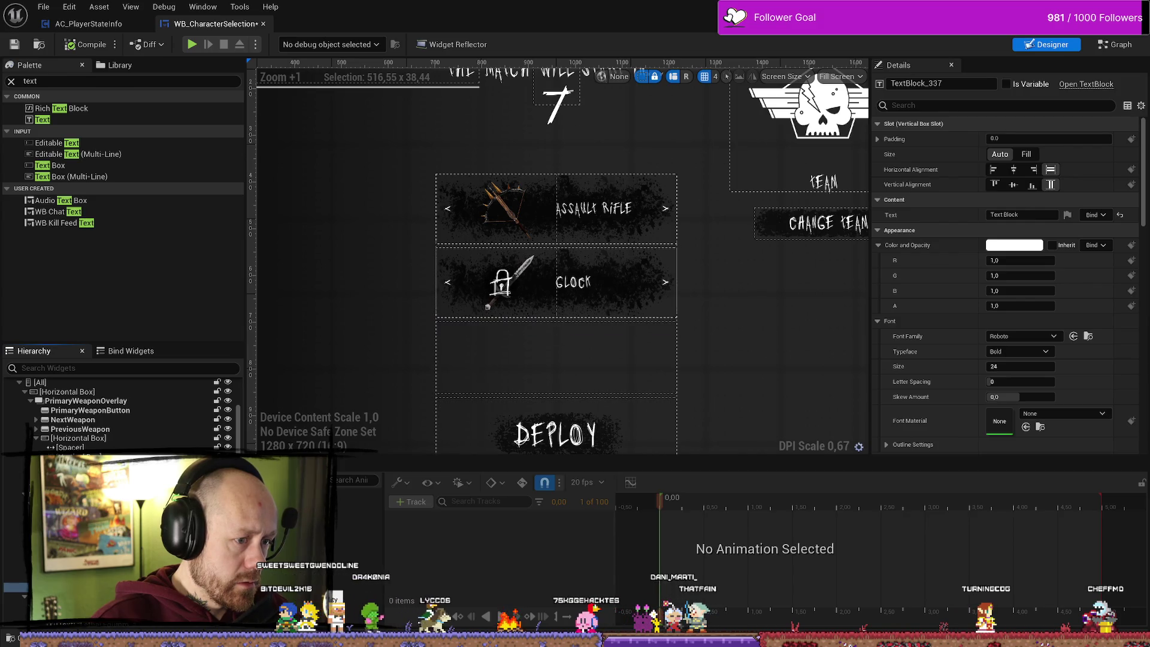
pyautogui.click(578, 443)
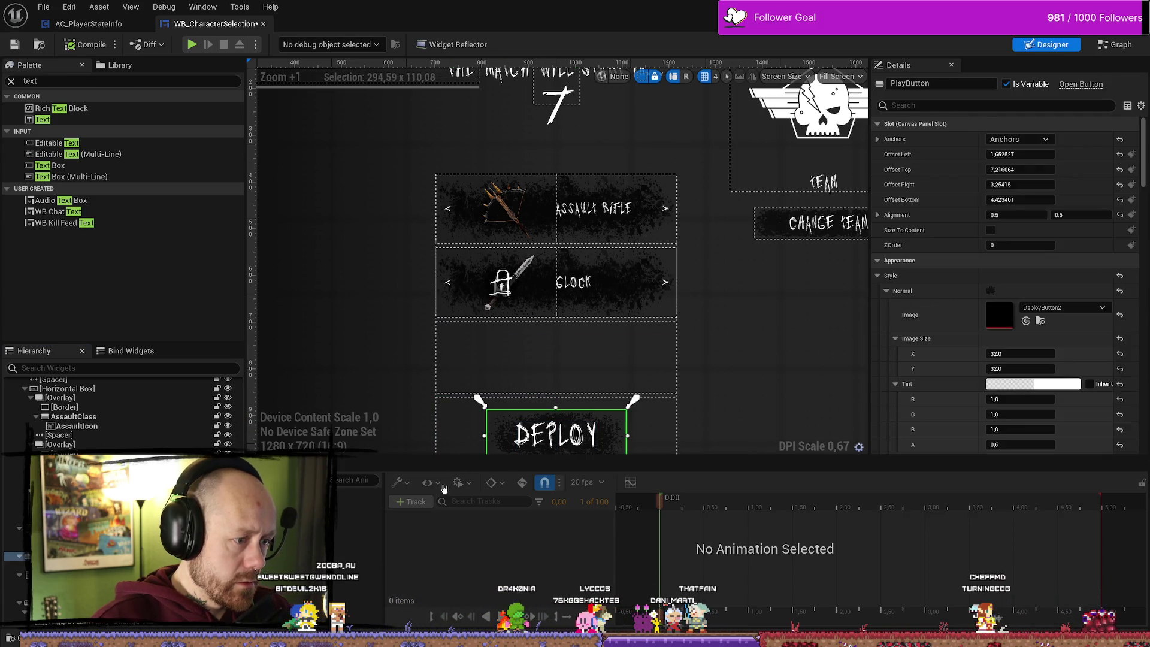
pyautogui.scroll(-2, 616, 414)
pyautogui.scroll(3, 615, 414)
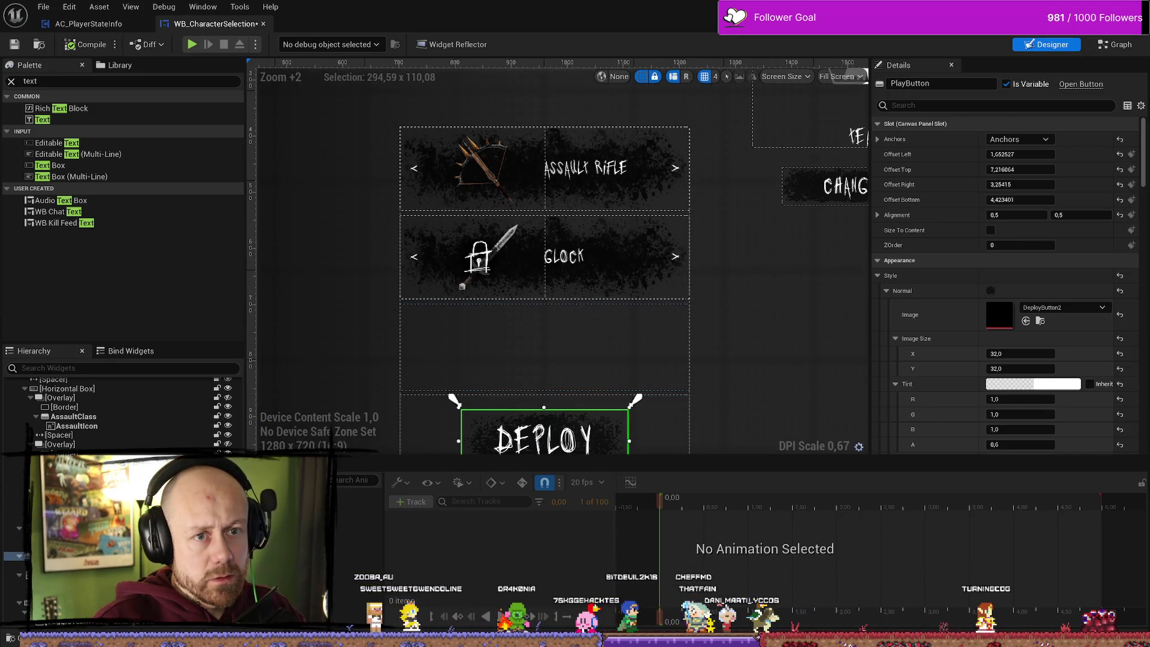
# - Launch a Singleplayer play-test with Start Game, briefly resizing the editor window
pyautogui.click(192, 45)
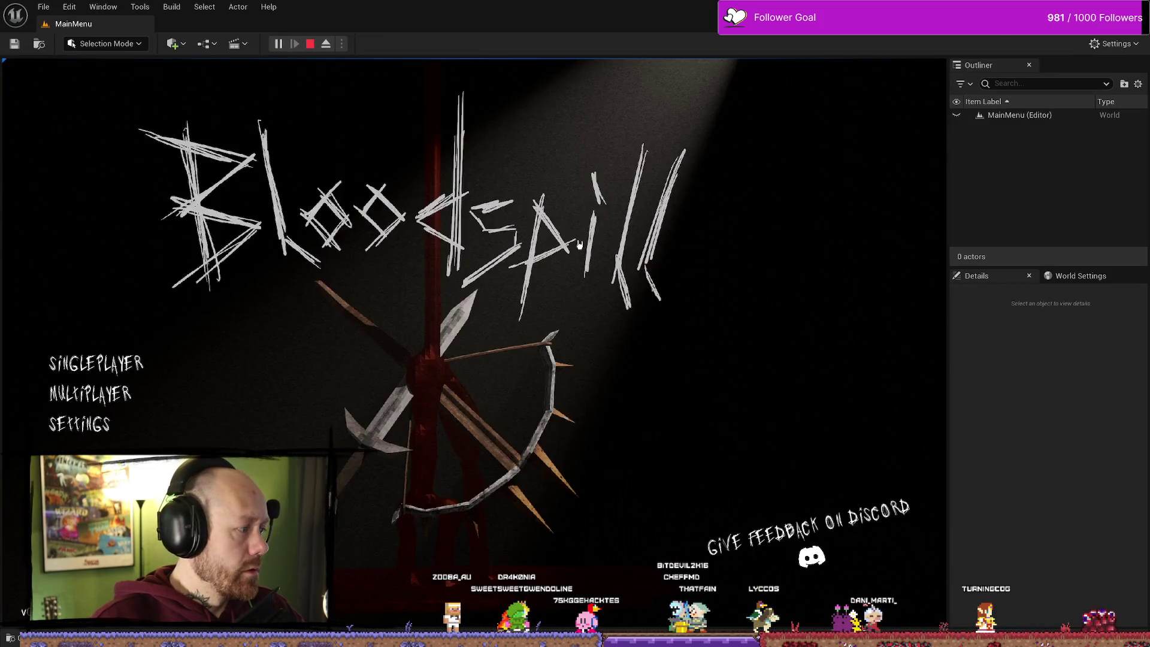
pyautogui.click(106, 354)
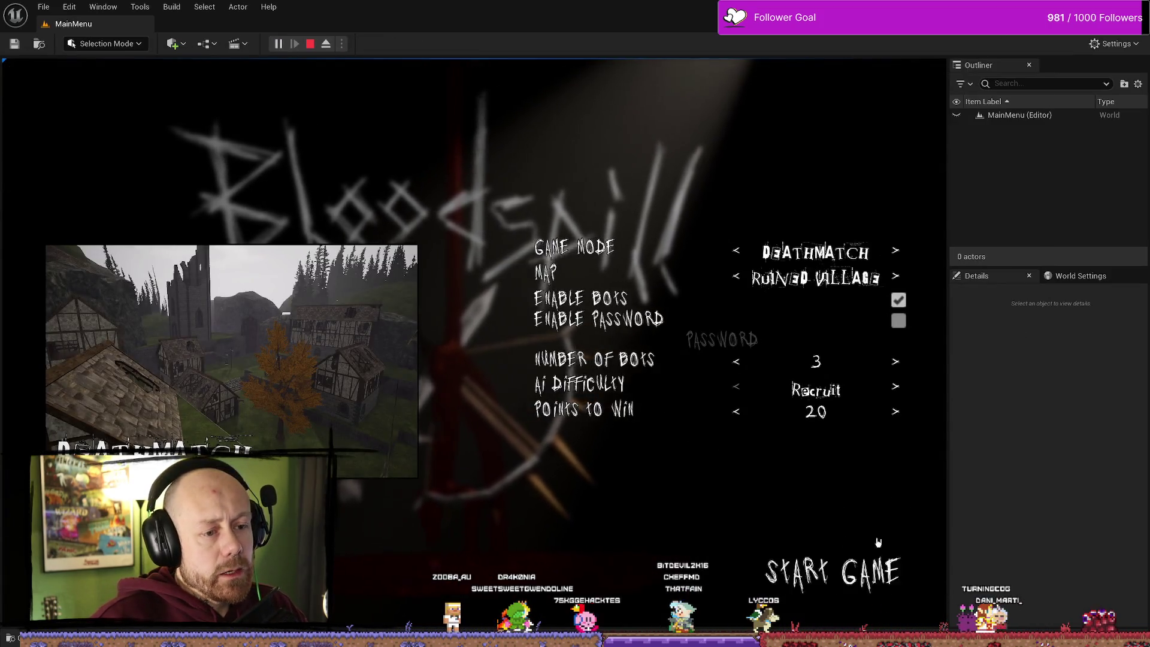
pyautogui.click(874, 561)
pyautogui.moveTo(778, 7)
pyautogui.mouseDown()
pyautogui.moveTo(913, 71)
pyautogui.moveTo(752, 79)
pyautogui.mouseUp()
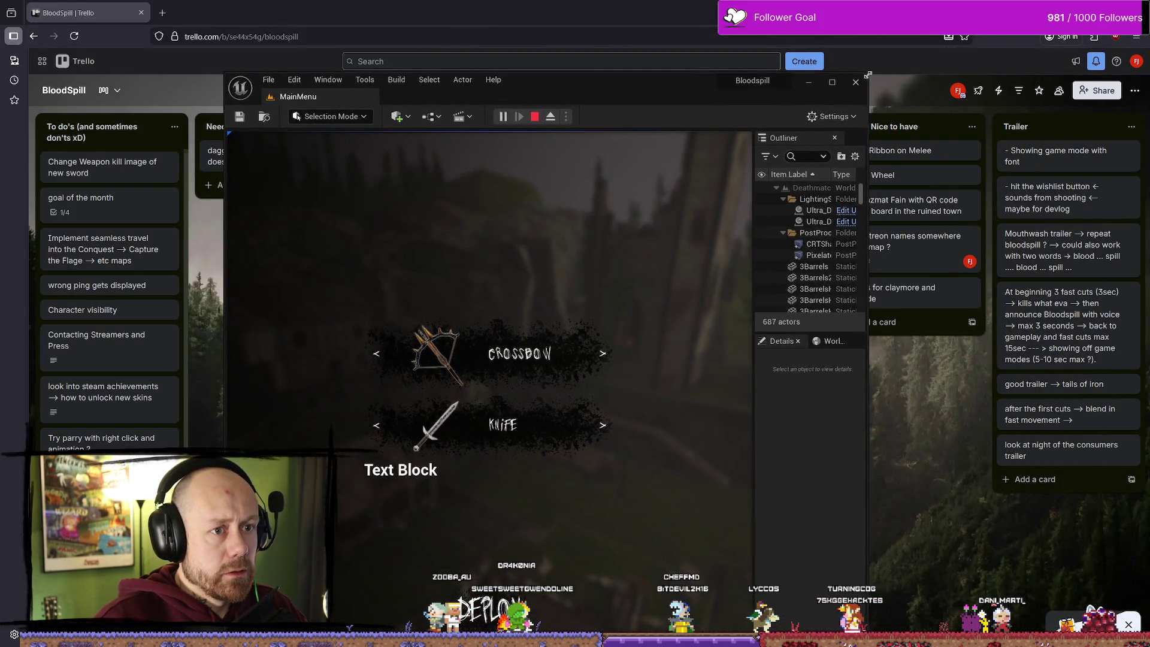
pyautogui.moveTo(869, 80)
pyautogui.mouseDown()
pyautogui.moveTo(413, 117)
pyautogui.moveTo(373, 204)
pyautogui.moveTo(331, 230)
pyautogui.moveTo(318, 336)
pyautogui.moveTo(399, 282)
pyautogui.moveTo(620, 426)
pyautogui.moveTo(782, 368)
pyautogui.moveTo(870, 94)
pyautogui.mouseUp()
pyautogui.doubleClick(822, 114)
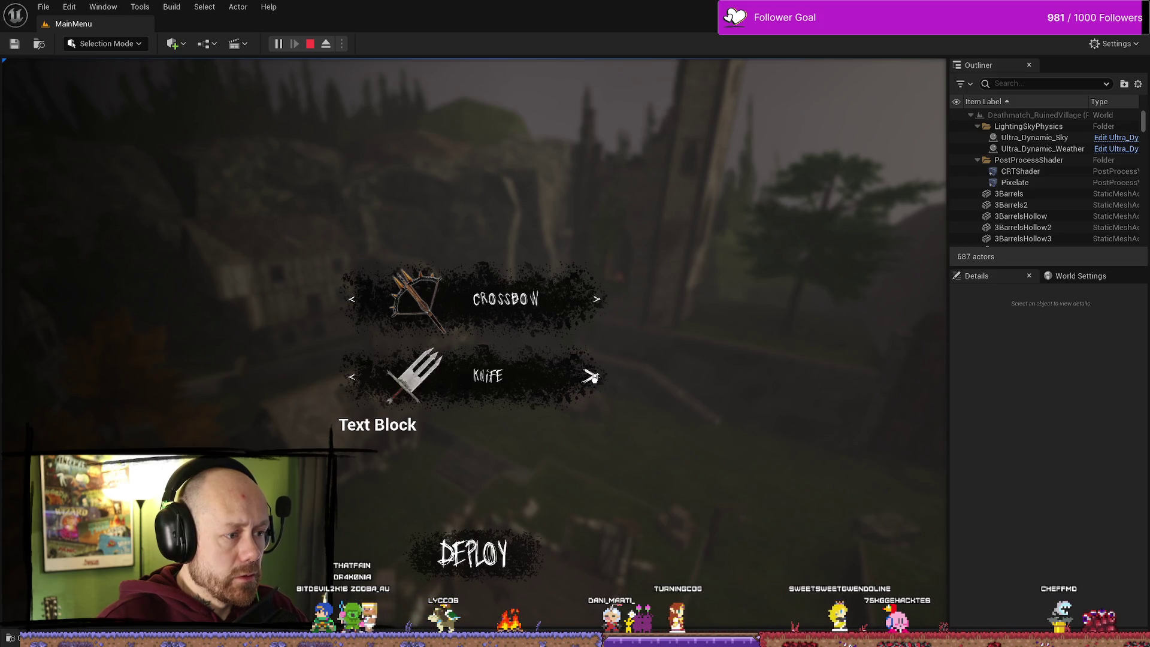
# - Deploy into the match, stop the play session, and switch to the Trello board
pyautogui.click(523, 522)
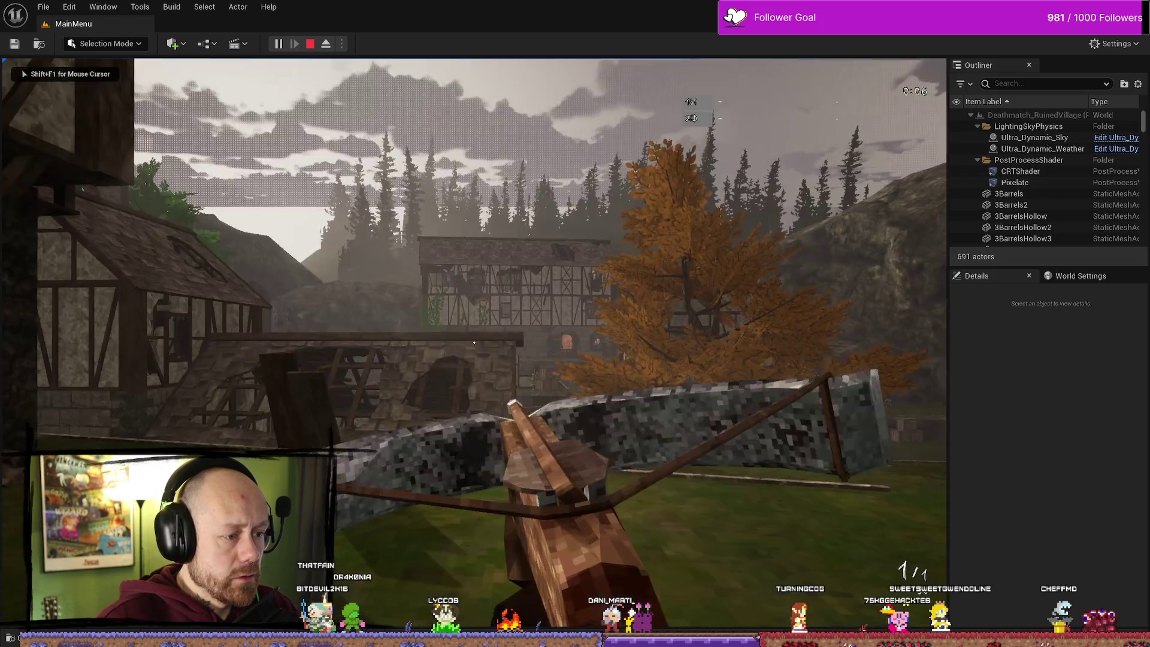
pyautogui.press('Escape')
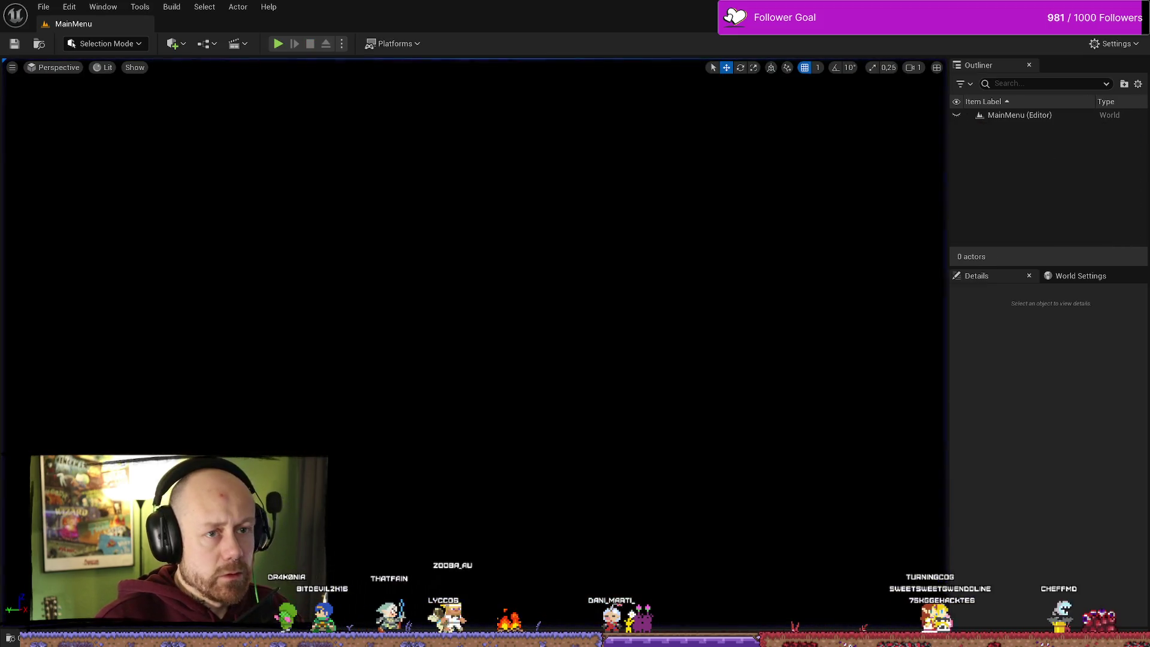
pyautogui.hotkey('alt', 'Tab')
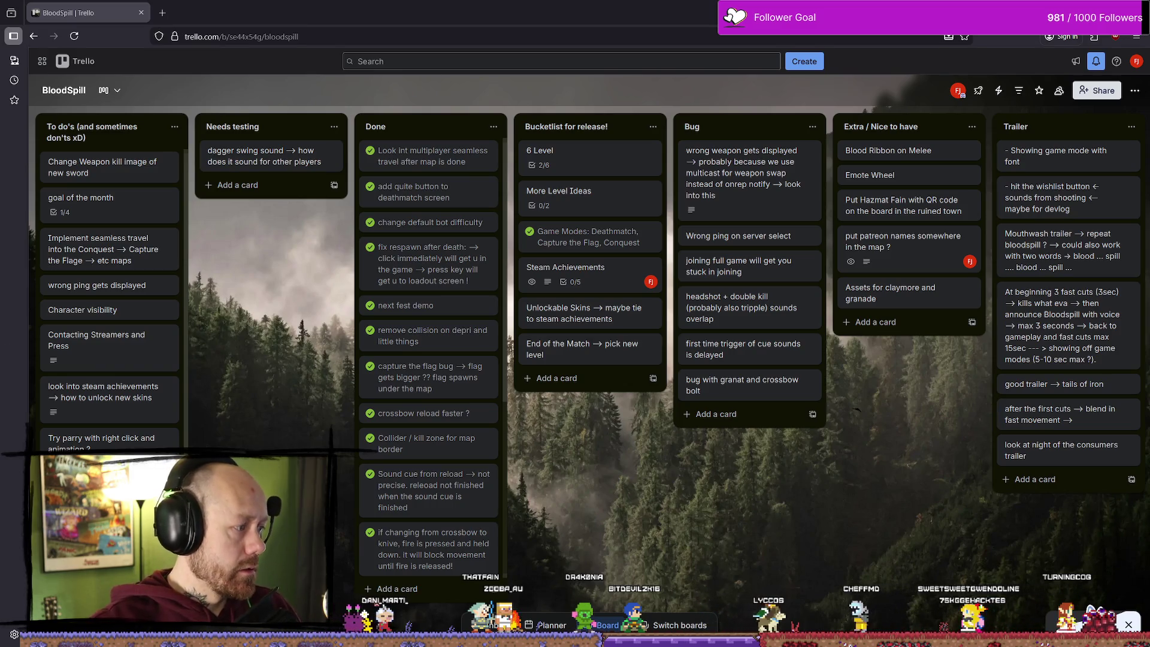
# - Switch back from the BloodSpill Trello board to the WB_CharacterSelection widget designer
pyautogui.hotkey('alt', 'Tab')
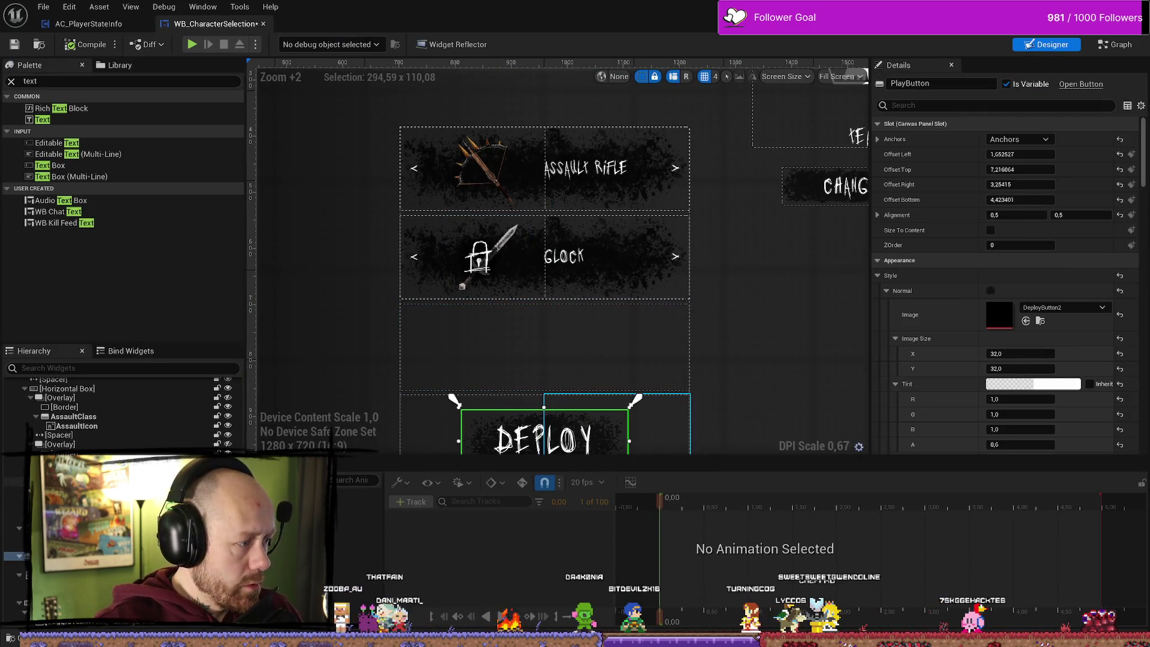
# - Drop a Text widget into the empty slot under the Glock row and name it UnlockTextSidearm
pyautogui.scroll(-10, 119, 413)
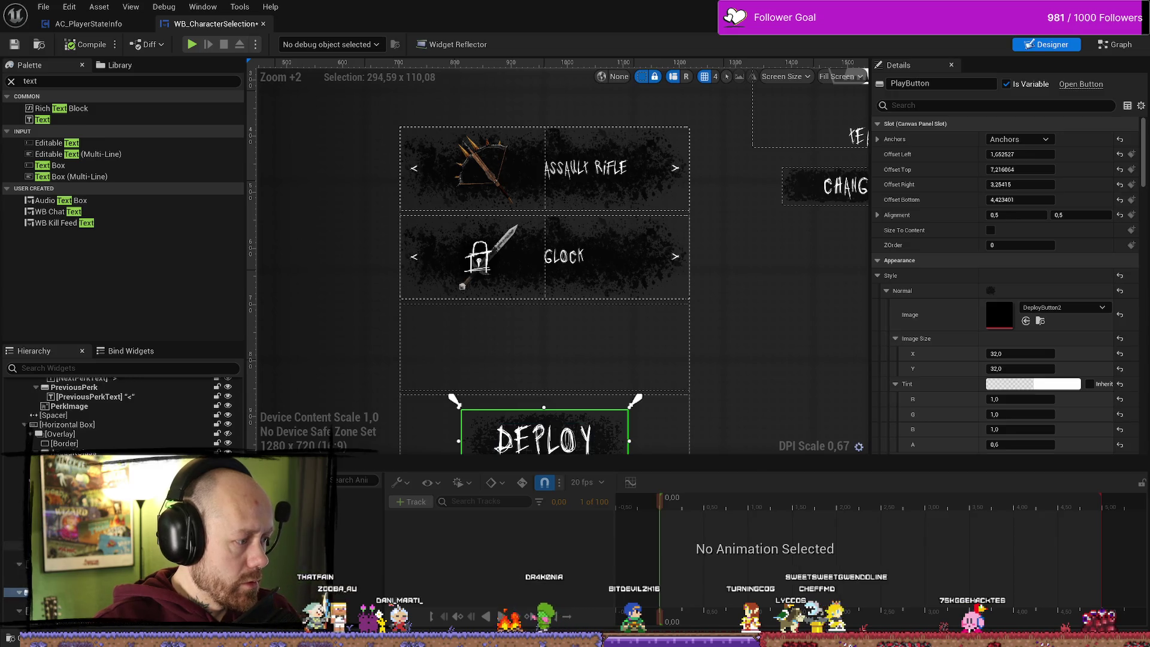
pyautogui.scroll(10, 120, 414)
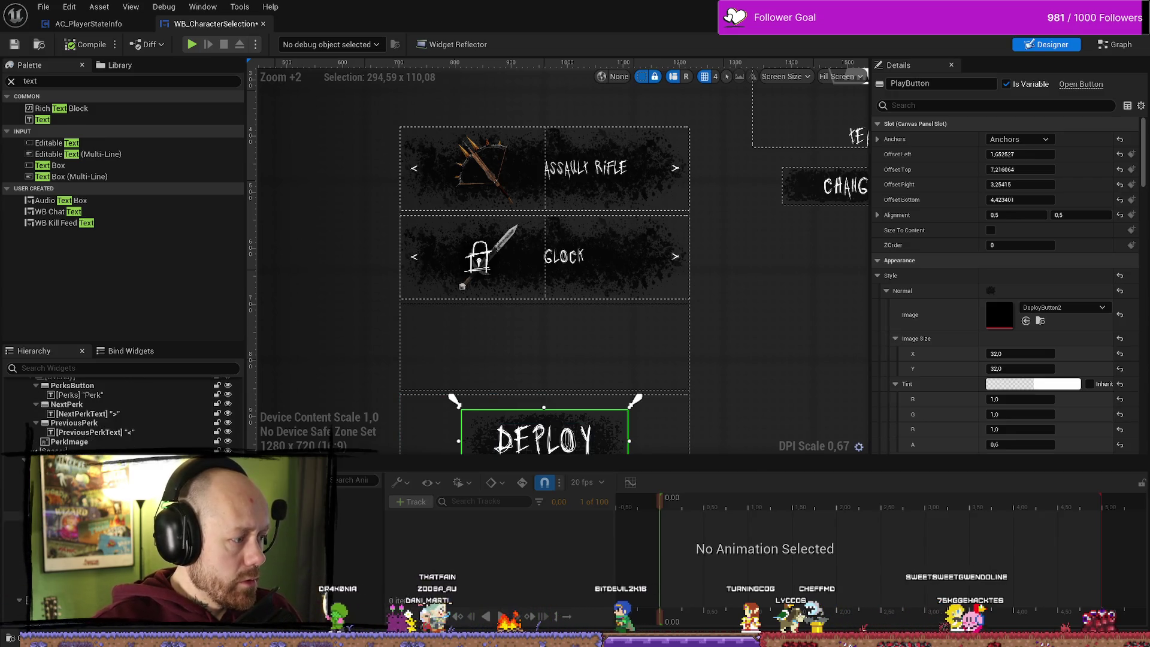
pyautogui.moveTo(42, 119)
pyautogui.mouseDown()
pyautogui.moveTo(545, 293)
pyautogui.moveTo(545, 311)
pyautogui.mouseUp()
pyautogui.write('Unl')
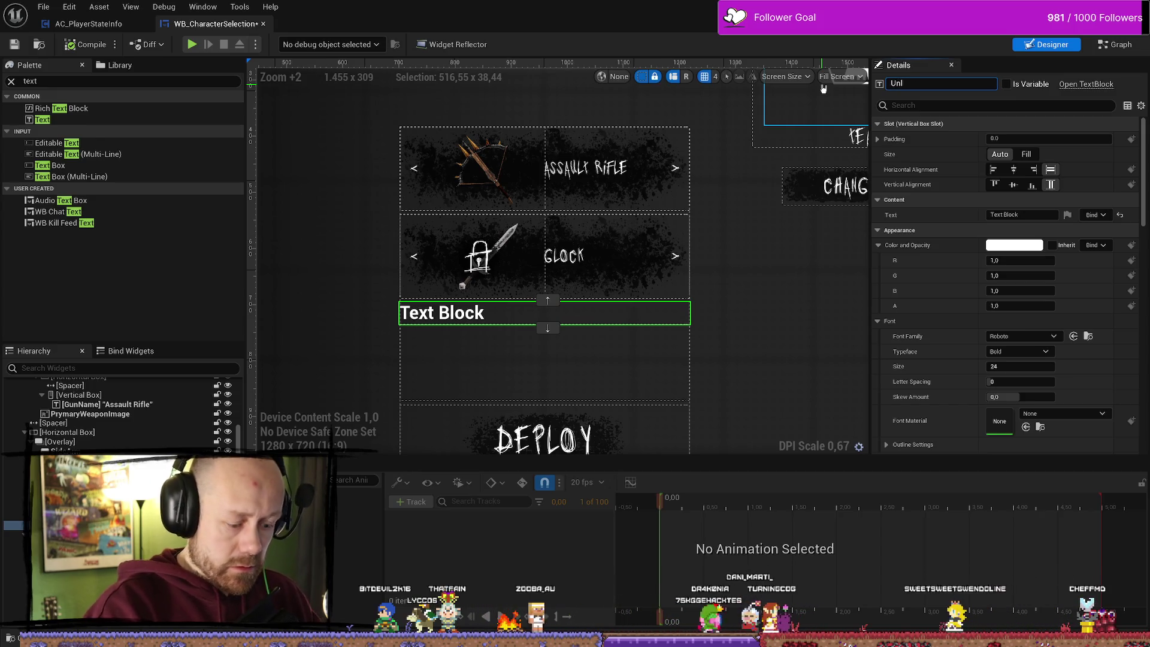
pyautogui.write('kTe')
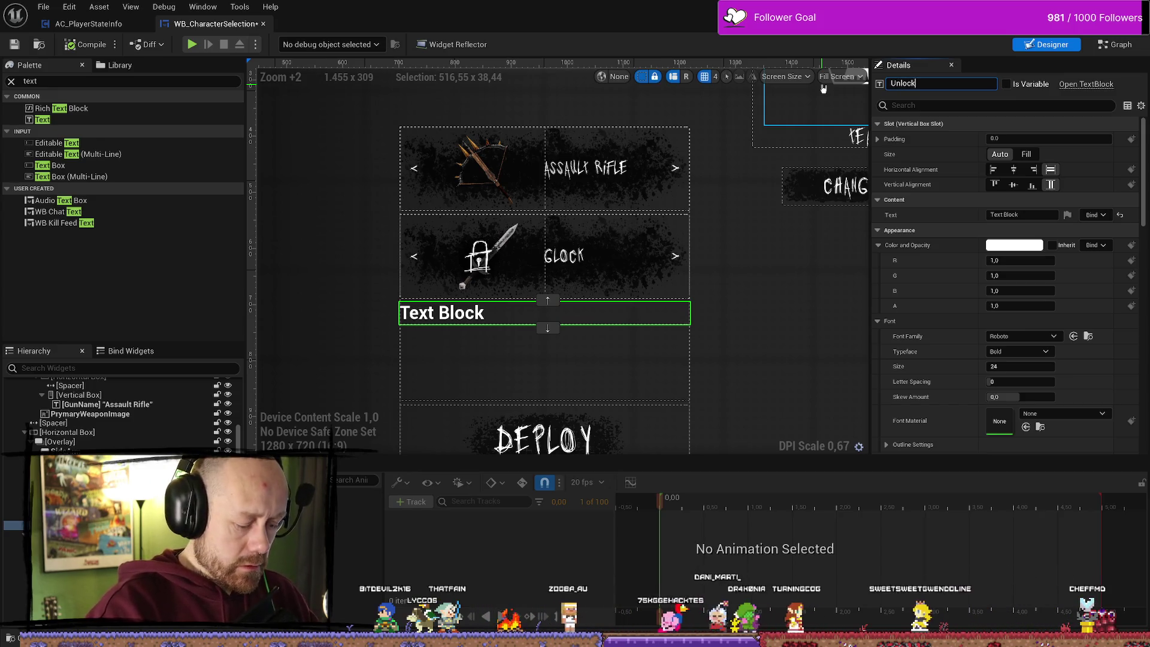
pyautogui.write('x')
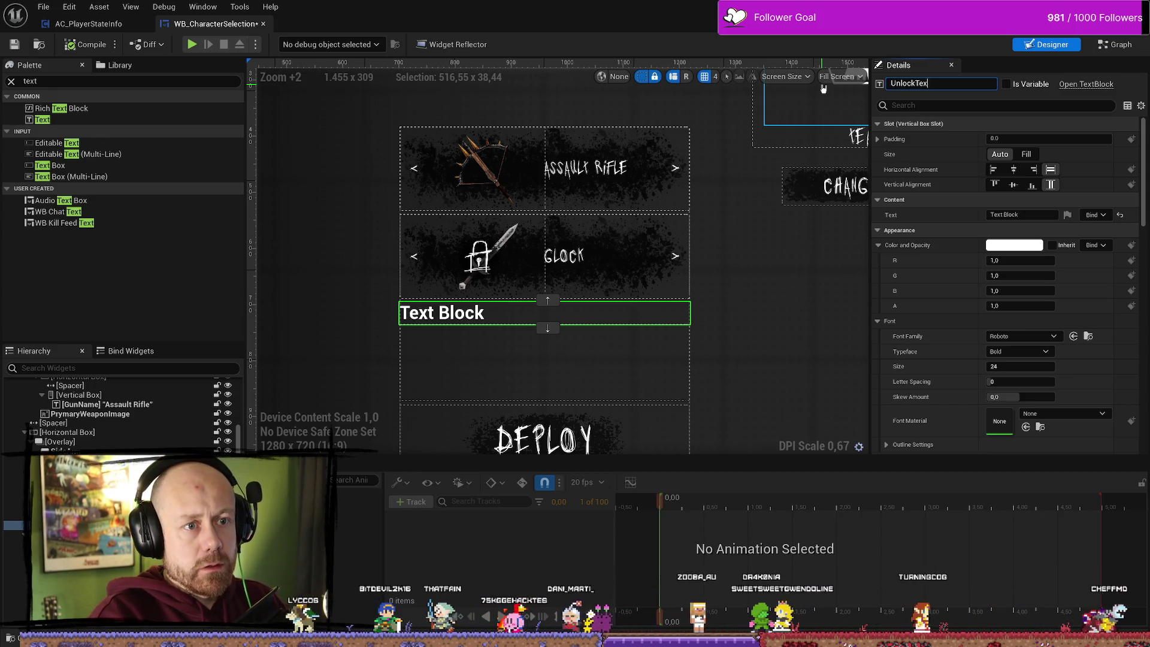
pyautogui.write('tSidearm')
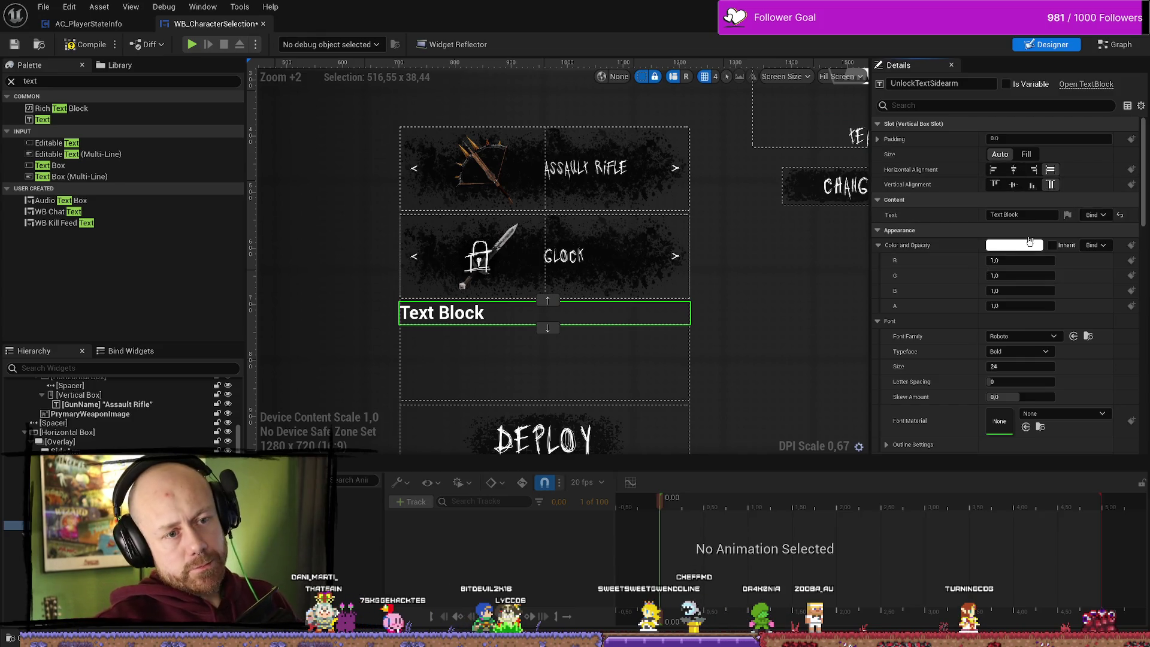
# - Set the UnlockTextSidearm font family to Jo_wrote_a_lovesong_edited_Font
pyautogui.click(1039, 337)
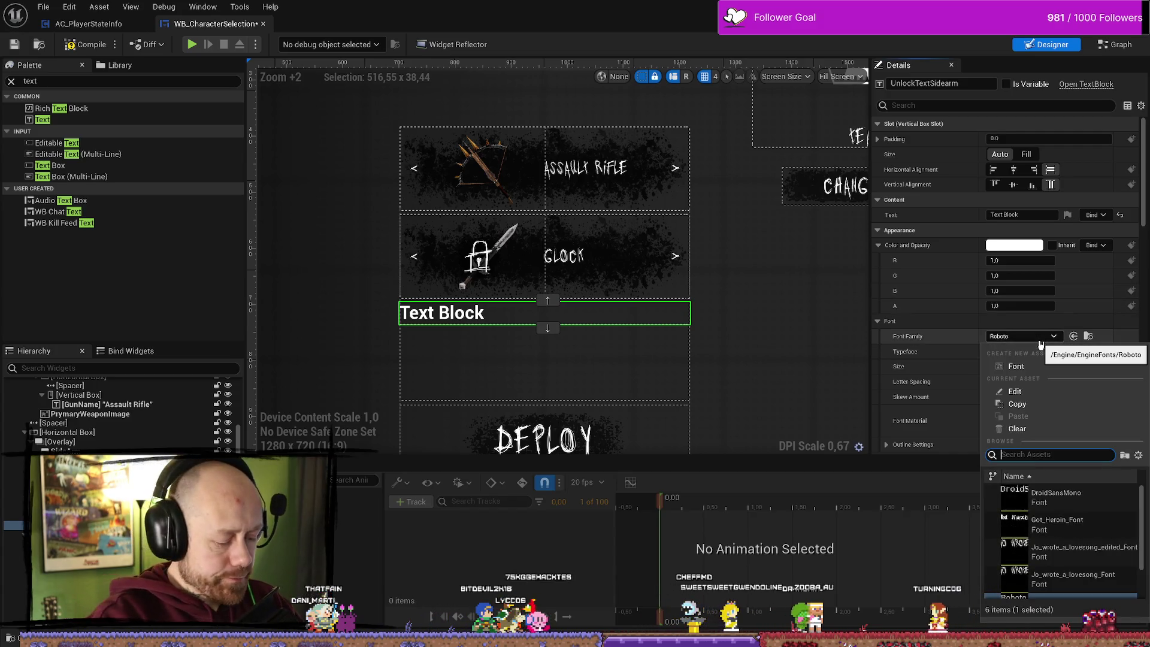
pyautogui.write('lovejo')
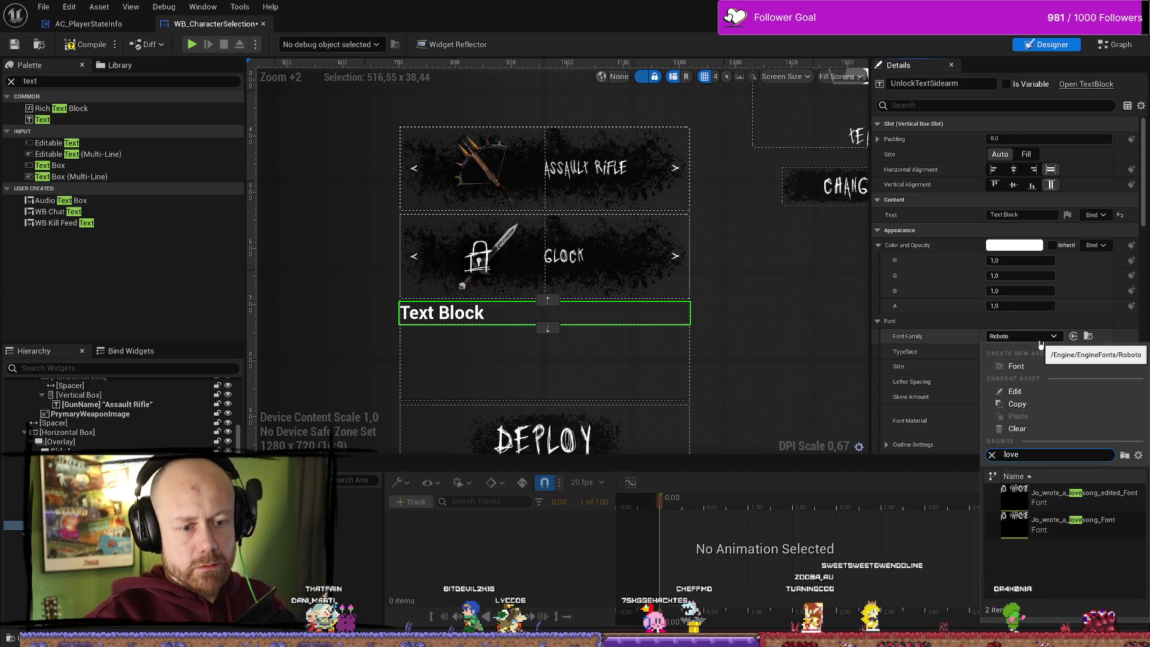
pyautogui.press('Down')
pyautogui.press('Return')
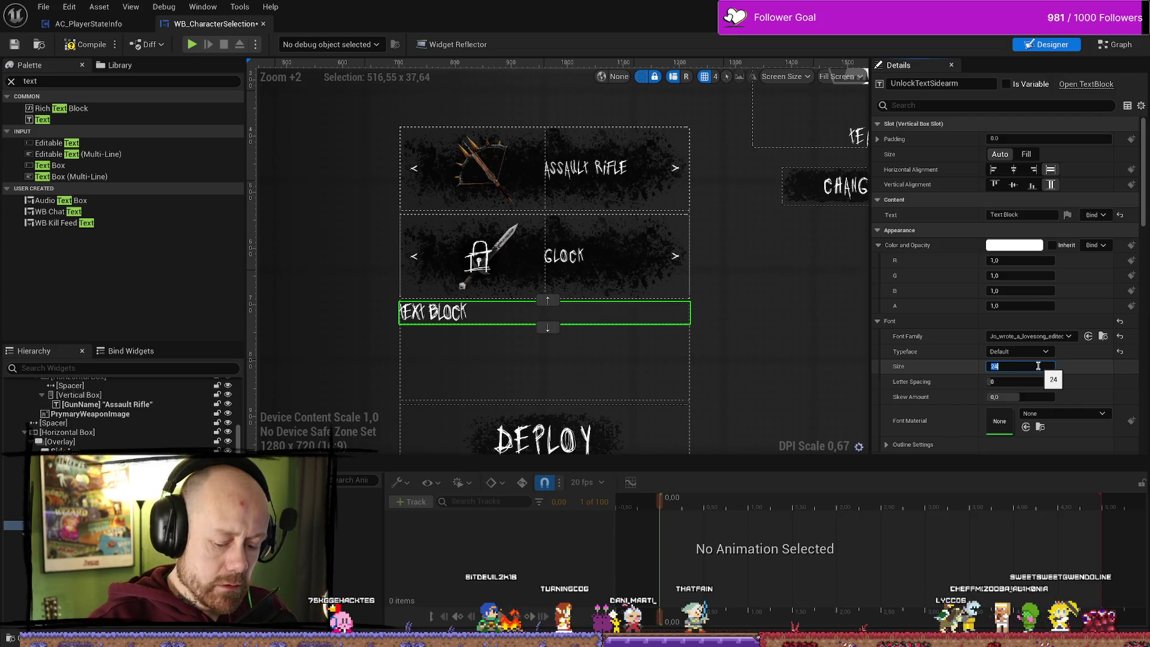
# - Set font size 14 and letter spacing 200, then compile and save the widget
pyautogui.write('4')
pyautogui.press('Return')
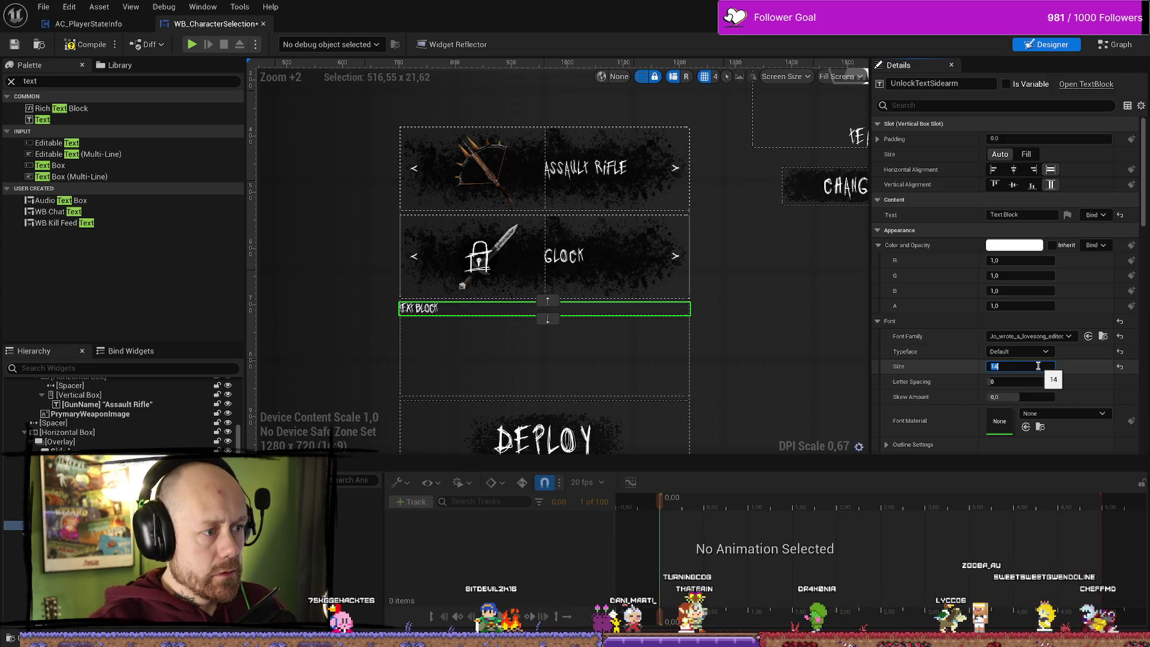
pyautogui.click(1030, 382)
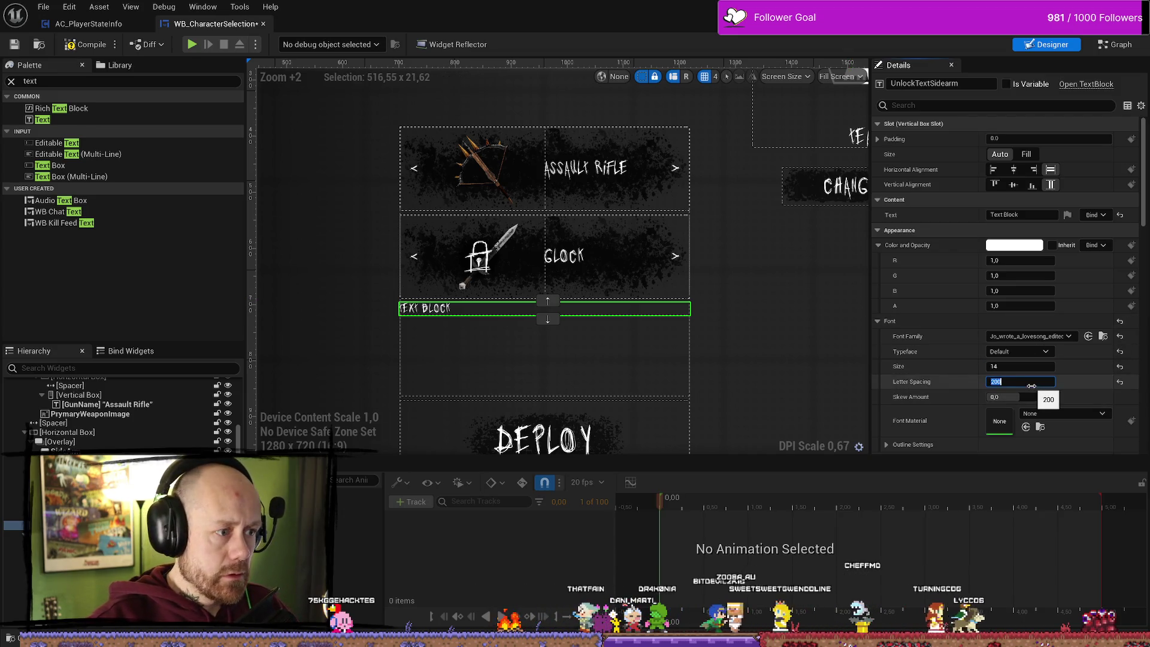
pyautogui.write('200')
pyautogui.press('Return')
pyautogui.click(83, 44)
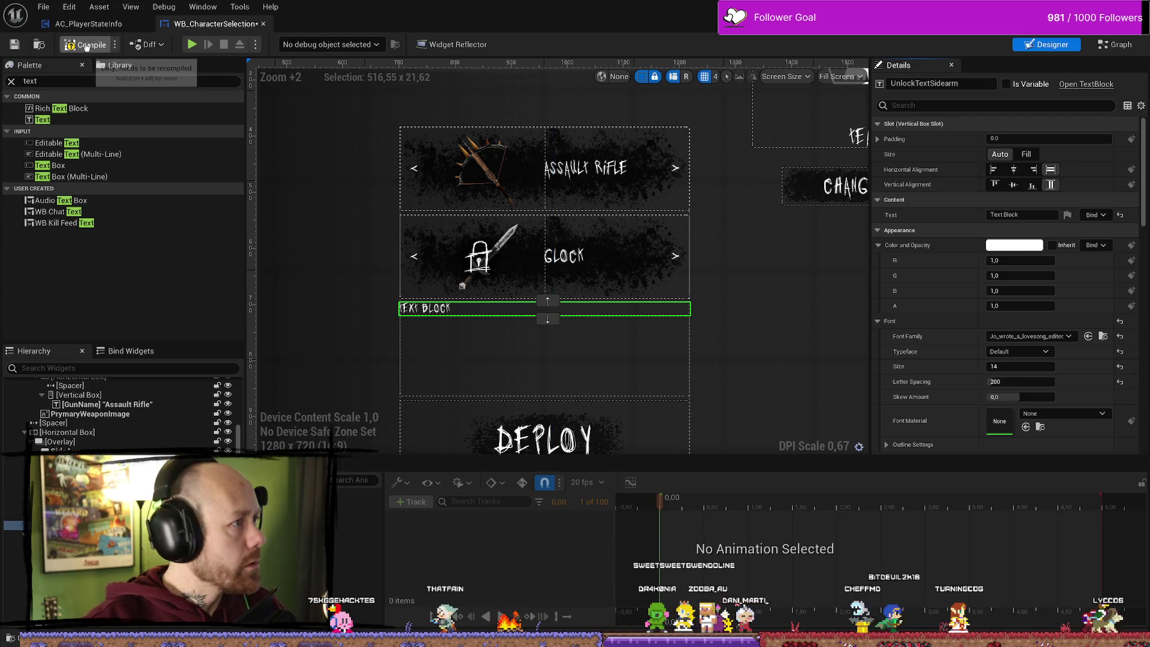
pyautogui.click(14, 45)
# - Set the UnlockTextSidearm text block's justification to Align Text Center
pyautogui.click(770, 290)
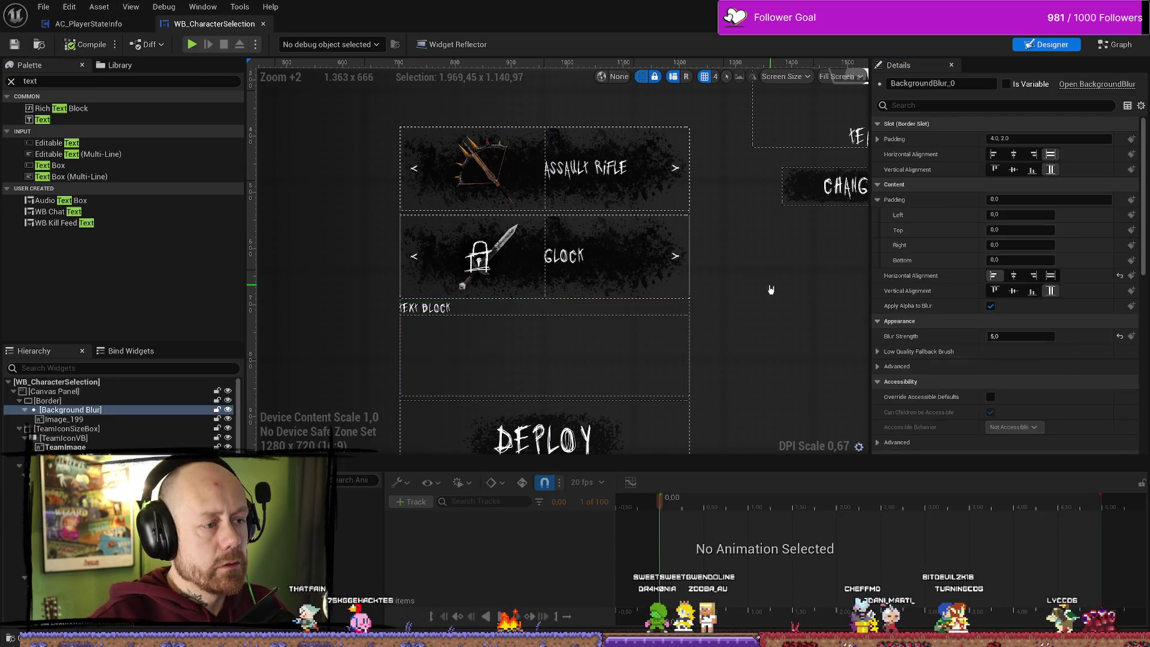
pyautogui.click(447, 310)
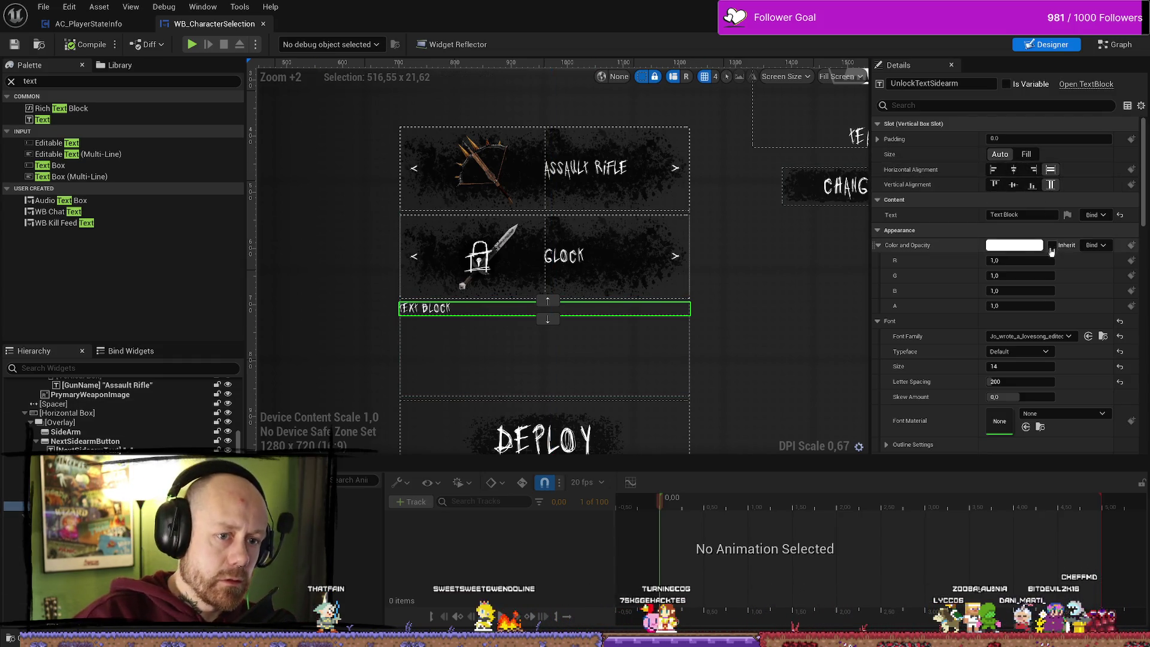
pyautogui.scroll(-5, 1021, 323)
pyautogui.scroll(-3, 1021, 323)
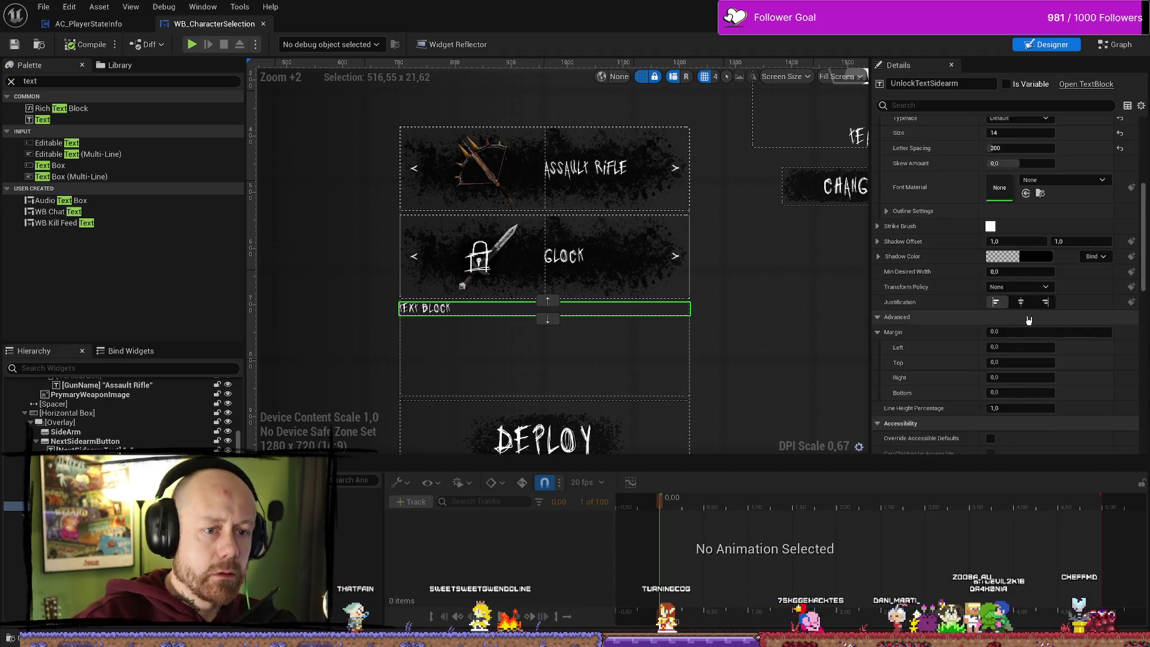
pyautogui.click(1021, 302)
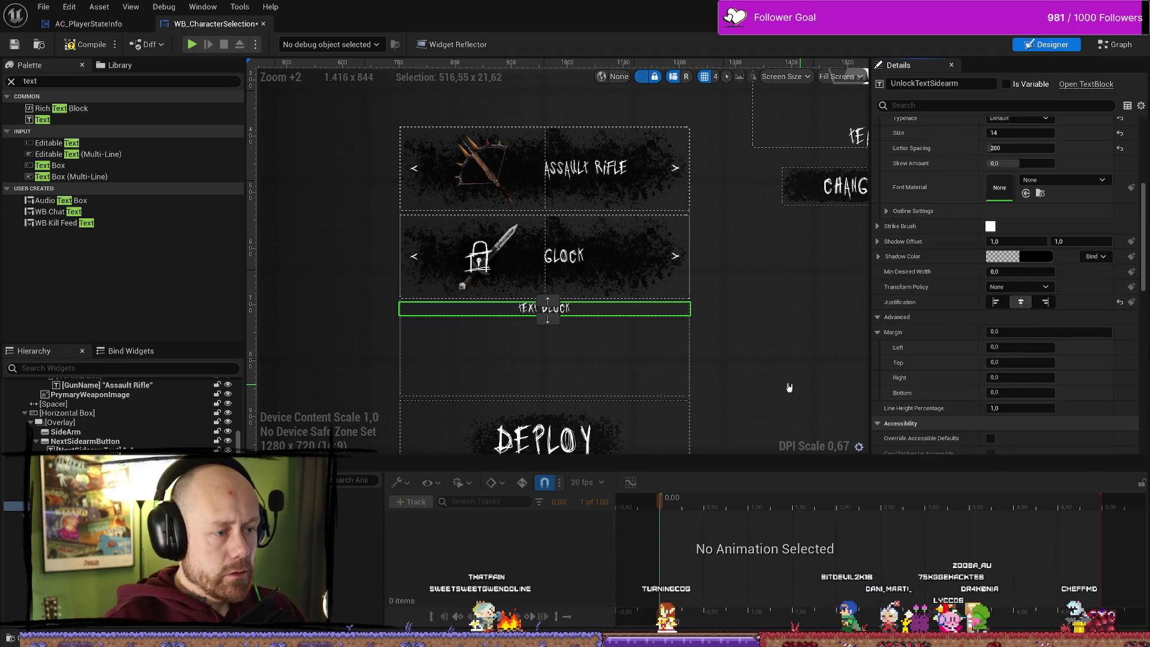
pyautogui.click(774, 373)
pyautogui.click(626, 309)
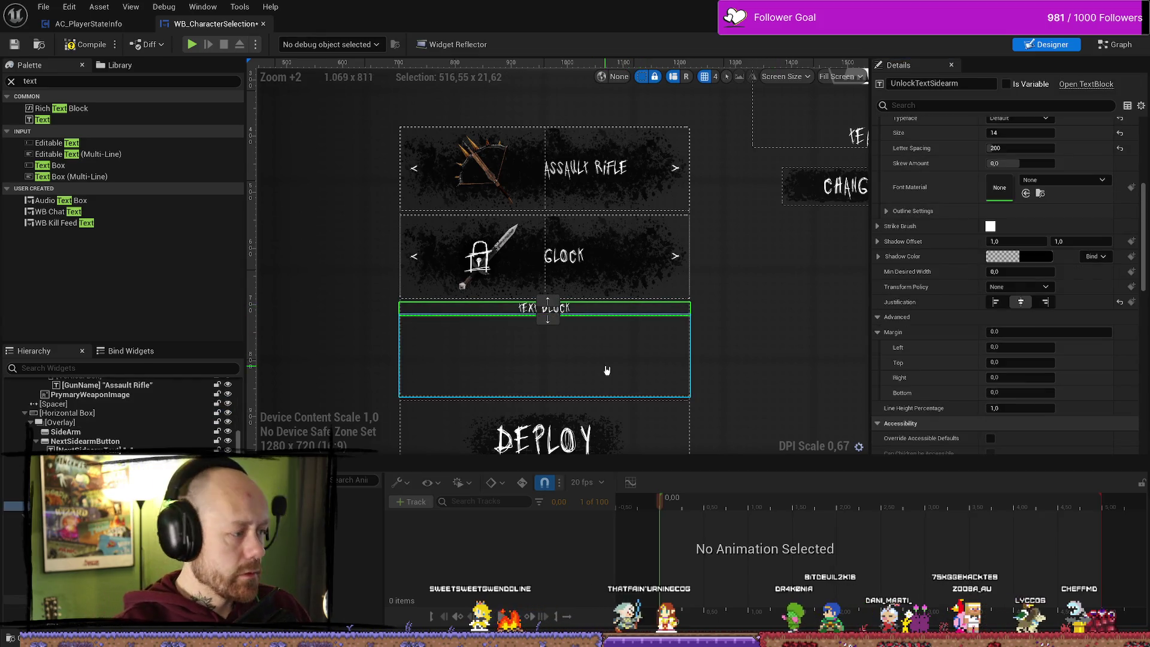
pyautogui.scroll(2, 997, 227)
pyautogui.scroll(1, 997, 227)
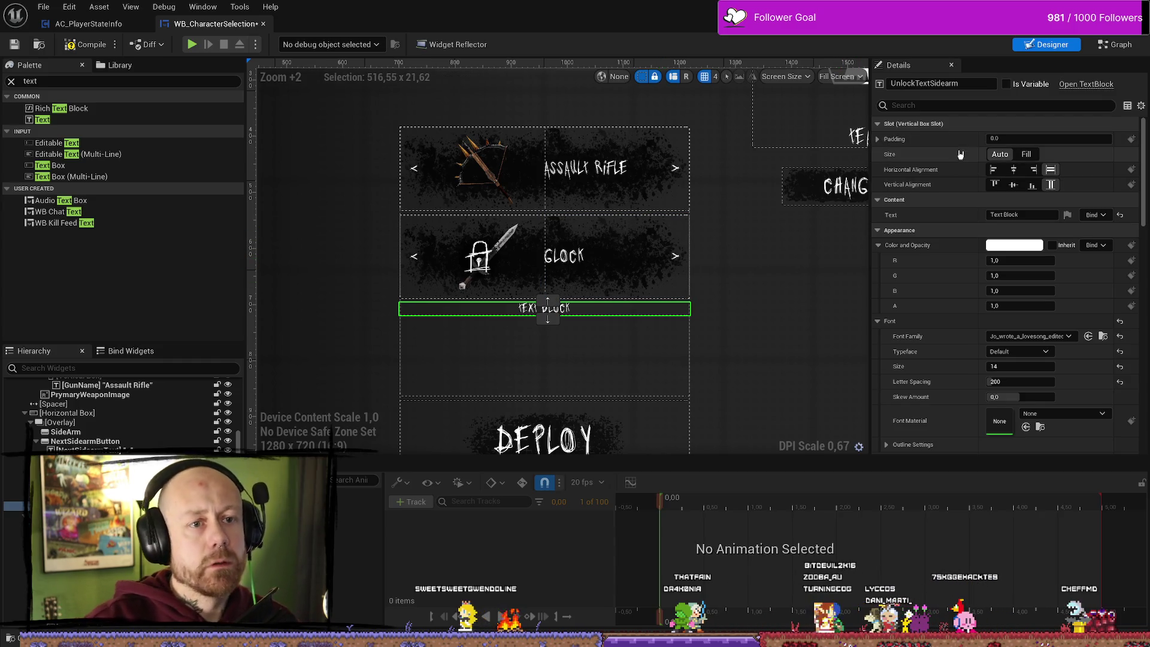
pyautogui.click(1043, 214)
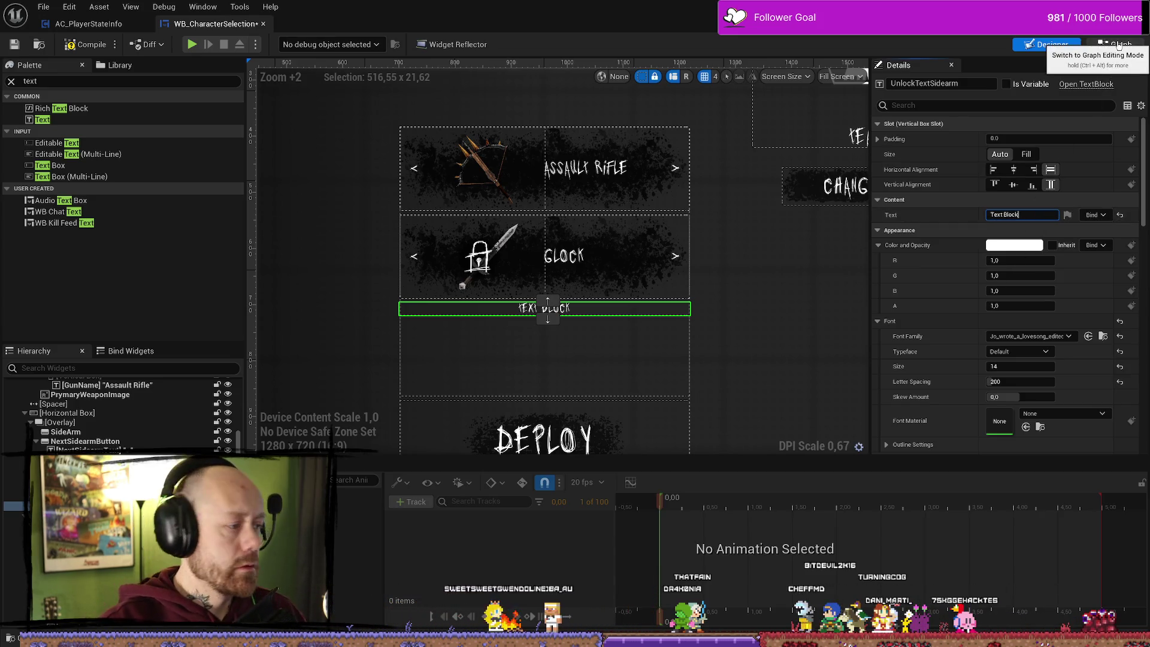
# - Switch to Graph mode and open the Unlock Side Arms function graph
pyautogui.click(1118, 45)
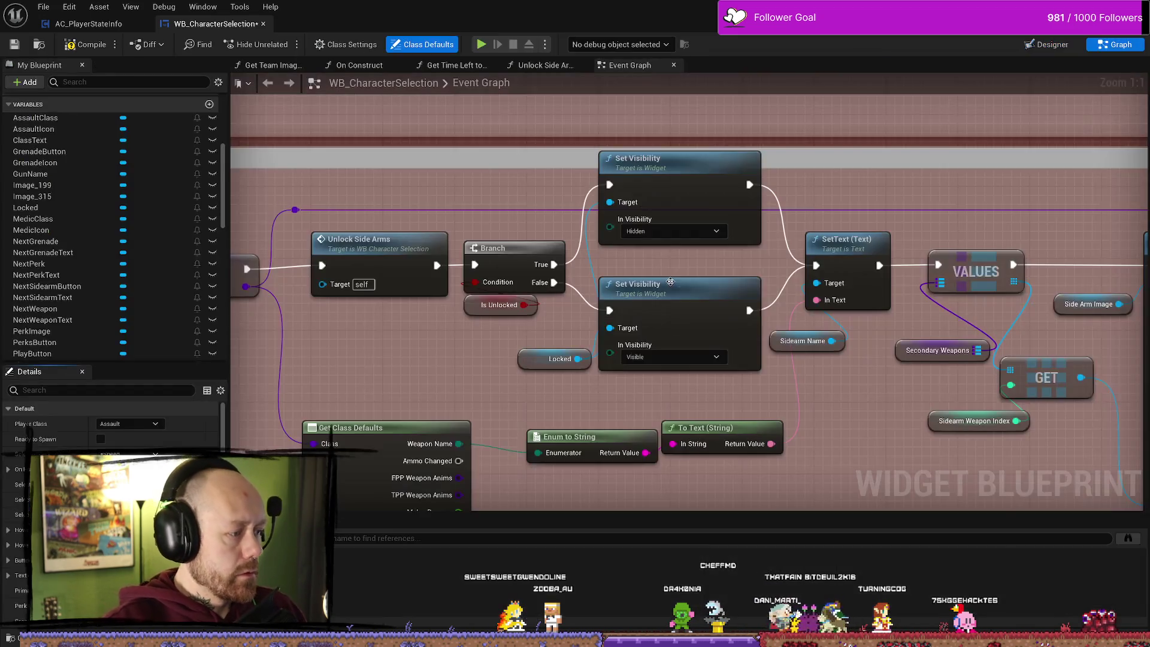
pyautogui.scroll(-2, 480, 354)
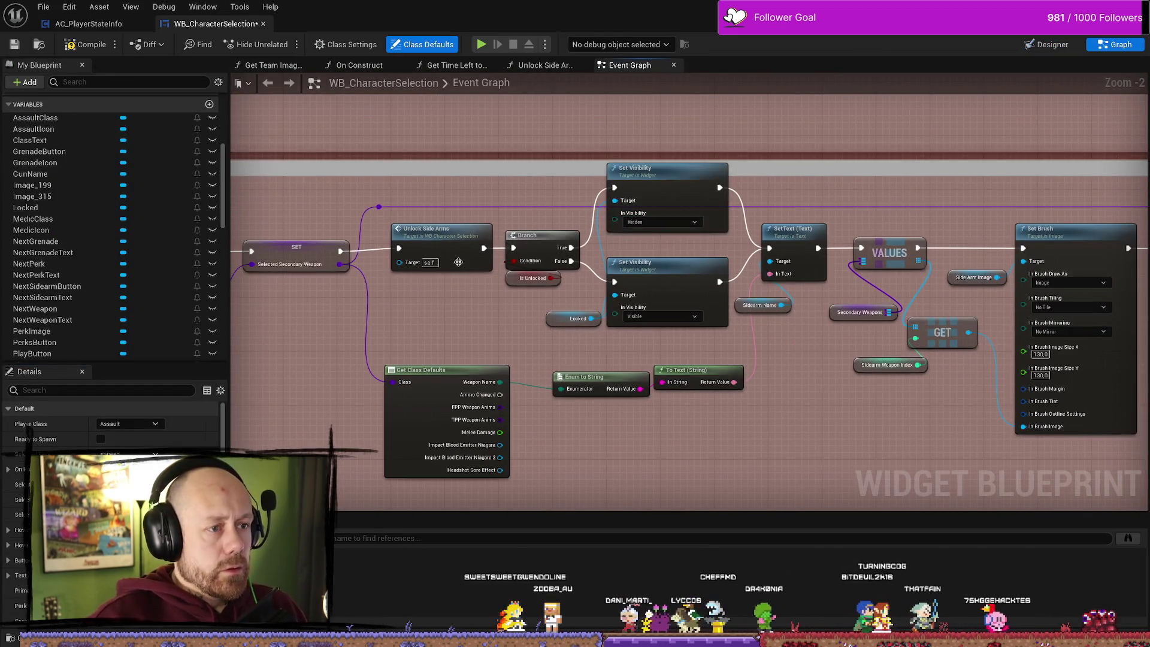
pyautogui.doubleClick(444, 251)
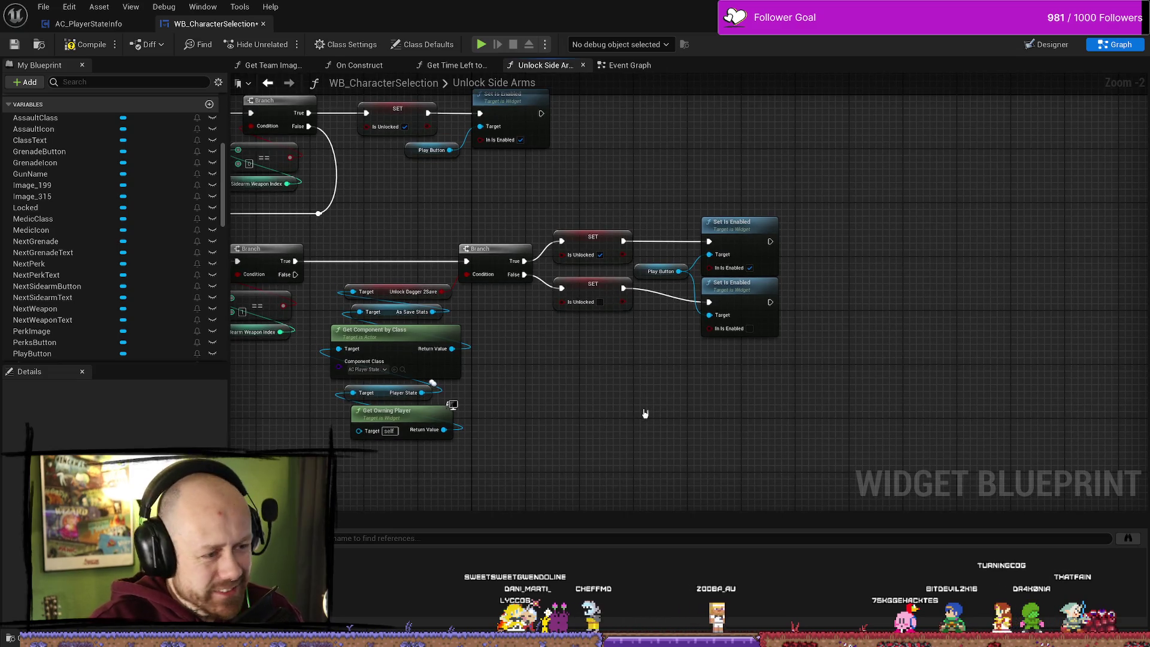
pyautogui.rightClick(671, 409)
pyautogui.click(519, 438)
pyautogui.write('unlock')
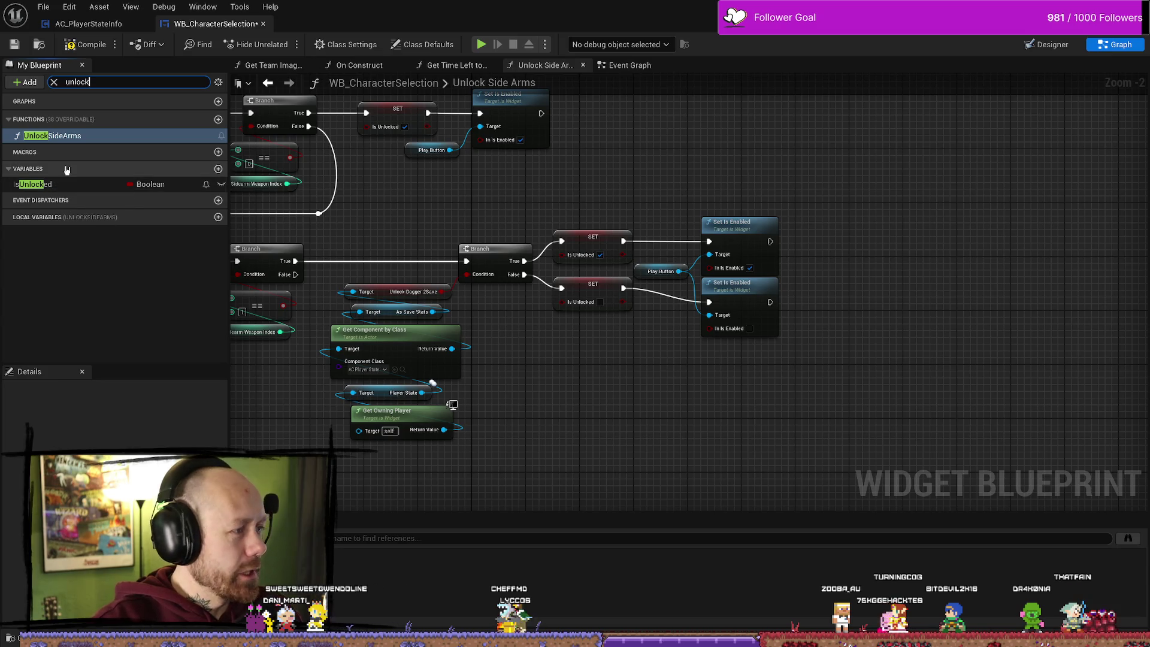
# - Compile, then tick Is Variable on the UnlockTextSidearm text block in the Designer
pyautogui.click(81, 45)
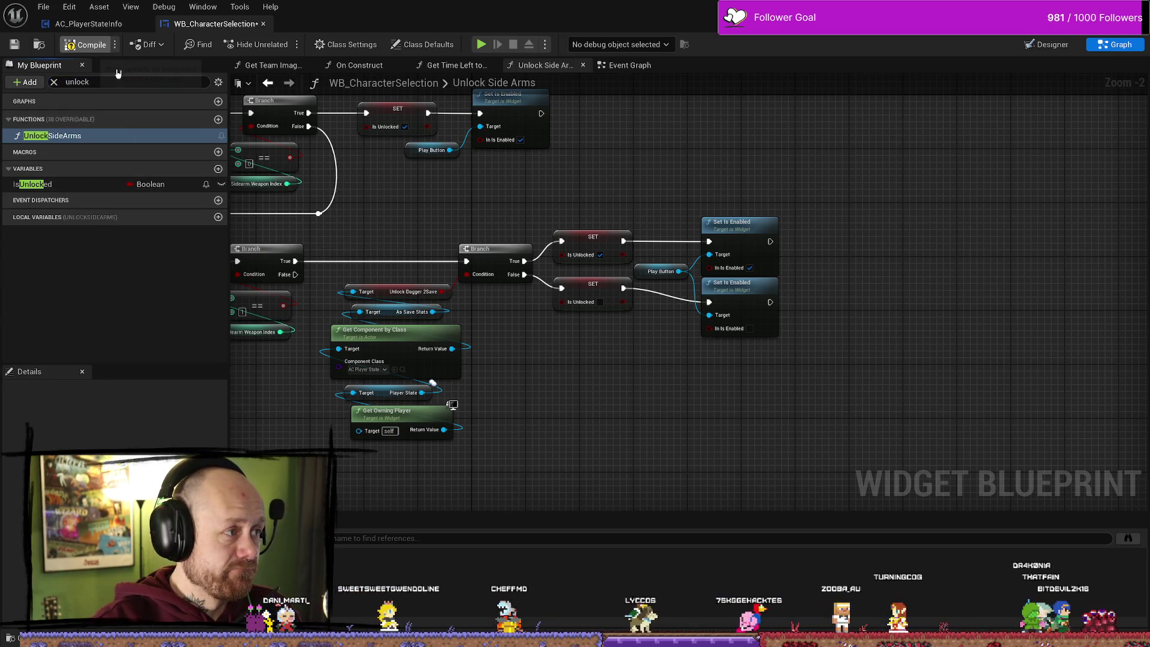
pyautogui.click(1048, 45)
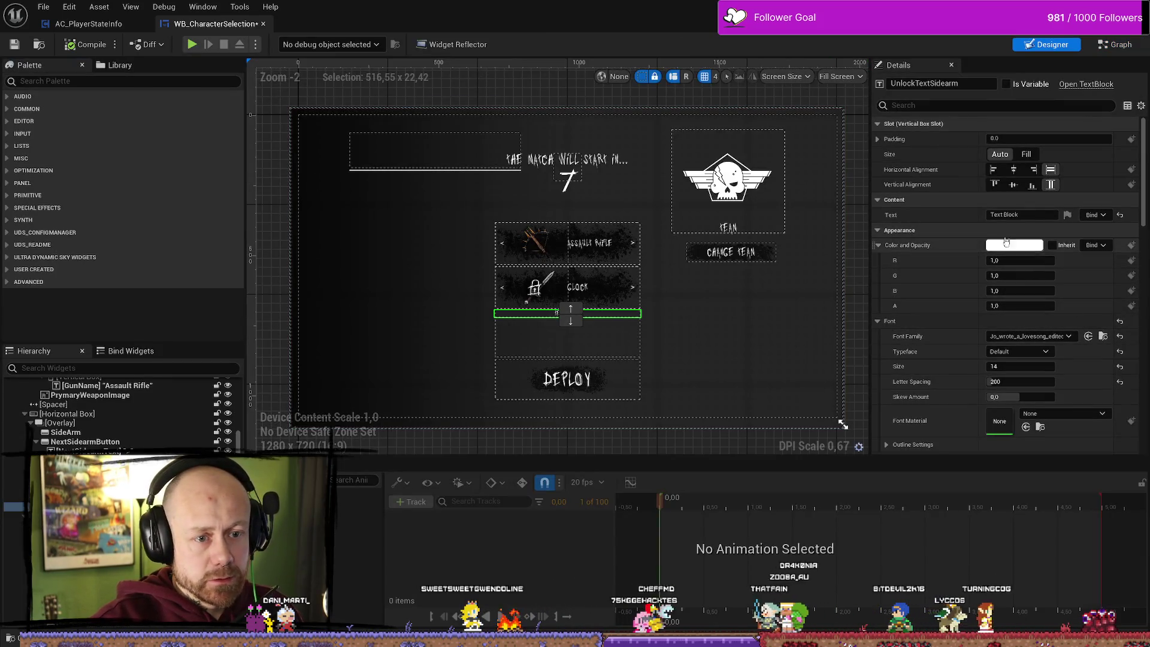
pyautogui.click(1006, 84)
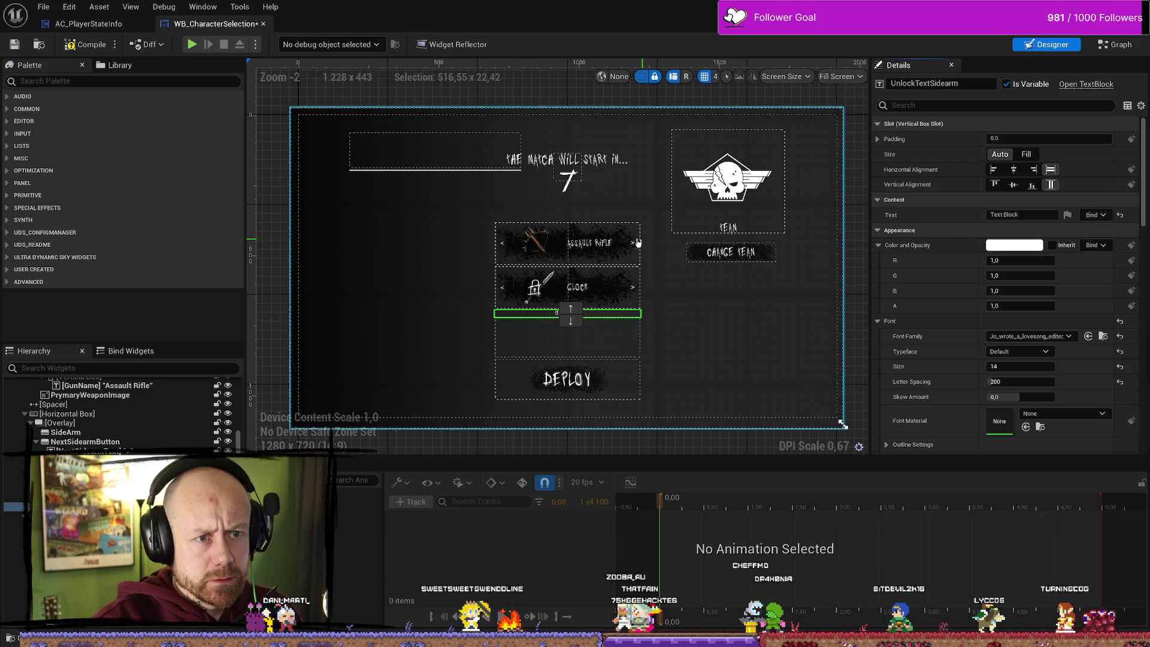
pyautogui.click(1117, 47)
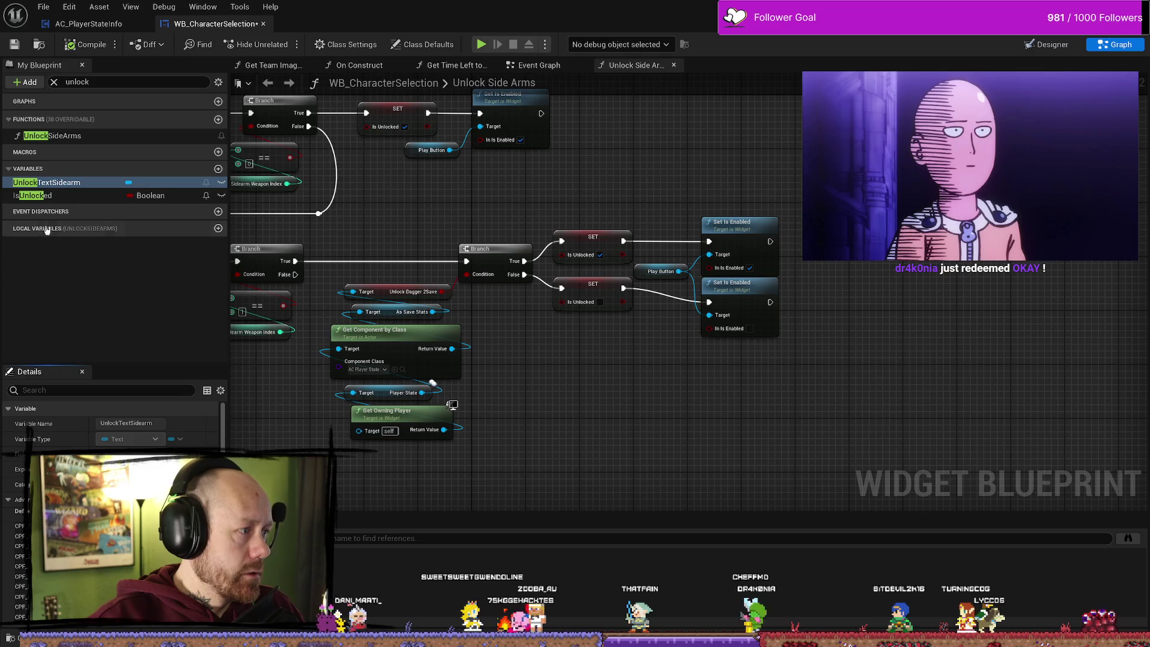
# - Add an UnlockTextSidearm getter with a SetText node wired to it
pyautogui.moveTo(60, 182)
pyautogui.mouseDown()
pyautogui.moveTo(659, 442)
pyautogui.moveTo(60, 187)
pyautogui.moveTo(636, 405)
pyautogui.moveTo(702, 462)
pyautogui.moveTo(644, 428)
pyautogui.moveTo(773, 414)
pyautogui.mouseUp()
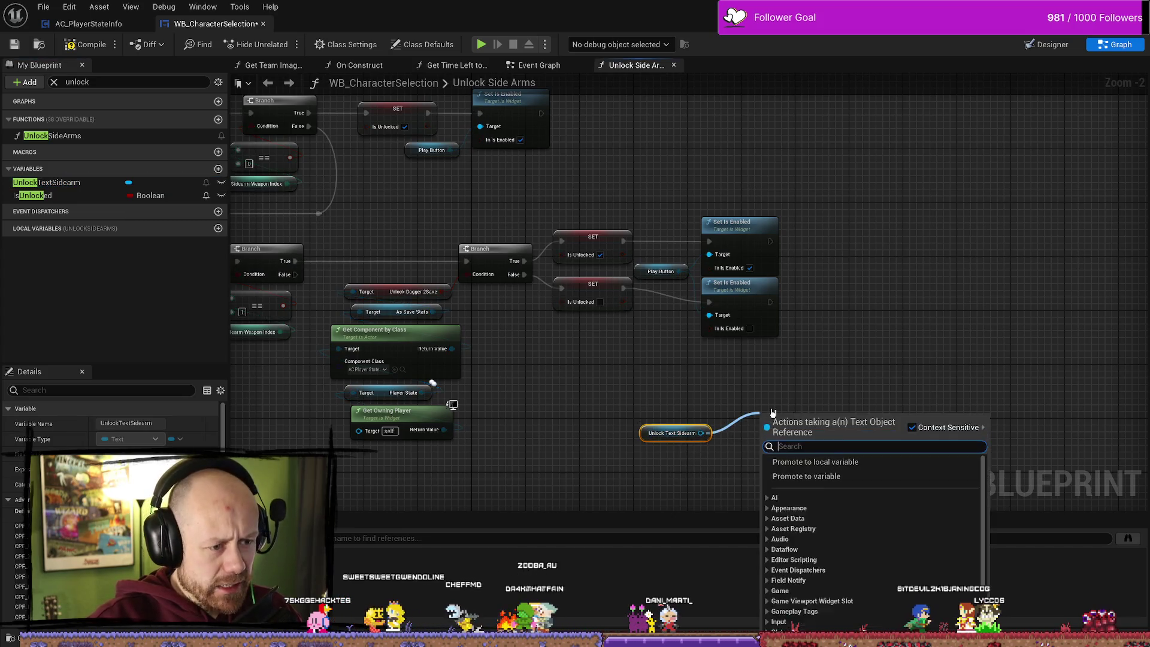
pyautogui.write('set tex')
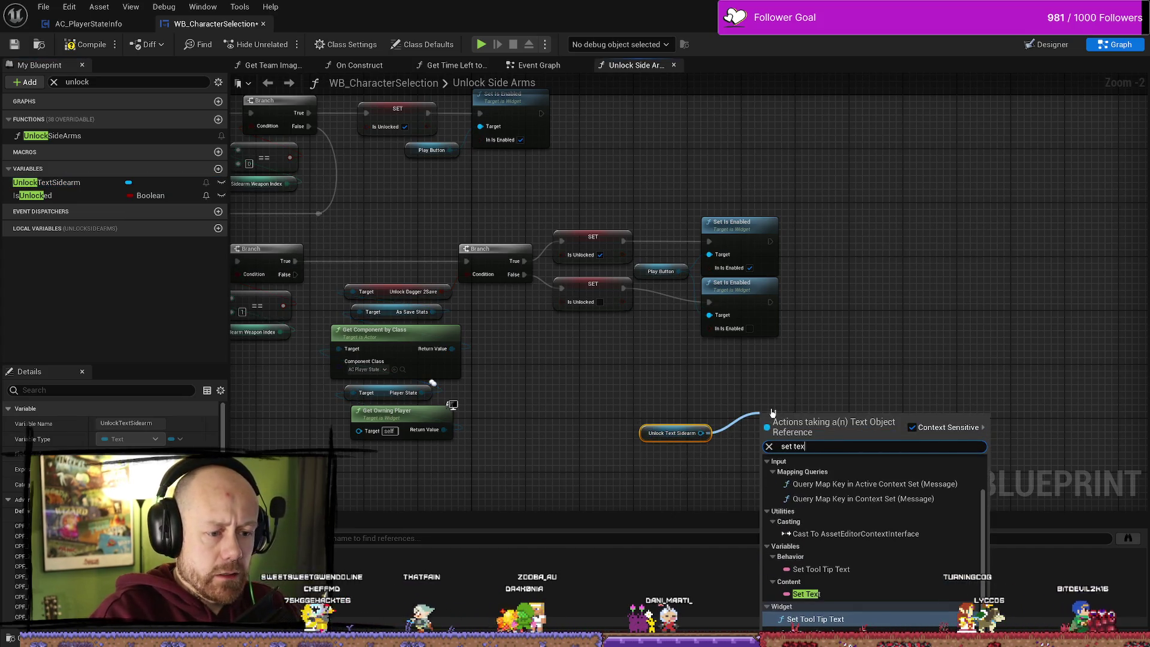
pyautogui.press('Return')
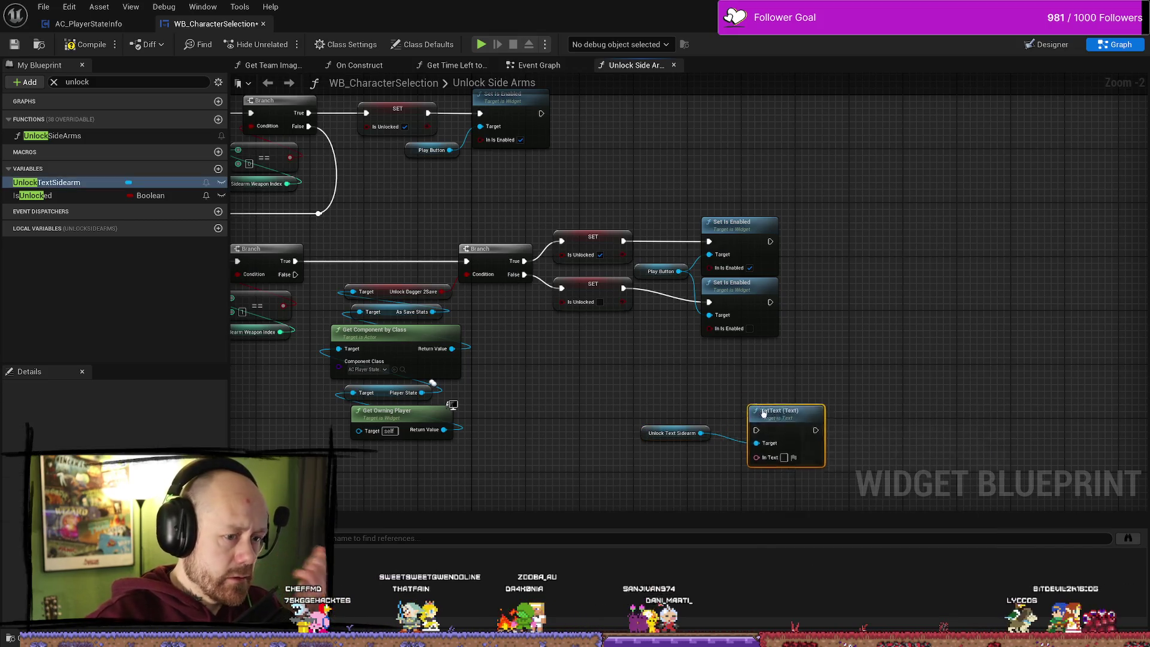
pyautogui.moveTo(772, 417)
pyautogui.mouseDown()
pyautogui.moveTo(752, 377)
pyautogui.moveTo(846, 316)
pyautogui.mouseUp()
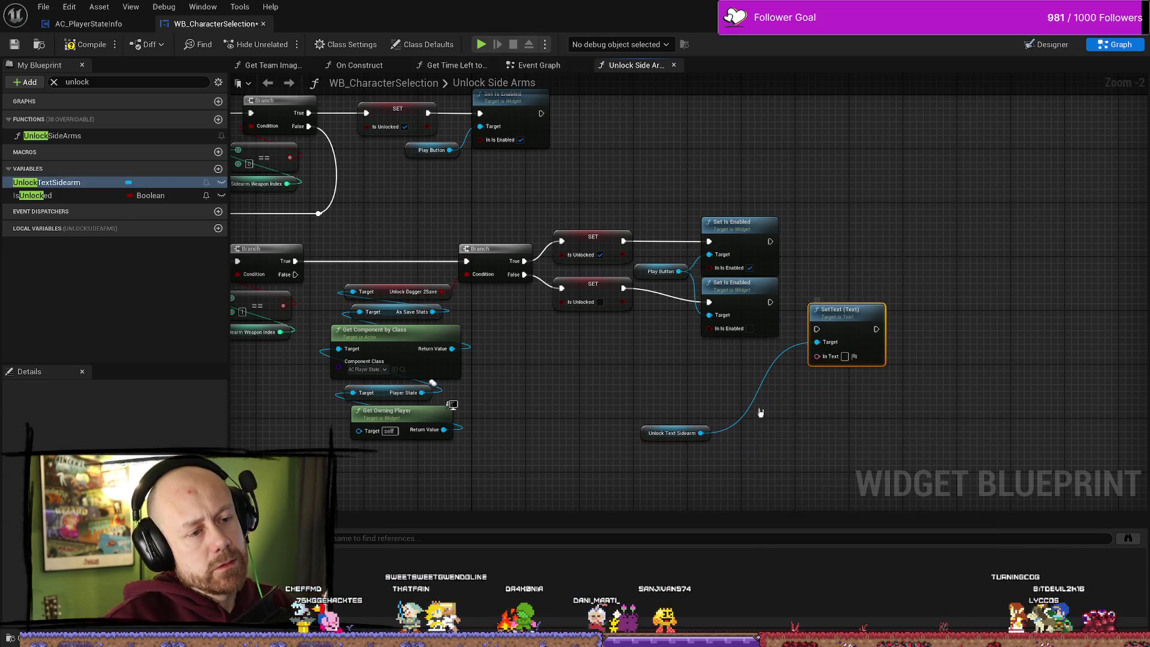
pyautogui.moveTo(649, 438); pyautogui.dragTo(770, 425)
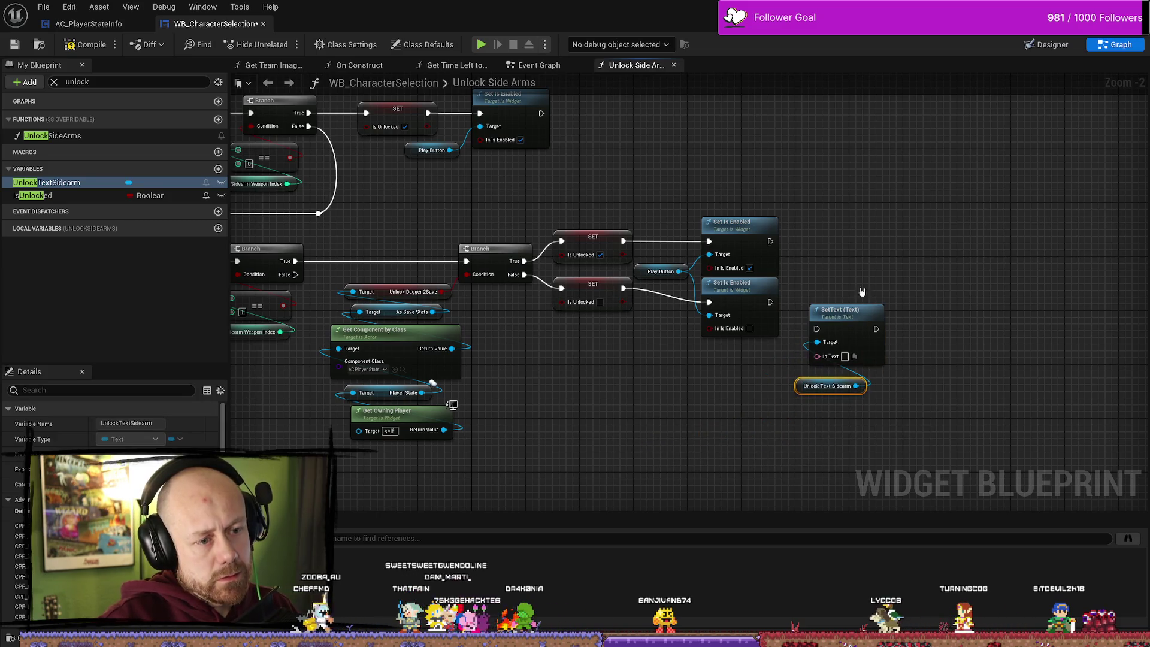
pyautogui.moveTo(862, 419); pyautogui.dragTo(758, 418)
pyautogui.moveTo(749, 311)
pyautogui.mouseDown()
pyautogui.moveTo(816, 280)
pyautogui.moveTo(834, 301)
pyautogui.moveTo(851, 276)
pyautogui.mouseUp()
pyautogui.click(863, 403)
pyautogui.scroll(2, 734, 341)
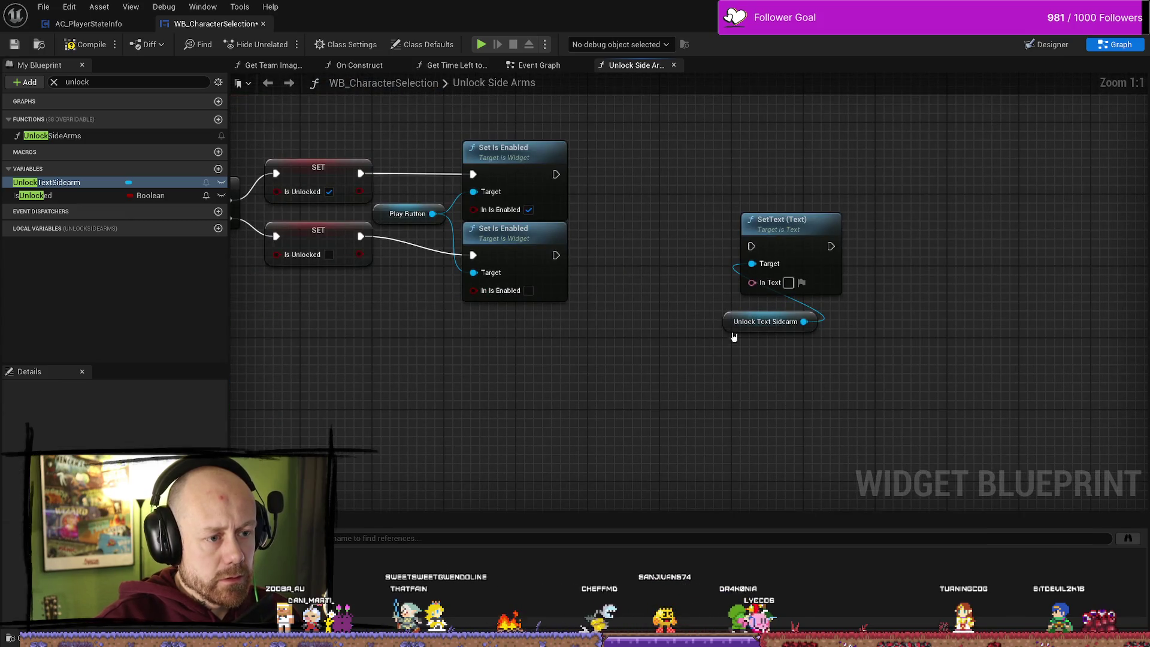
# - Paste a second UnlockTextSidearm getter and create a Set Visibility node from it
pyautogui.click(735, 321)
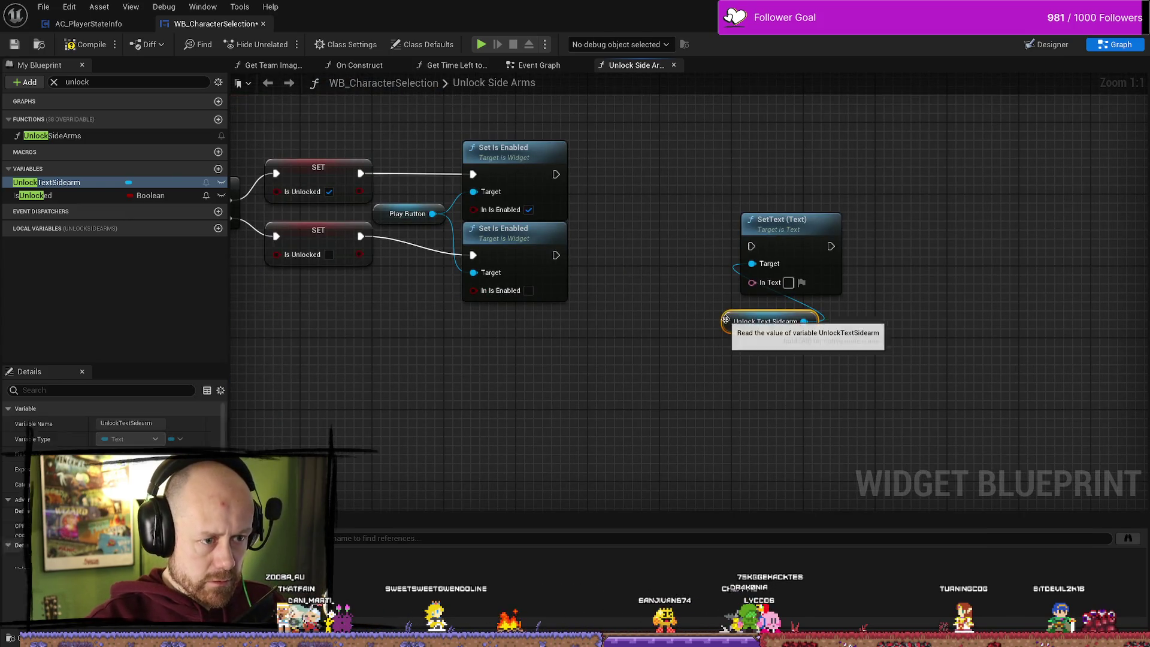
pyautogui.hotkey('ctrl', 'space')
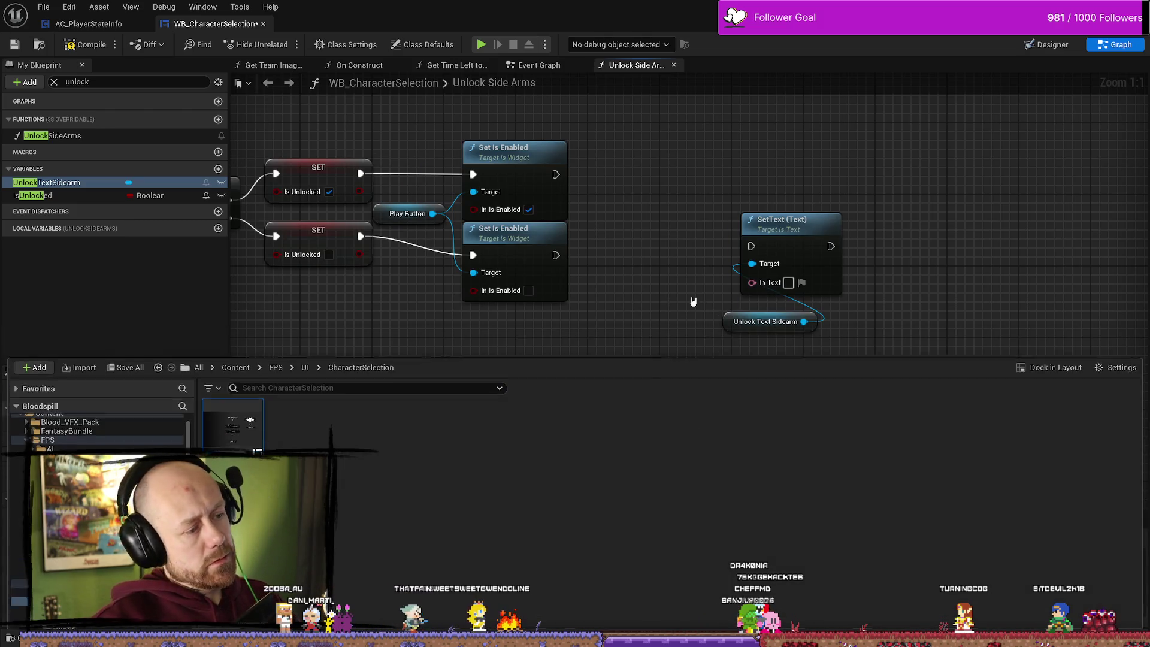
pyautogui.click(693, 303)
pyautogui.hotkey('ctrl', 'v')
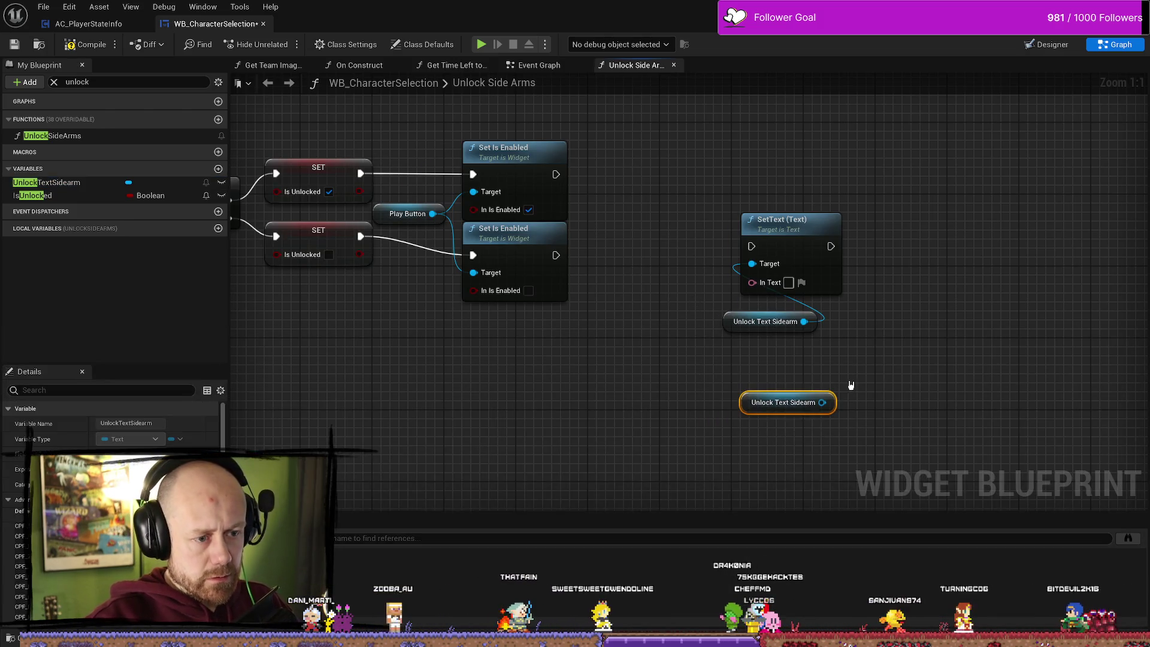
pyautogui.moveTo(780, 428)
pyautogui.mouseDown()
pyautogui.moveTo(546, 420)
pyautogui.moveTo(585, 363)
pyautogui.mouseUp()
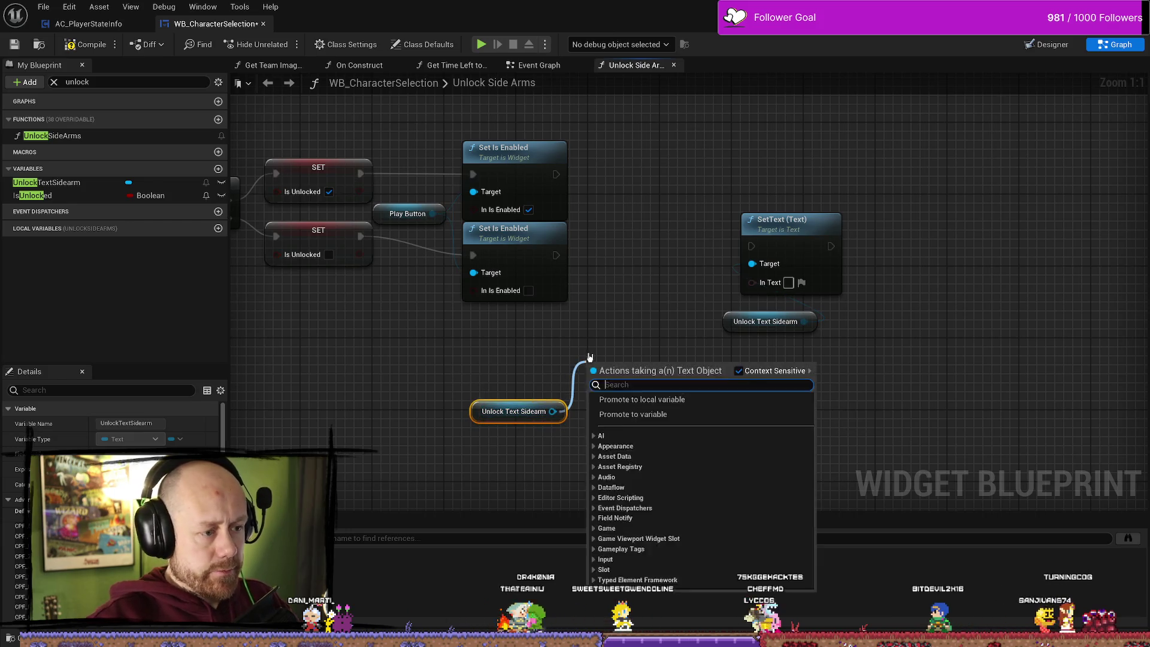
pyautogui.write('set visi')
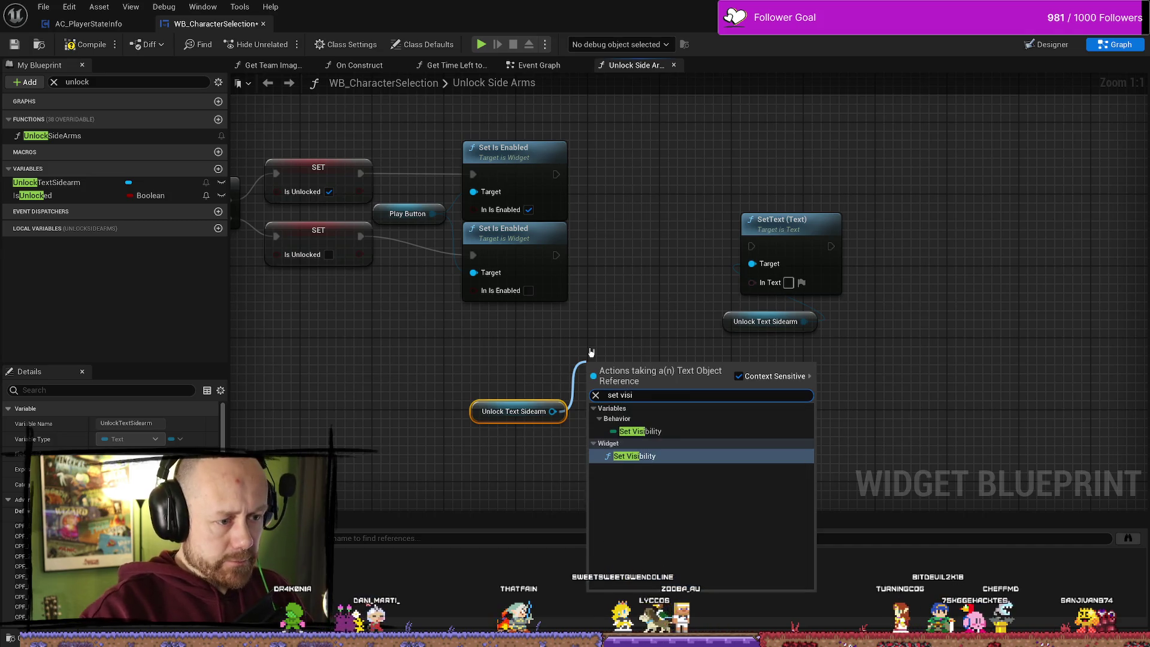
pyautogui.press('Return')
pyautogui.moveTo(649, 416); pyautogui.dragTo(649, 380)
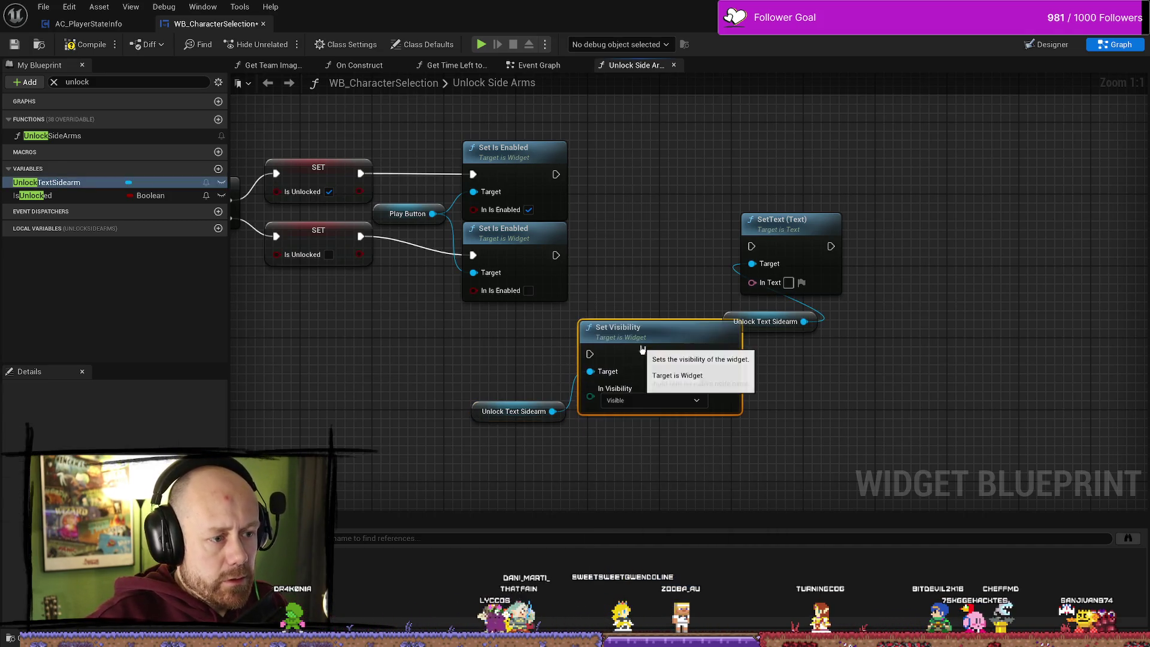
pyautogui.moveTo(495, 421); pyautogui.dragTo(604, 448)
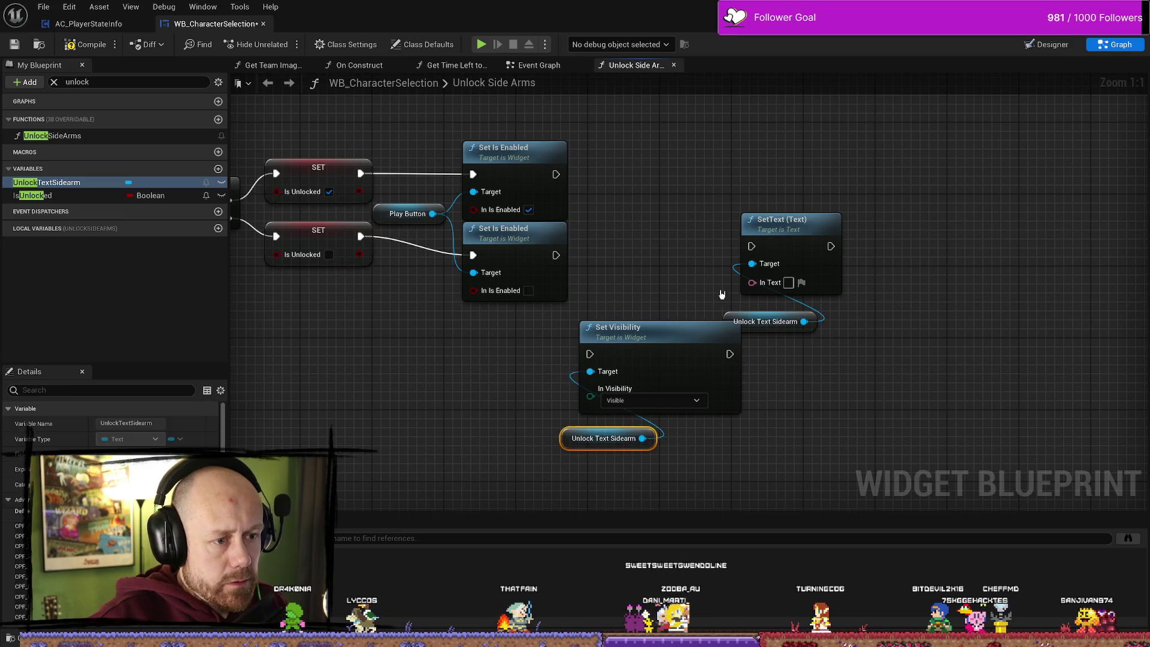
# - Chain Set Is Enabled into Set Visibility, feed SetText's Target from the shared getter, and delete the spare getter
pyautogui.moveTo(794, 220); pyautogui.dragTo(965, 220)
pyautogui.moveTo(628, 328)
pyautogui.mouseDown()
pyautogui.moveTo(689, 237)
pyautogui.moveTo(672, 236)
pyautogui.mouseUp()
pyautogui.moveTo(555, 255); pyautogui.dragTo(635, 264)
pyautogui.click(705, 352)
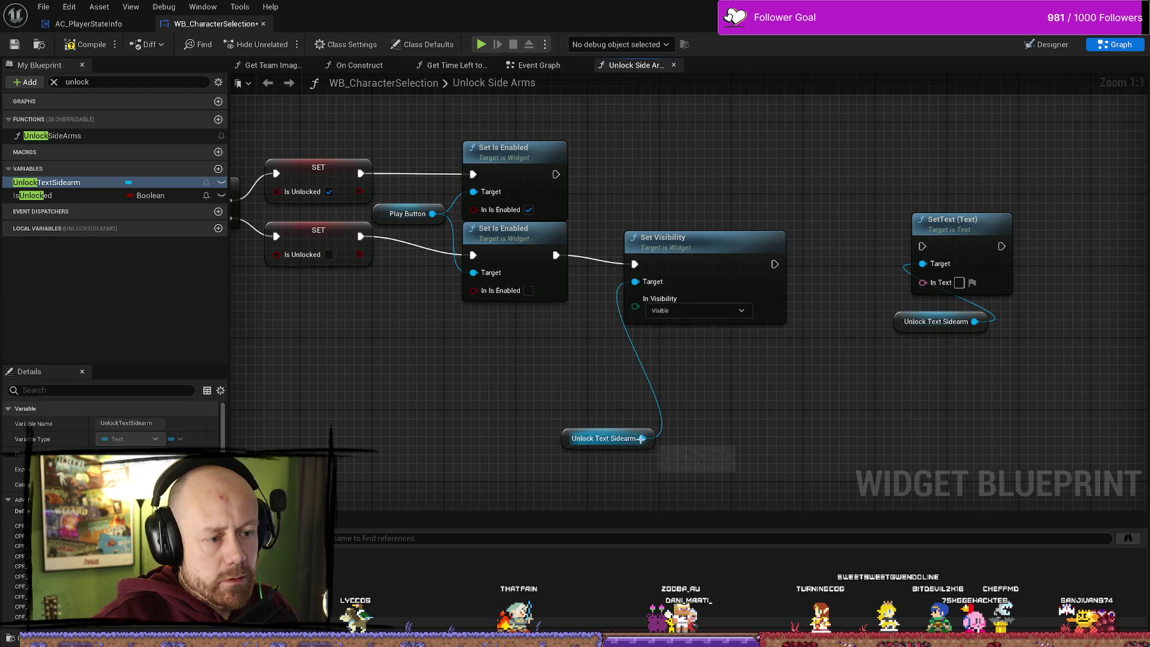
pyautogui.moveTo(641, 438)
pyautogui.mouseDown()
pyautogui.moveTo(923, 283)
pyautogui.moveTo(922, 263)
pyautogui.mouseUp()
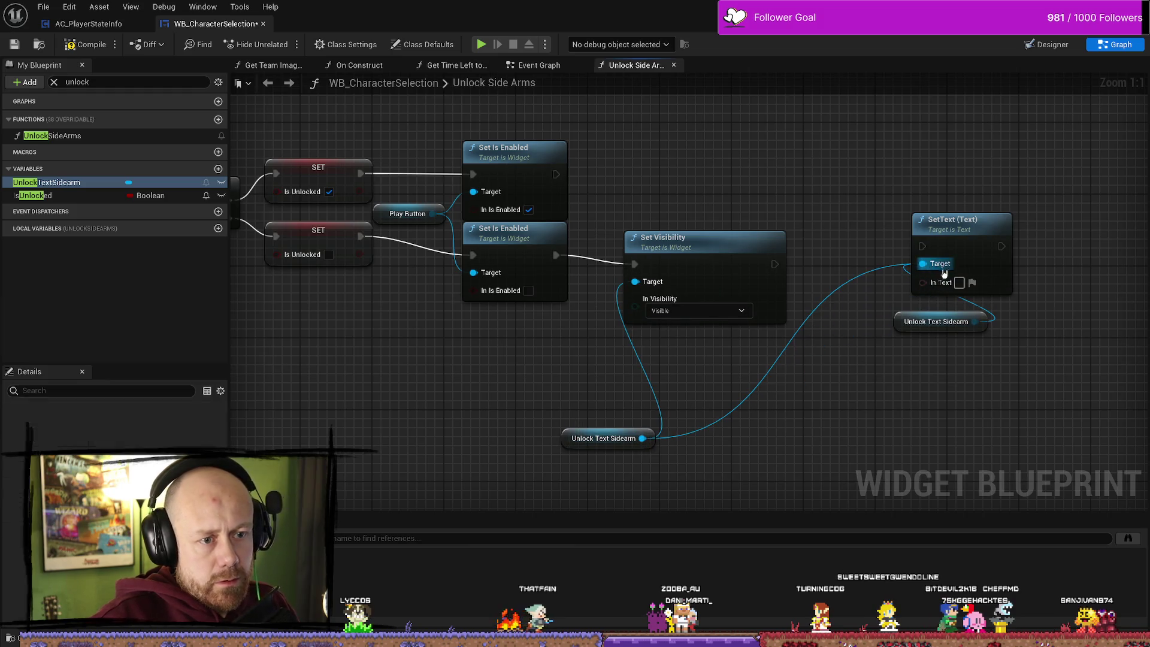
pyautogui.click(900, 321)
pyautogui.press('Delete')
# - Line up Set Visibility and SetText after the getter, adding a reroute knot on the Target wire
pyautogui.moveTo(569, 446)
pyautogui.mouseDown()
pyautogui.moveTo(677, 390)
pyautogui.moveTo(603, 188)
pyautogui.moveTo(602, 227)
pyautogui.mouseUp()
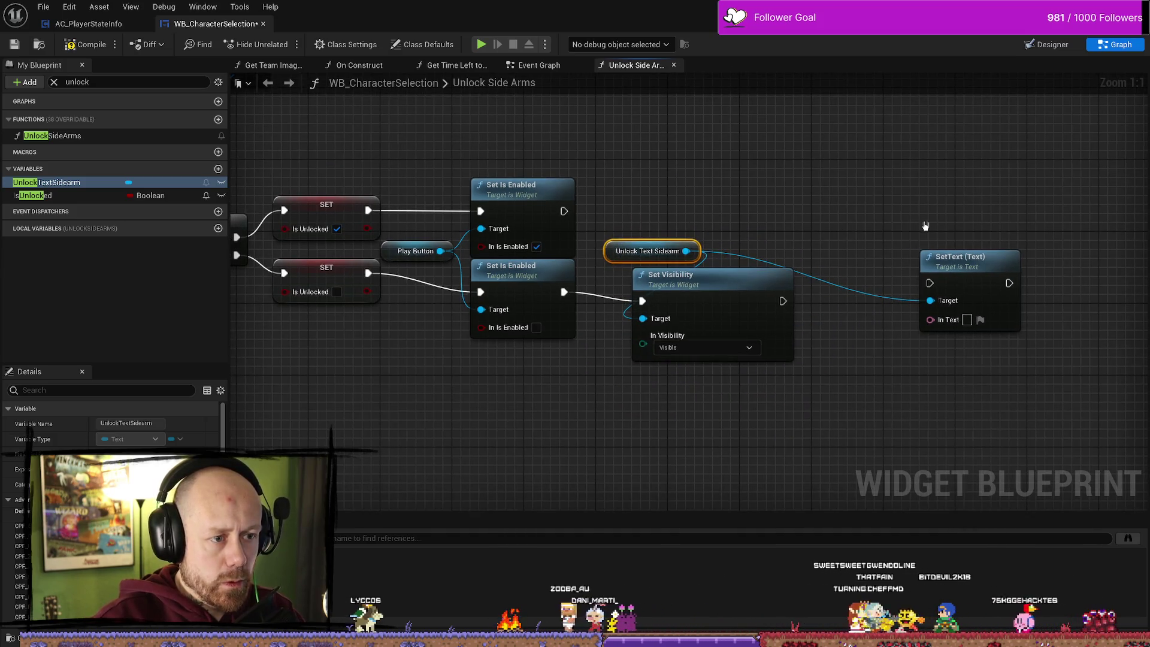
pyautogui.moveTo(670, 275)
pyautogui.mouseDown()
pyautogui.moveTo(787, 275)
pyautogui.moveTo(742, 269)
pyautogui.mouseUp()
pyautogui.click(606, 253)
pyautogui.moveTo(972, 270)
pyautogui.mouseDown()
pyautogui.moveTo(933, 278)
pyautogui.moveTo(969, 279)
pyautogui.moveTo(930, 309)
pyautogui.mouseUp()
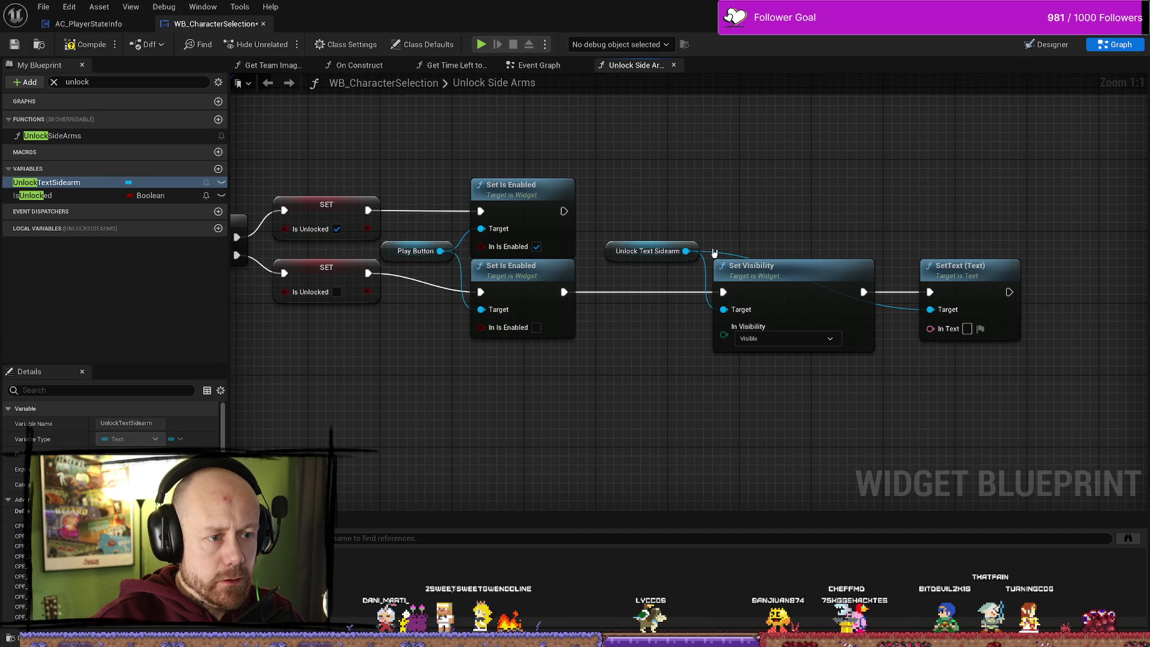
pyautogui.doubleClick(714, 247)
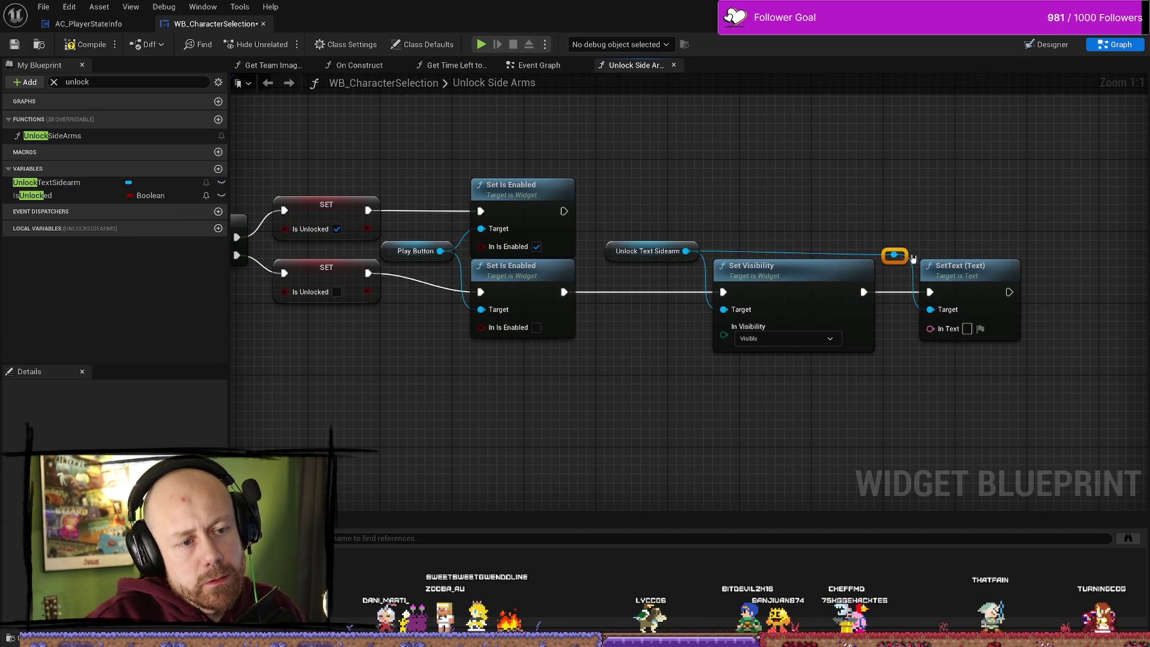
pyautogui.moveTo(1011, 198); pyautogui.dragTo(882, 185)
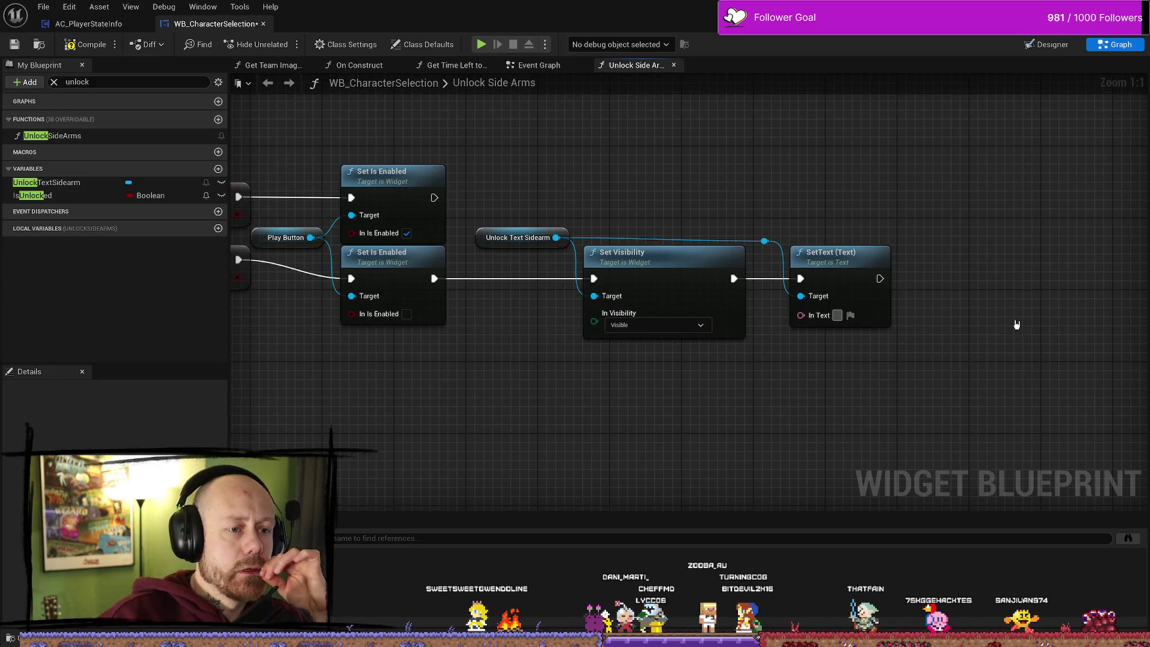
pyautogui.click(764, 240)
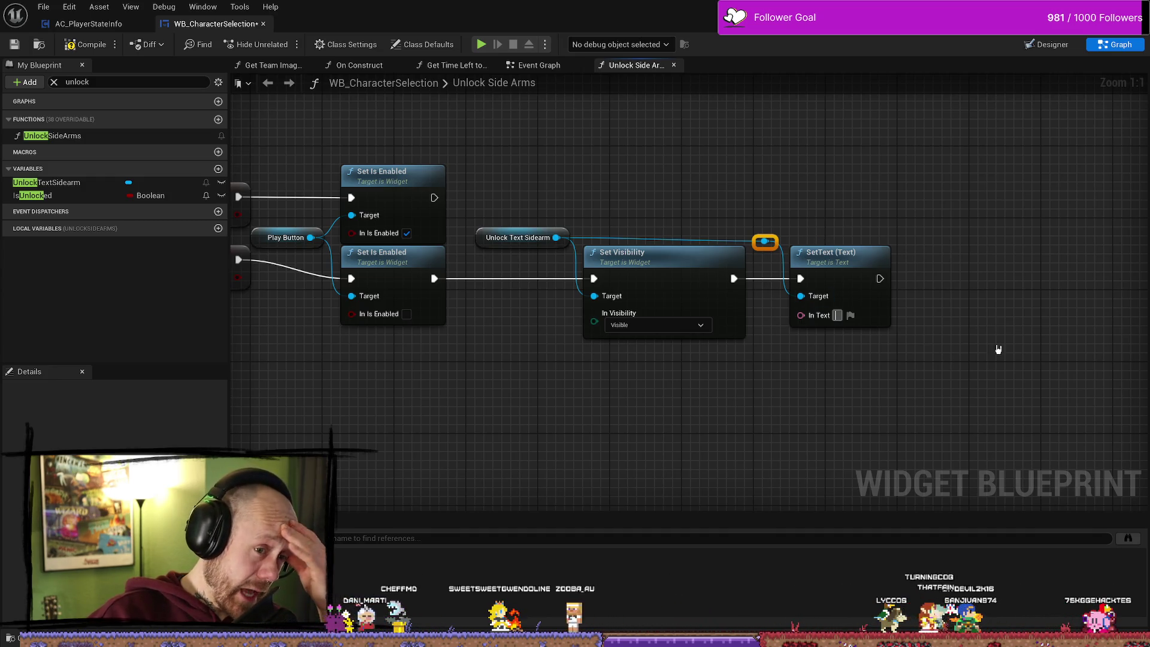
# - Enter 'Unlocks after 100 kills (/100)' as SetText's In Text and shift SetText right
pyautogui.moveTo(998, 349); pyautogui.dragTo(978, 322)
pyautogui.moveTo(746, 191)
pyautogui.mouseDown()
pyautogui.moveTo(789, 193)
pyautogui.moveTo(721, 240)
pyautogui.mouseUp()
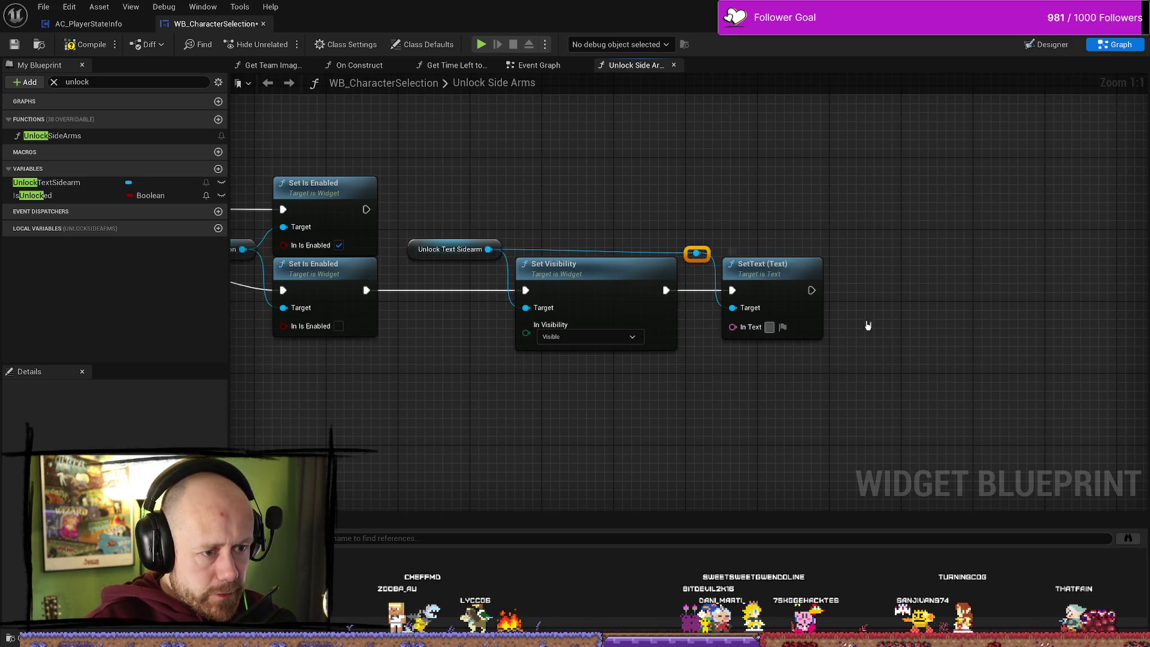
pyautogui.write('Unlocks')
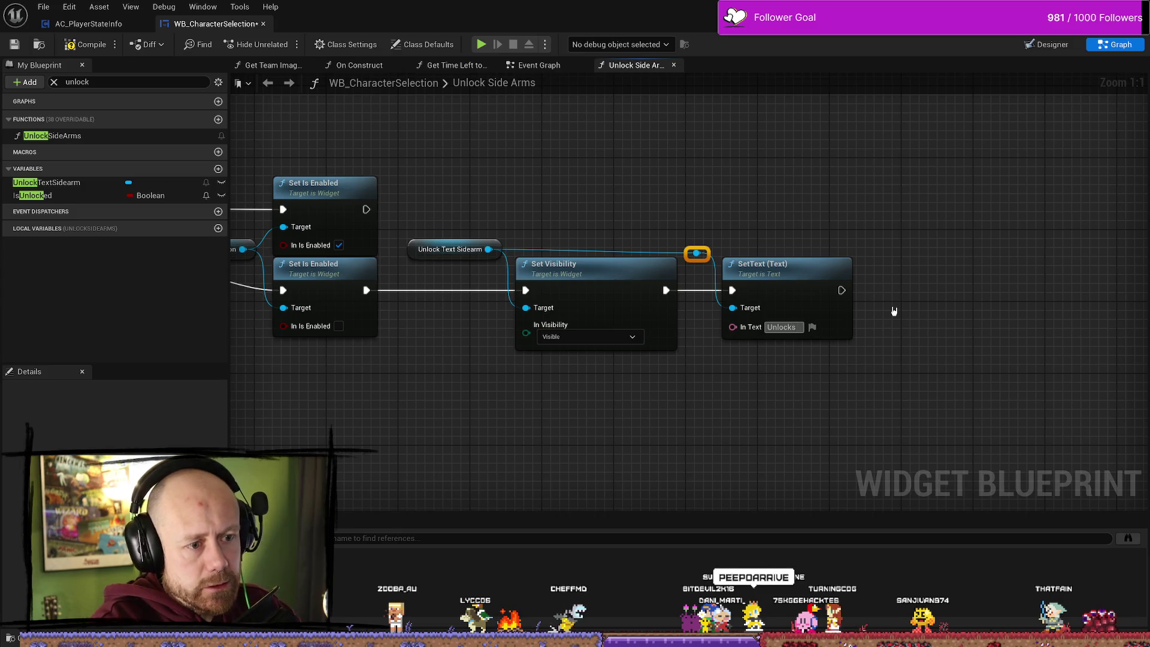
pyautogui.write(' after')
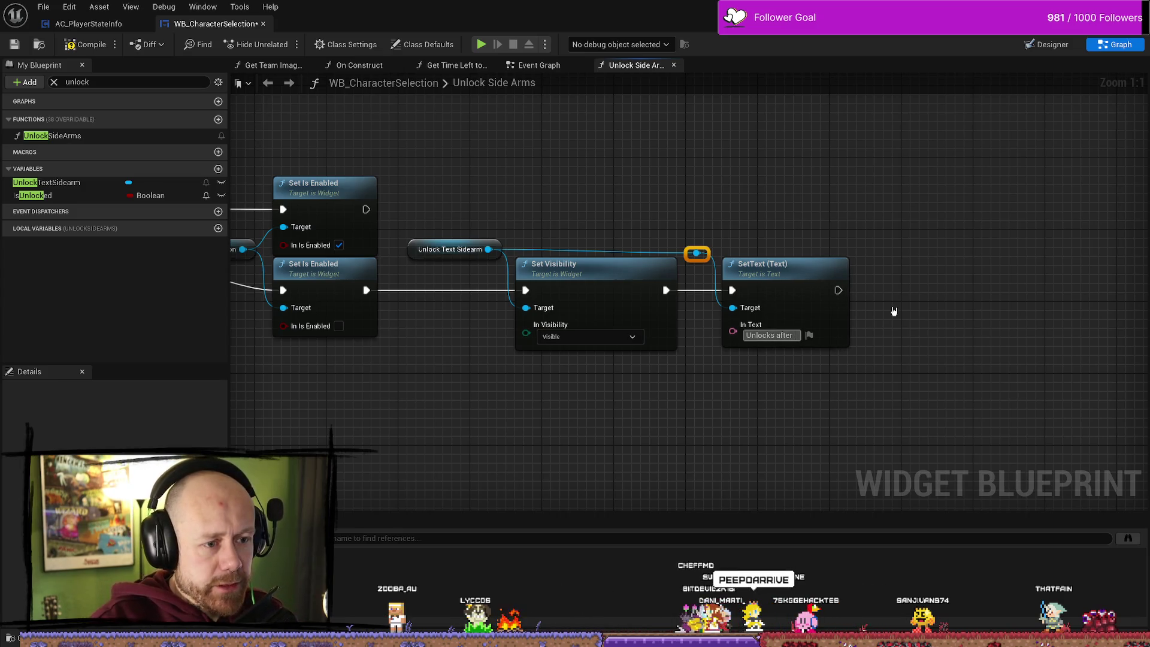
pyautogui.write(' 100')
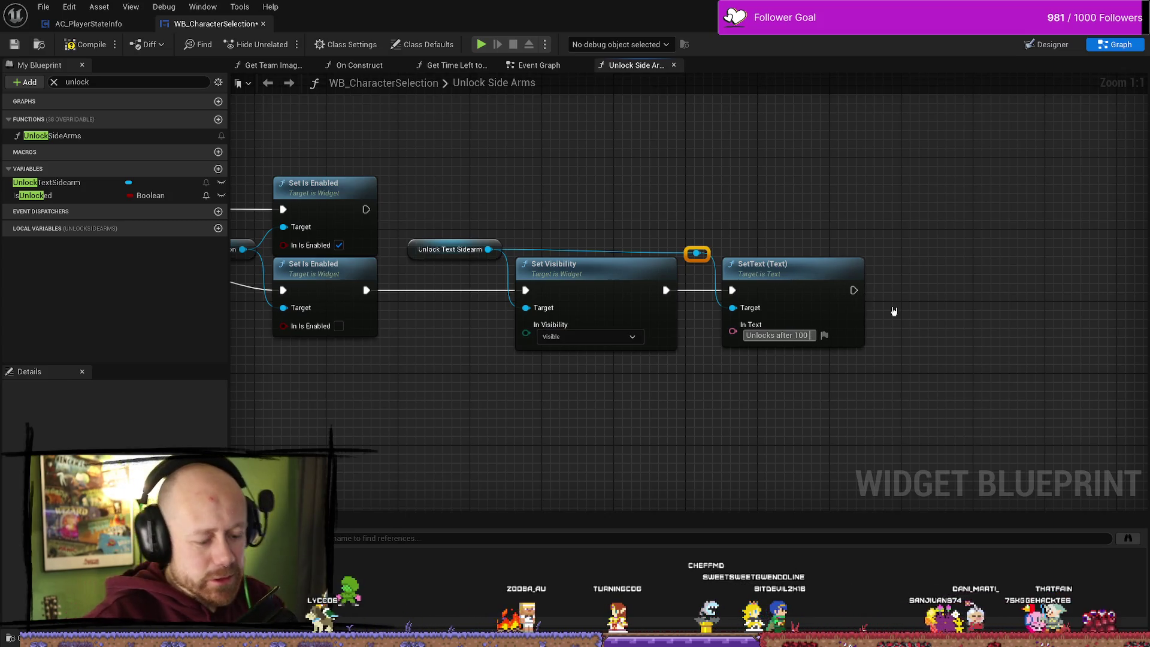
pyautogui.write(' kills ()')
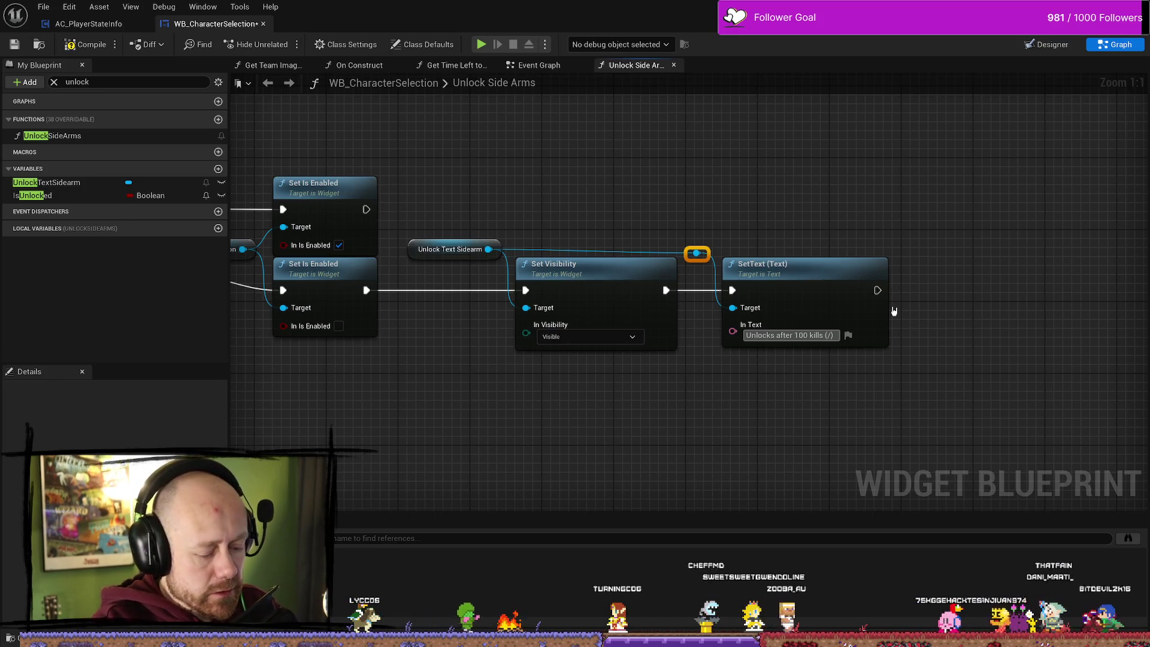
pyautogui.write('100')
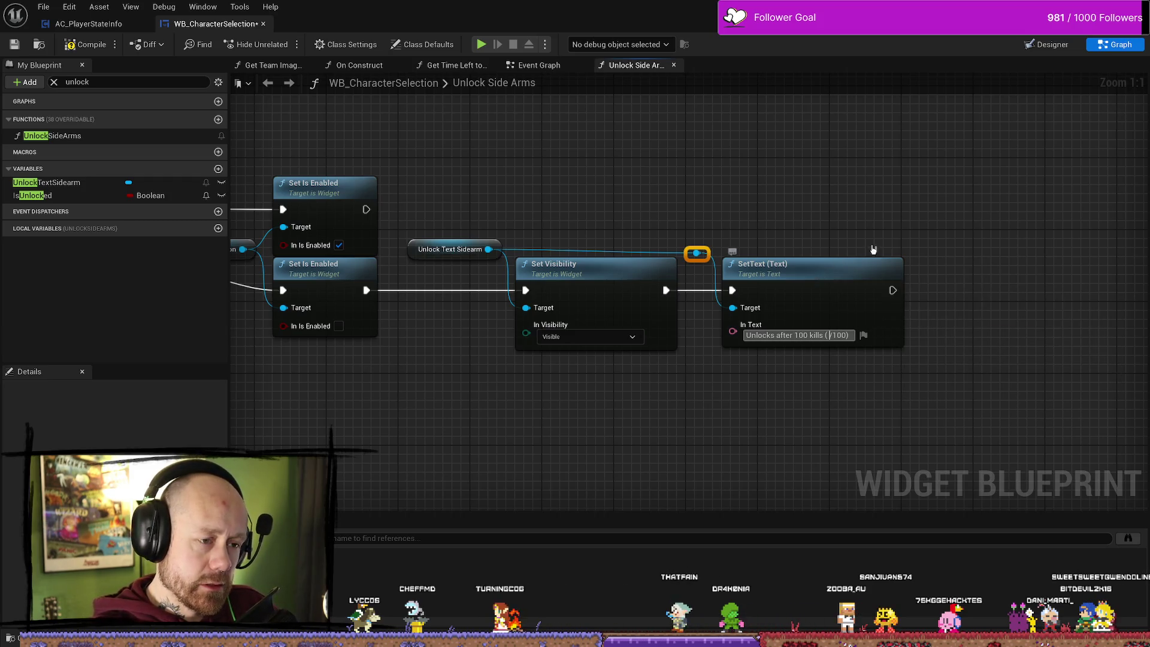
pyautogui.moveTo(828, 204); pyautogui.dragTo(712, 391)
pyautogui.moveTo(792, 298); pyautogui.dragTo(819, 298)
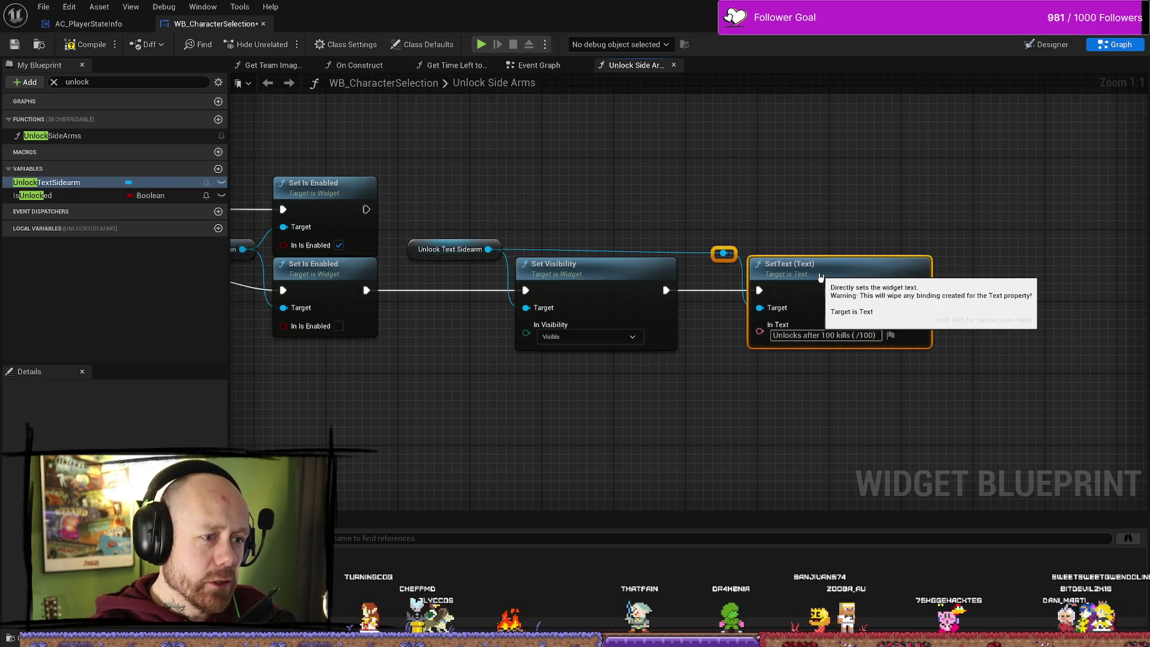
pyautogui.click(868, 221)
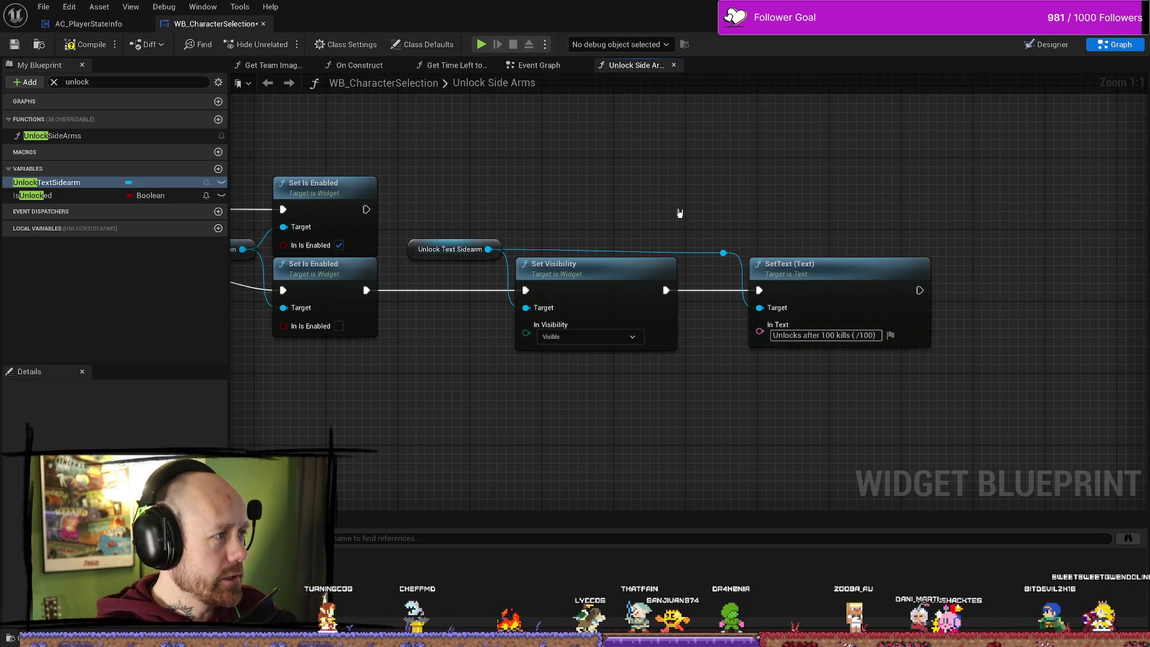
# - Compile the character selection widget and lower the reroute knot to straighten the wire
pyautogui.click(84, 44)
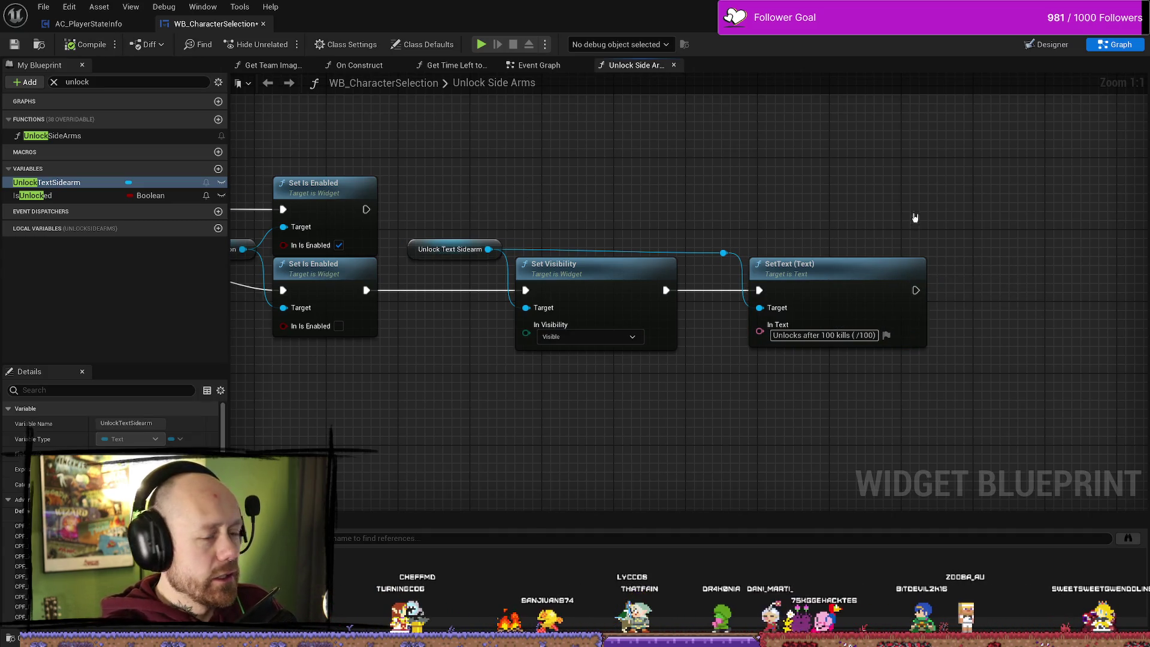
pyautogui.click(656, 213)
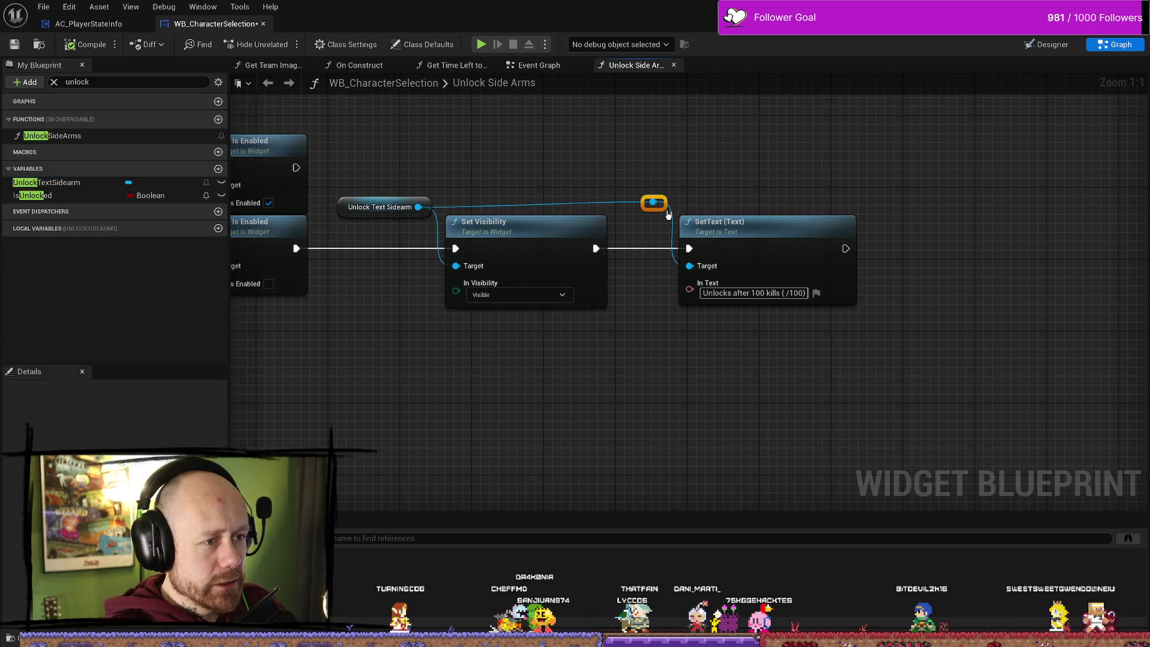
pyautogui.moveTo(669, 214); pyautogui.dragTo(667, 217)
pyautogui.moveTo(685, 393); pyautogui.dragTo(667, 396)
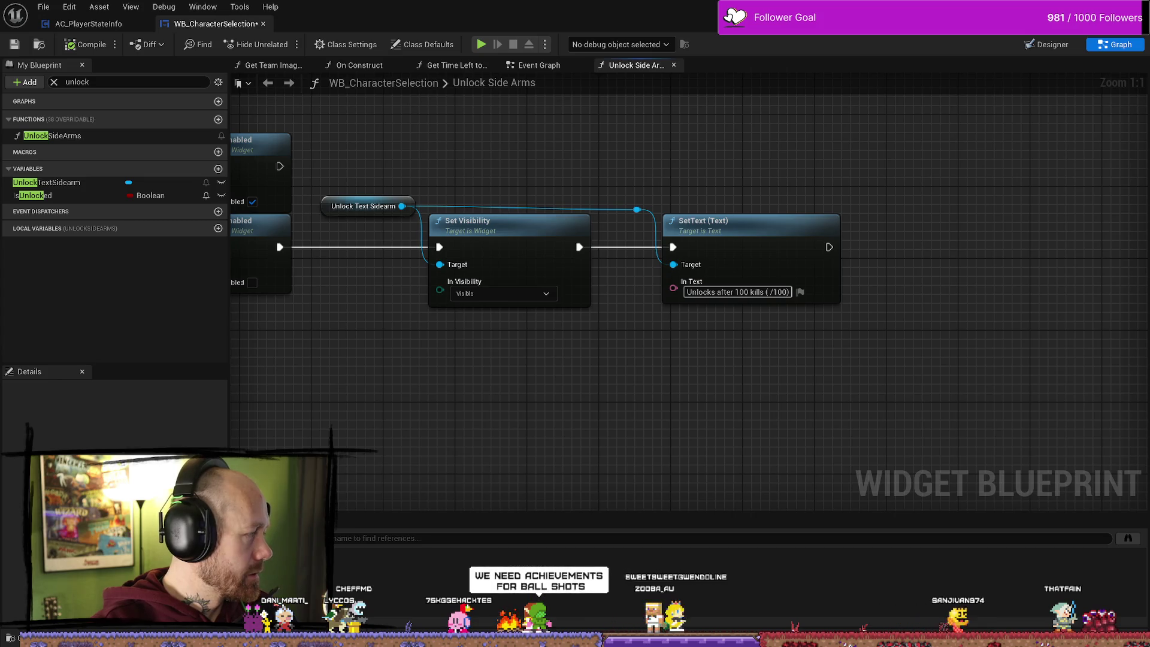
pyautogui.rightClick(652, 396)
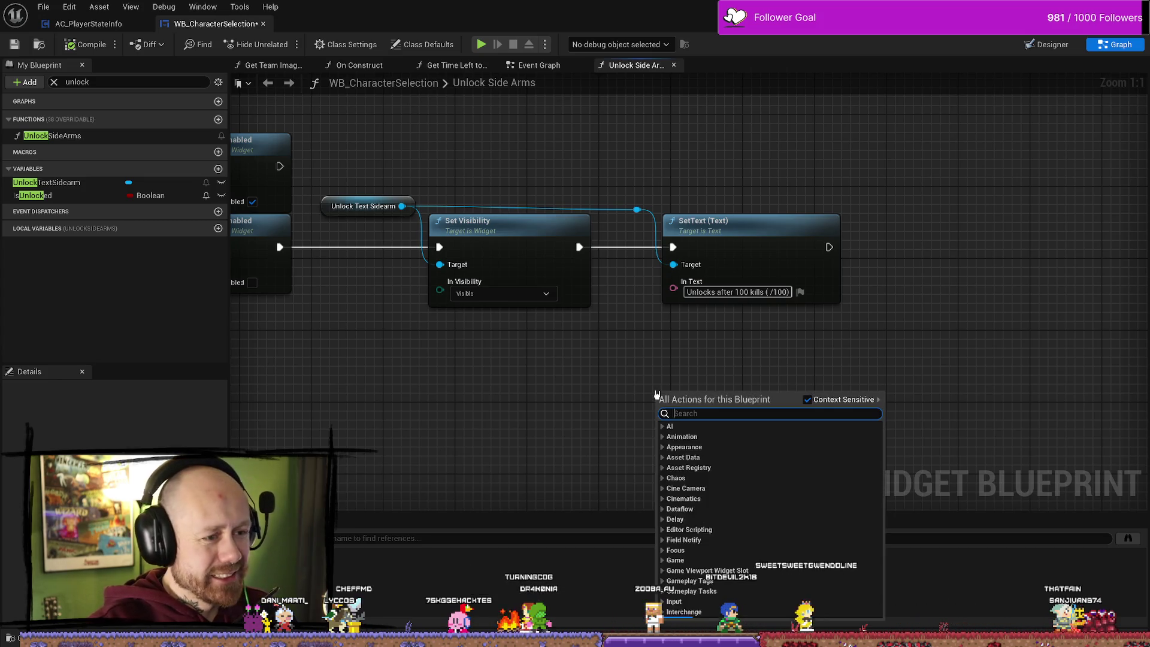